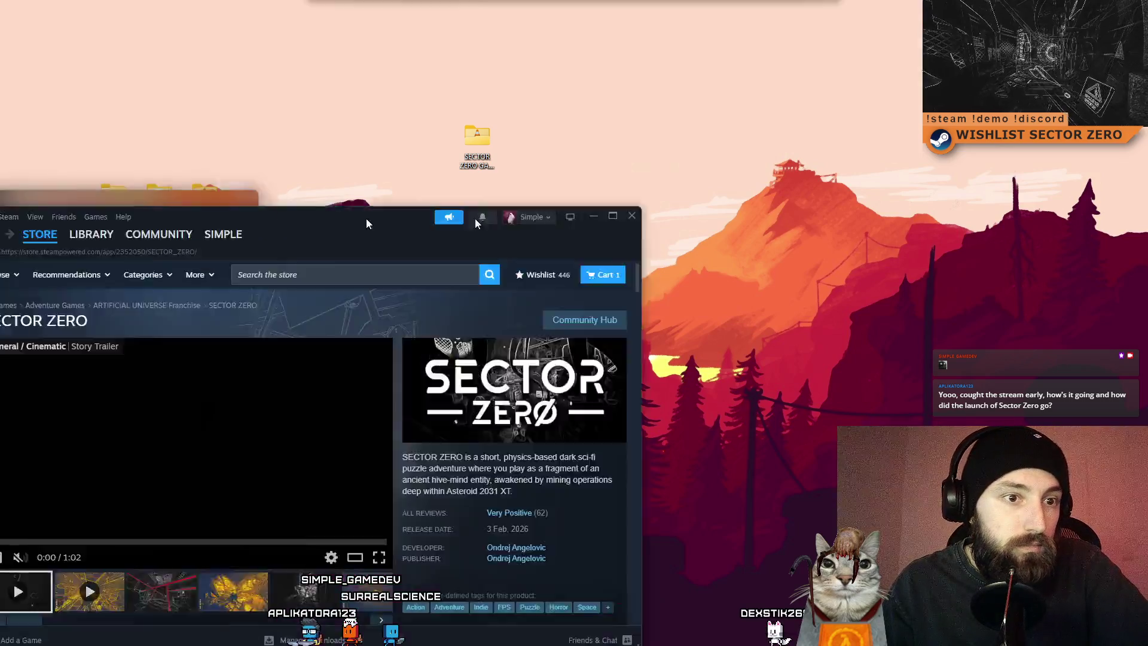
Position the SECTOR ZERO store window on the desktop, scrolling over its reviews and release date
mouse_move(475, 217)
mouse_down()
mouse_move(561, 121)
mouse_move(536, 61)
mouse_up()
scroll(635, 305, down, 7)
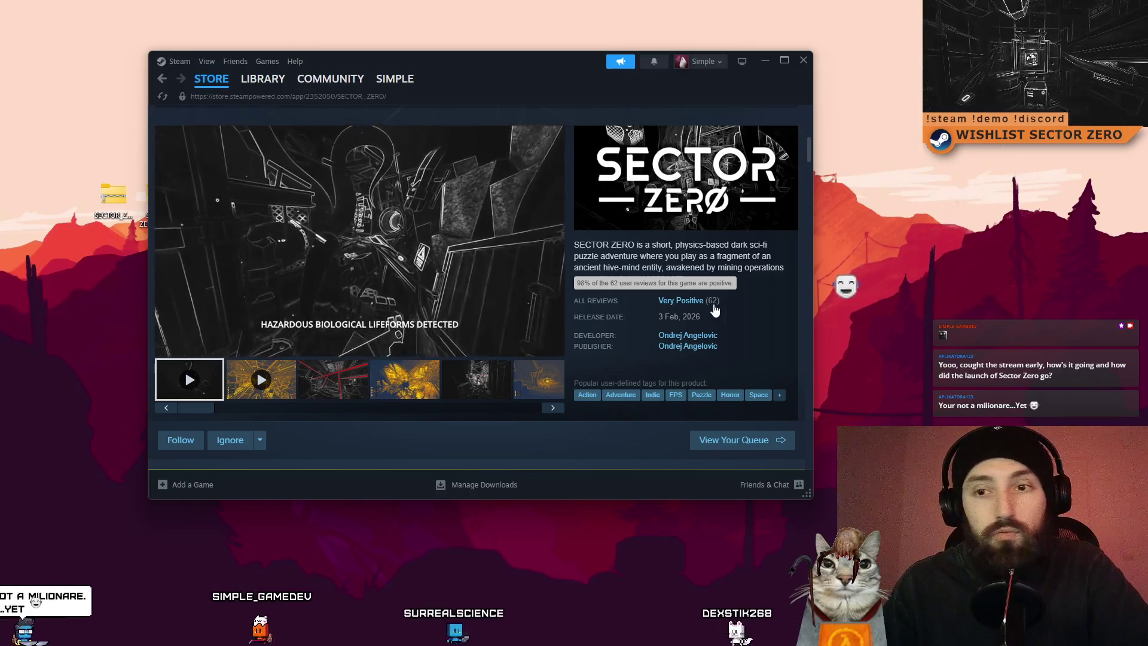
scroll(708, 308, down, 2)
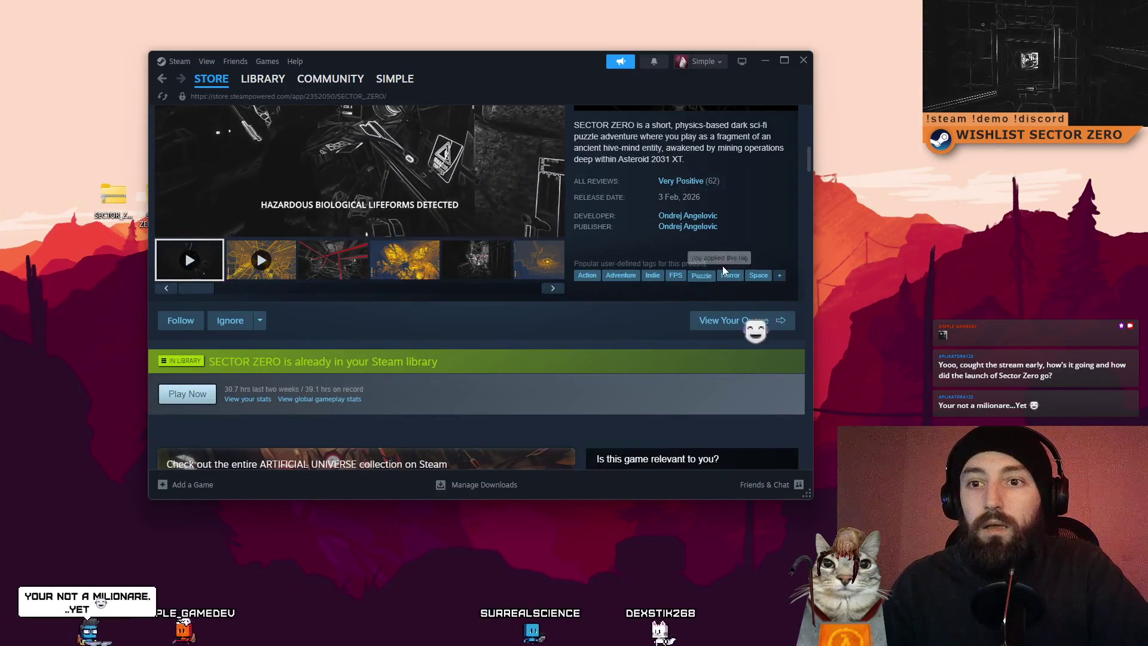
scroll(722, 265, up, 3)
scroll(587, 317, down, 3)
scroll(638, 366, up, 2)
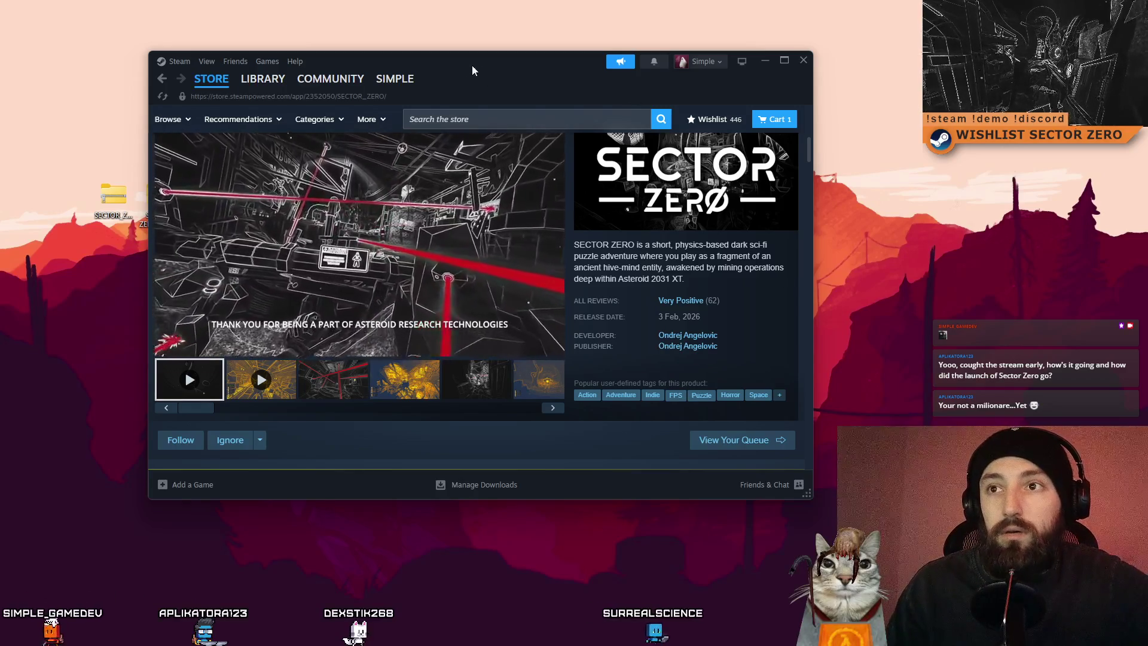
mouse_move(477, 65)
mouse_down()
mouse_move(506, 72)
mouse_move(482, 70)
mouse_up()
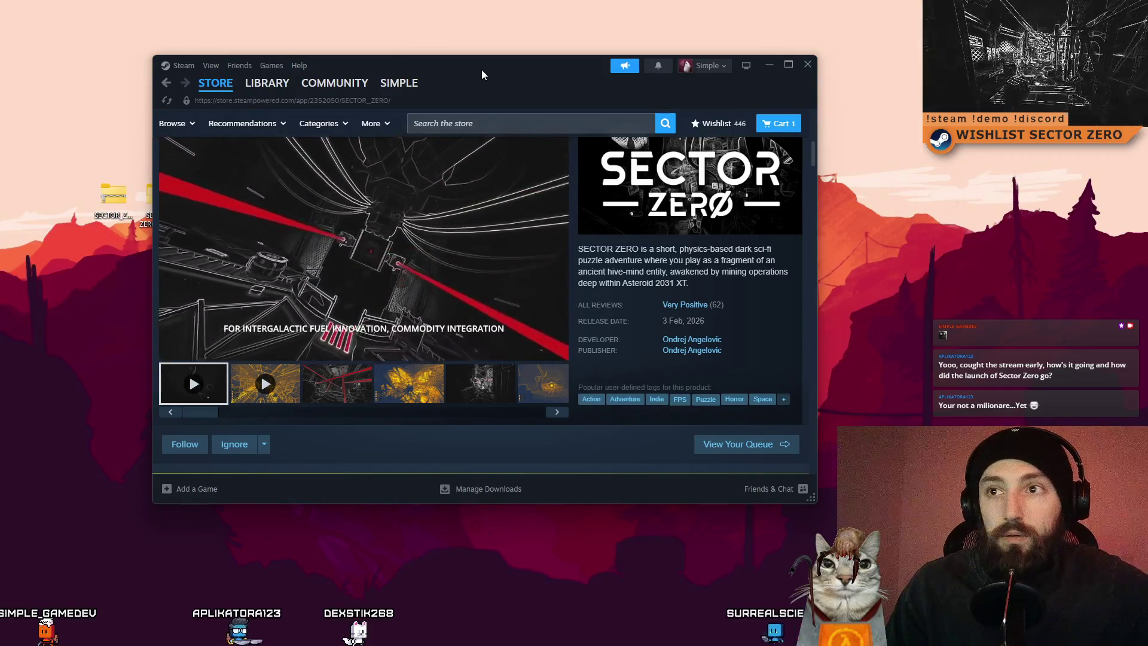
Maximize the Steam window and step forward through the game's screenshots
double_click(481, 69)
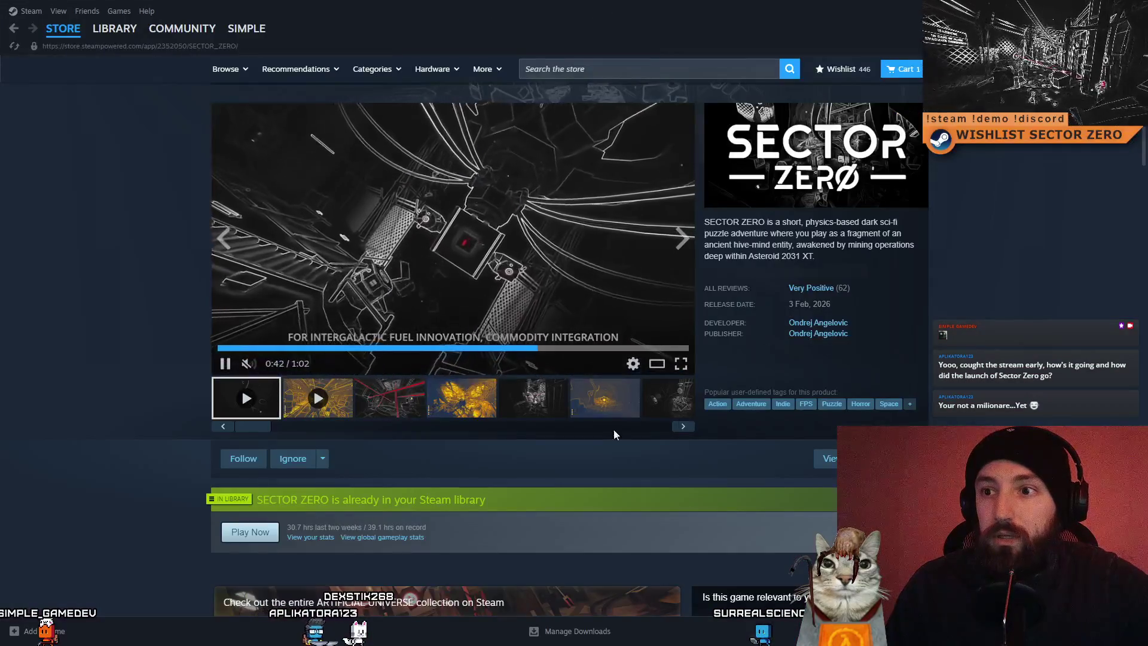
click(445, 399)
click(532, 407)
click(604, 397)
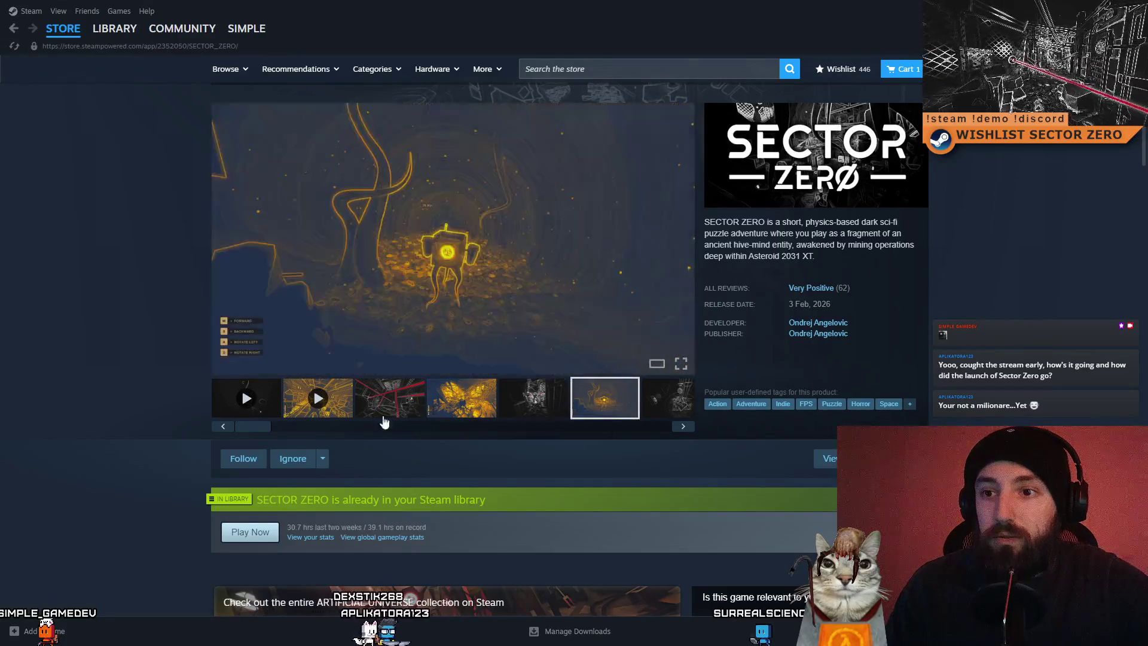
drag(271, 430, 634, 428)
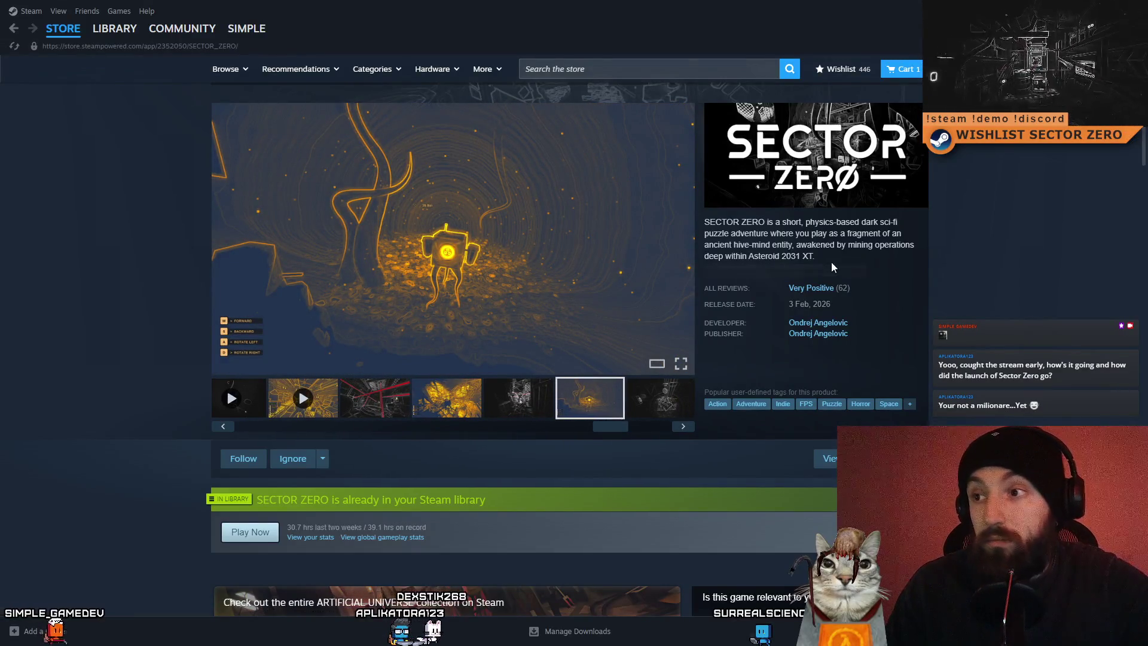
Go back one screenshot, then open the SECTOR ZERO community hub
mouse_move(787, 293)
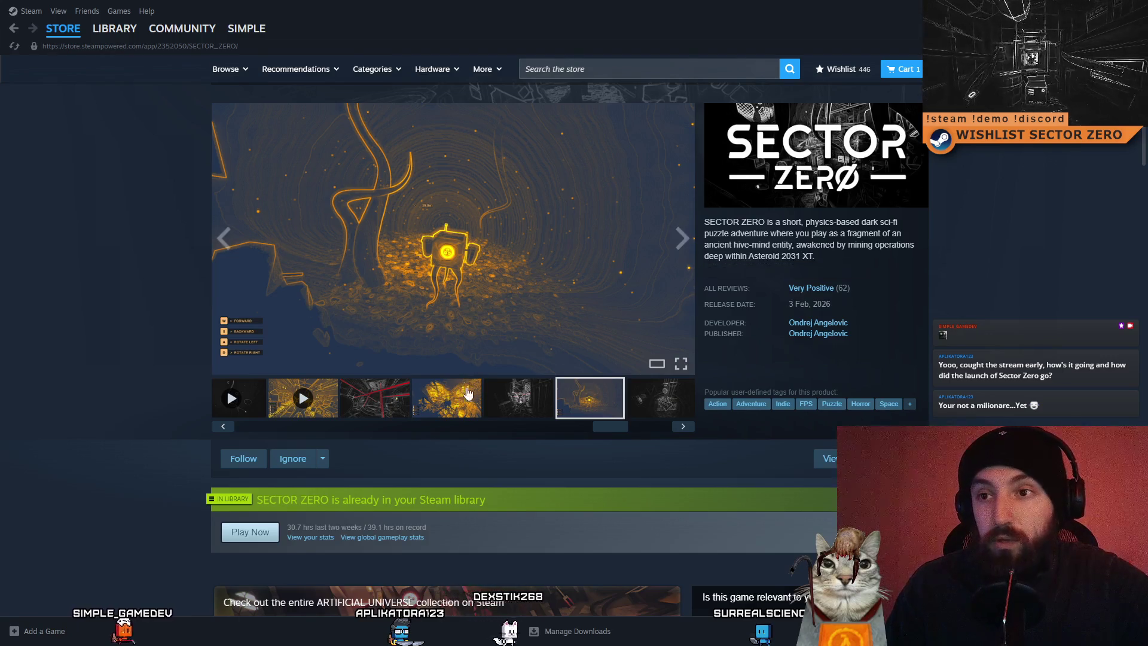
click(518, 398)
mouse_move(590, 430)
mouse_down()
mouse_move(717, 429)
mouse_move(324, 426)
mouse_up()
scroll(1063, 398, up, 5)
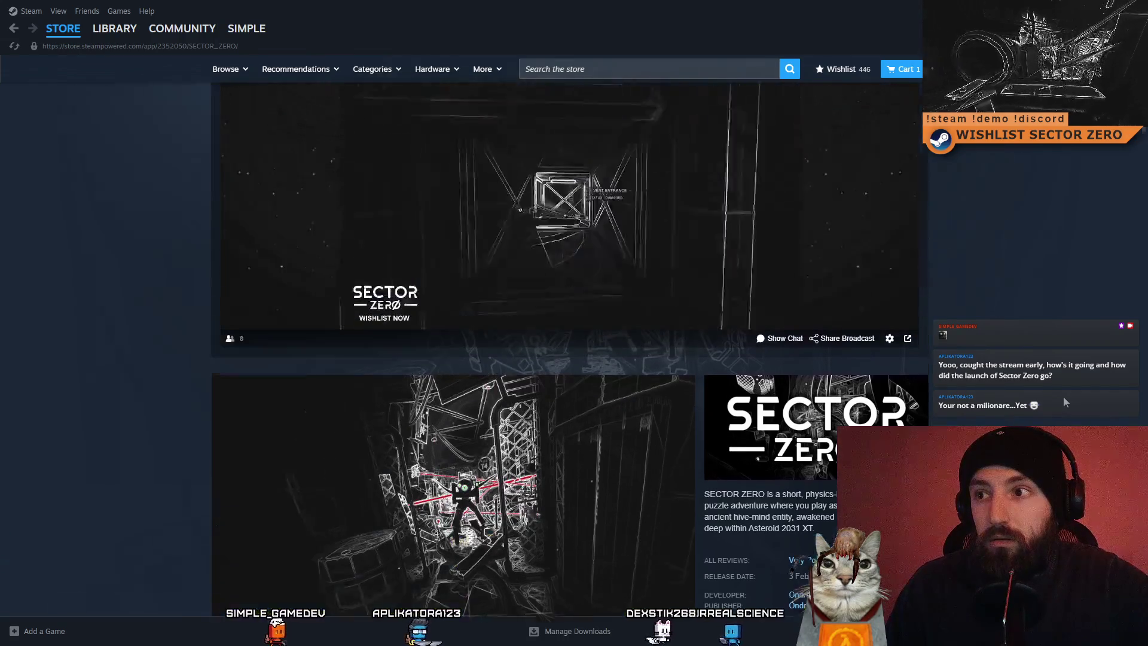
click(886, 114)
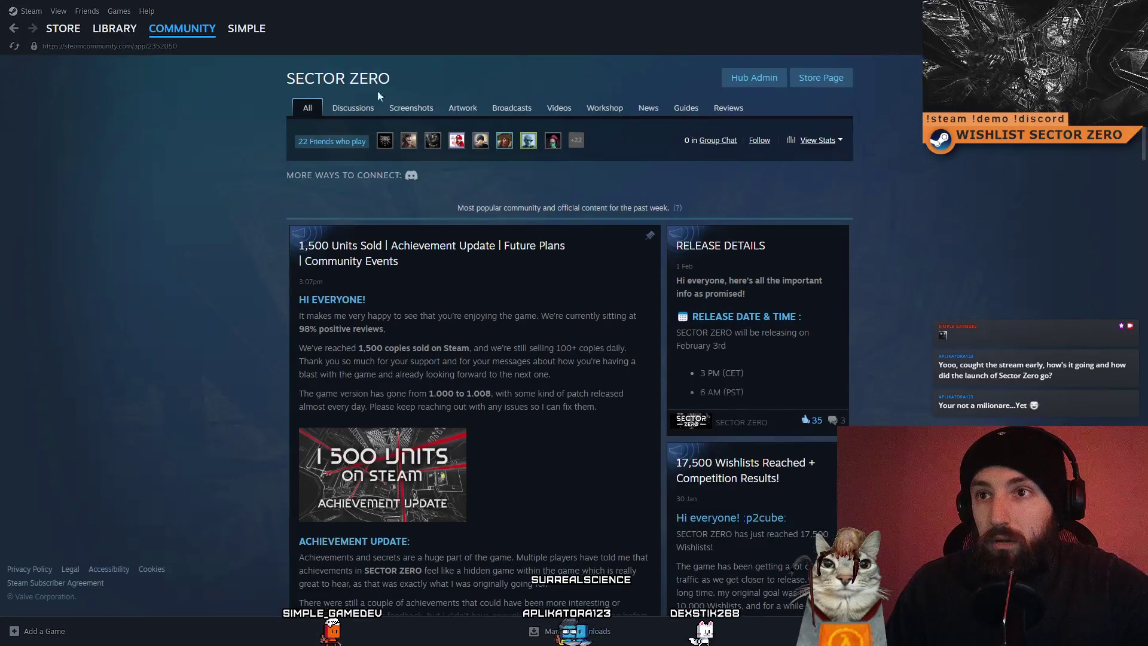
View the SECTOR ZERO discussions, then return to its store page from the library
click(358, 113)
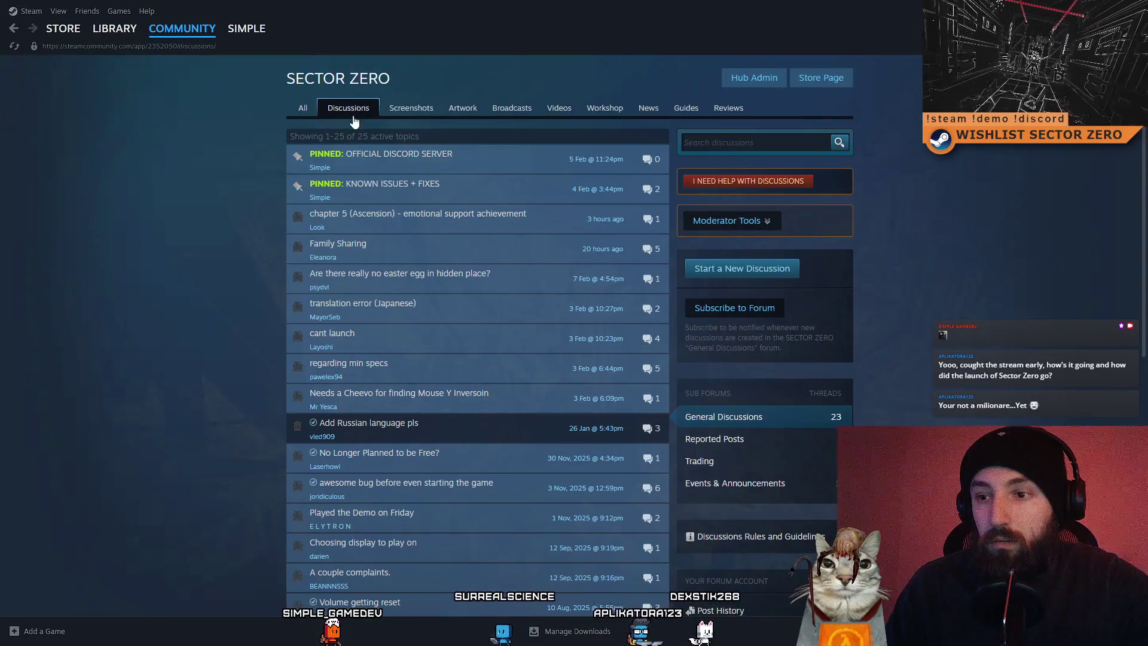
mouse_move(157, 35)
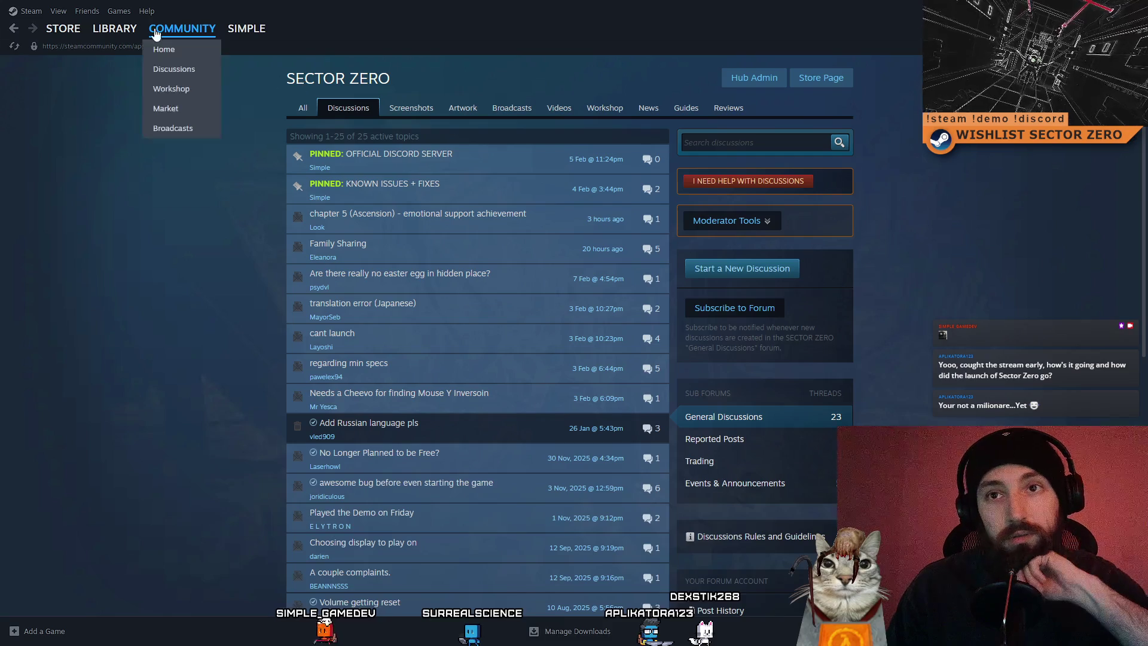
click(114, 29)
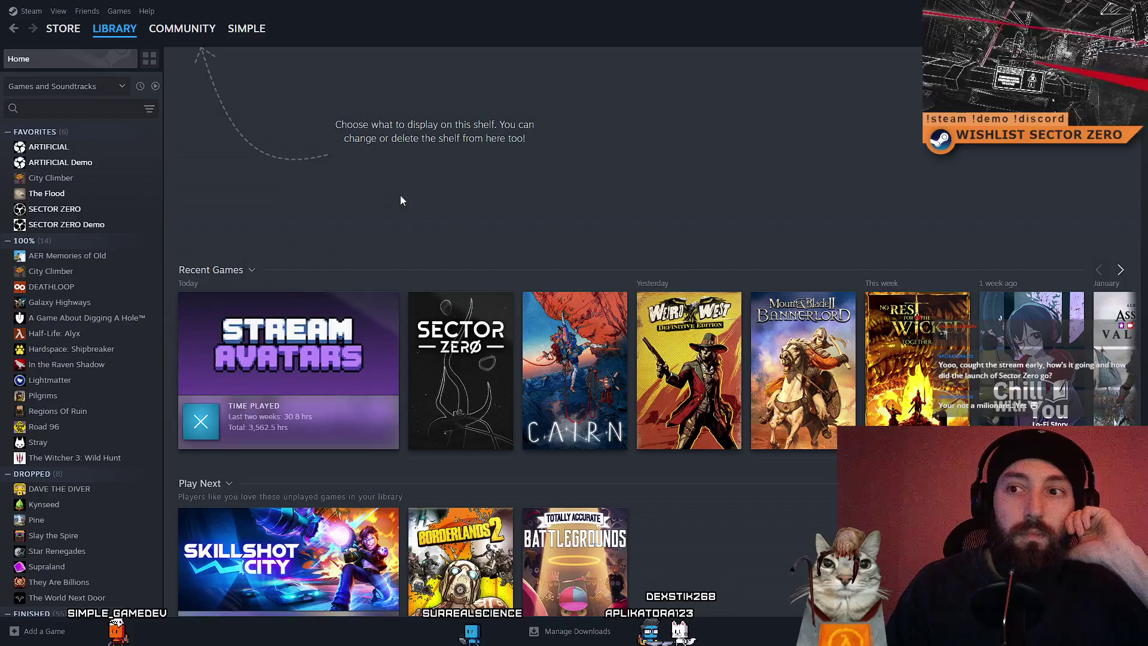
click(460, 335)
click(222, 291)
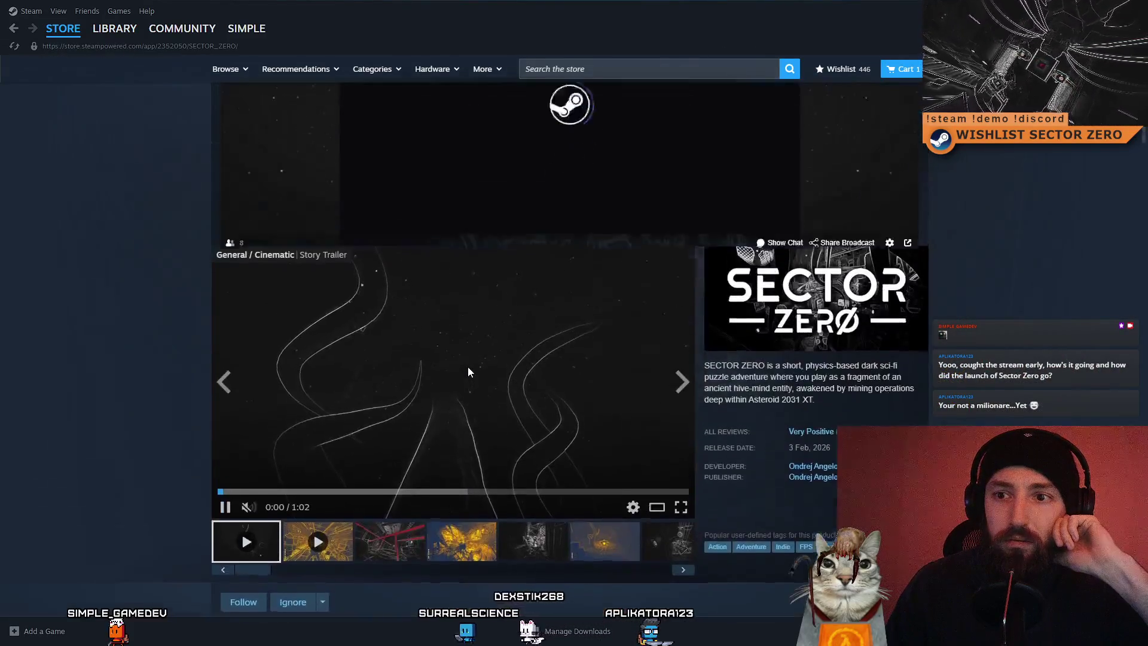
scroll(467, 367, down, 5)
scroll(376, 293, down, 10)
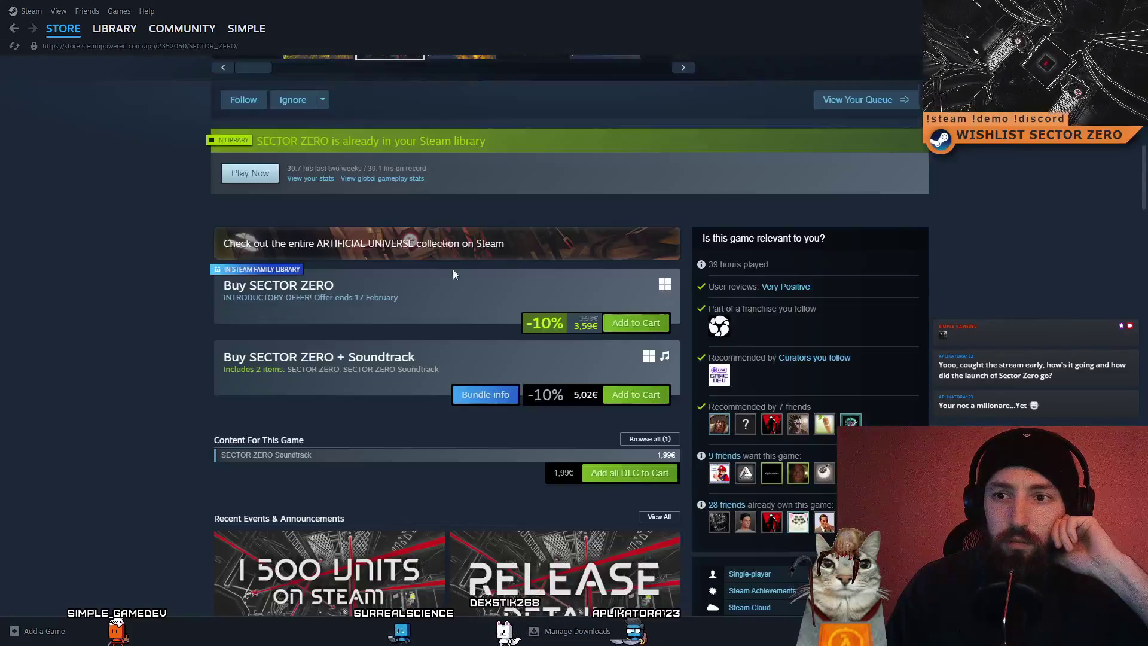
scroll(462, 335, down, 5)
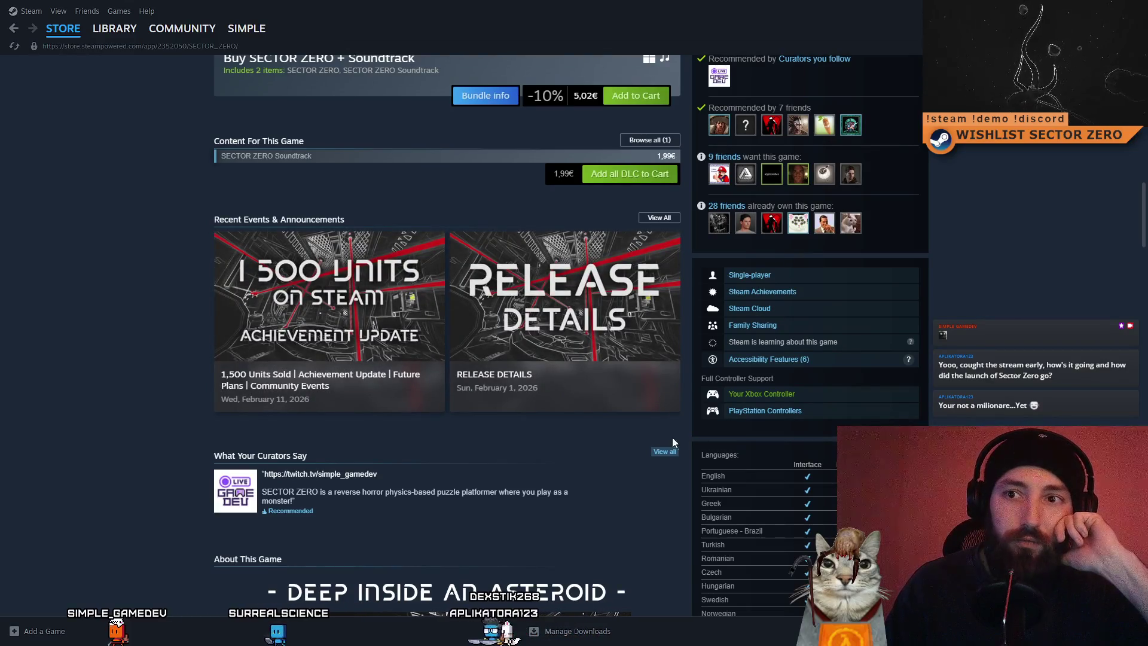
mouse_move(278, 315)
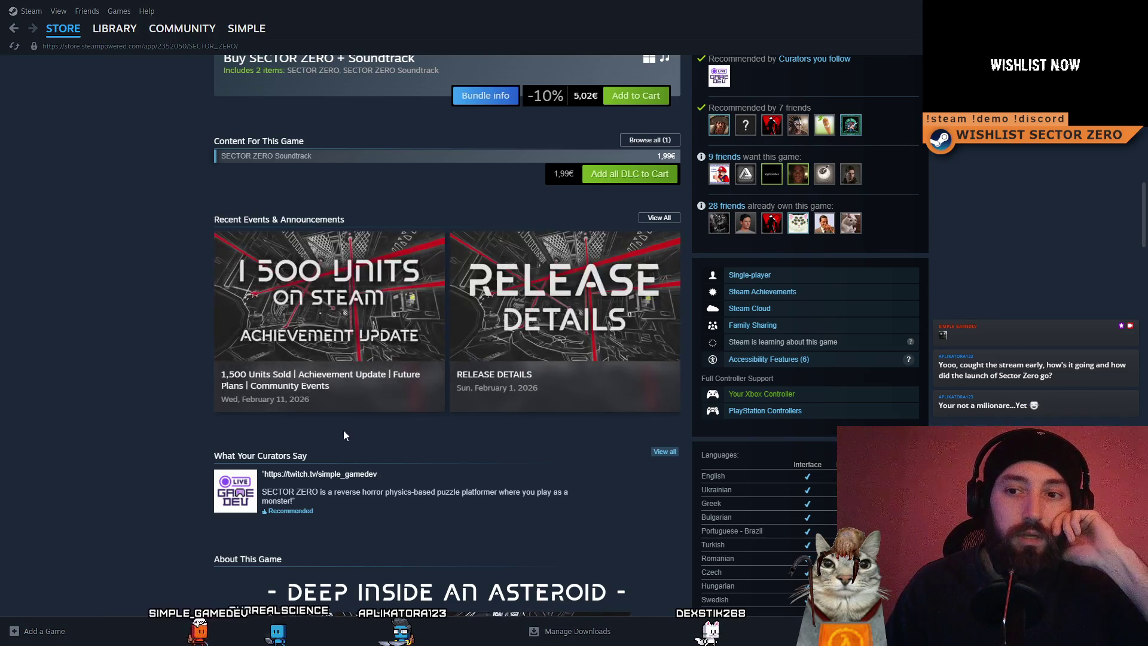
scroll(597, 437, down, 2)
scroll(594, 432, up, 1)
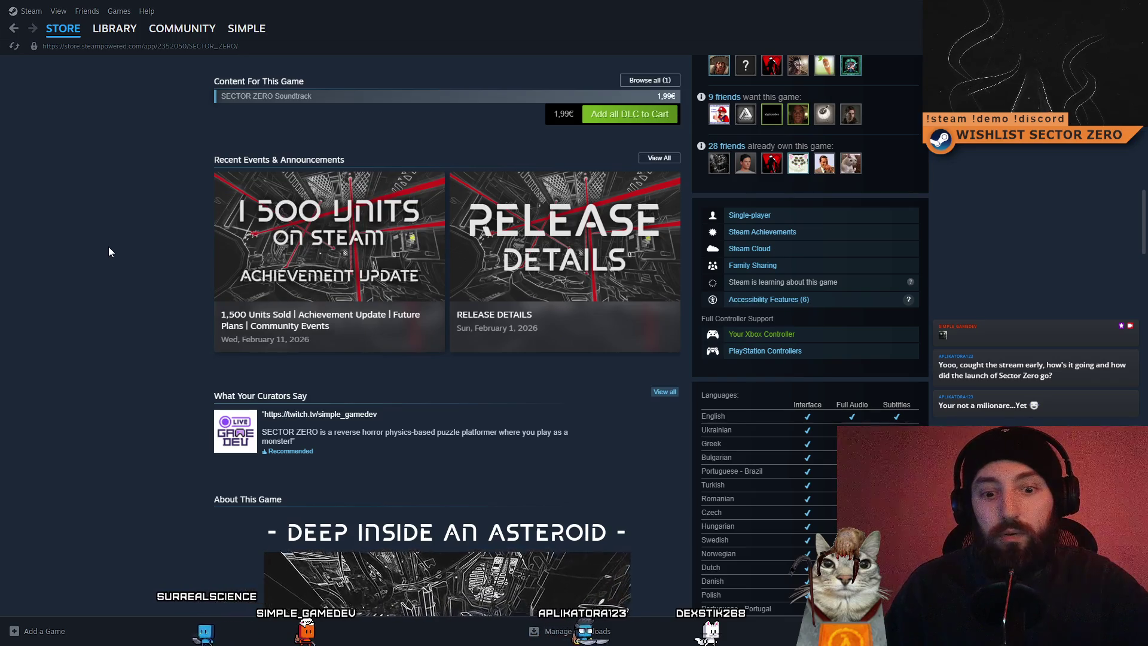
scroll(174, 310, up, 3)
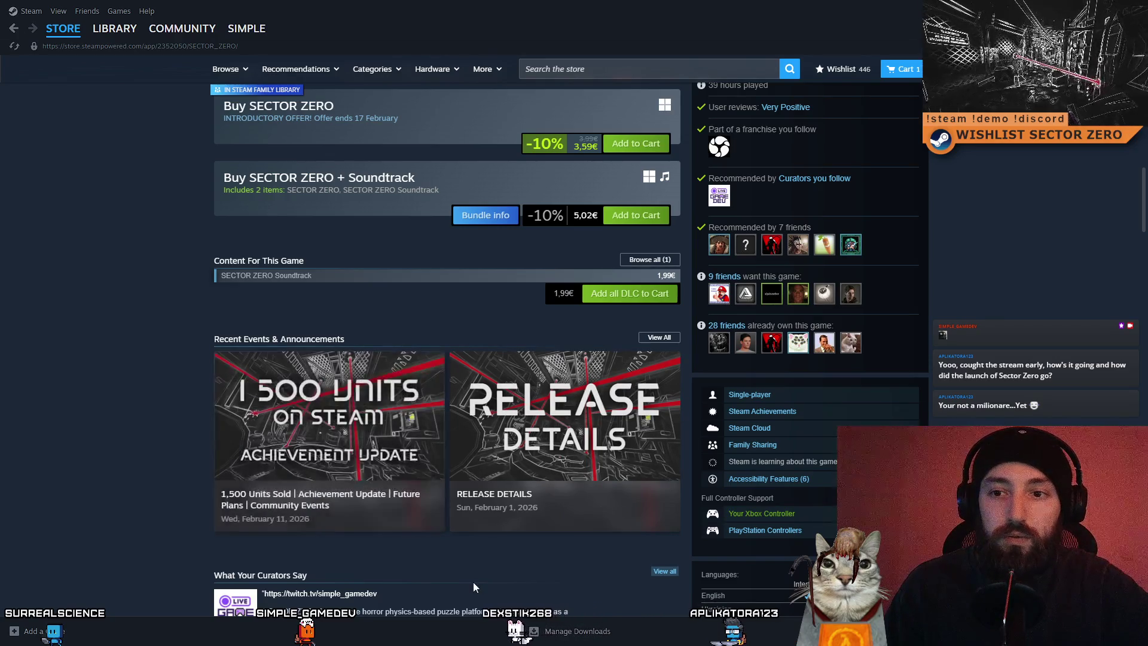
scroll(337, 415, up, 4)
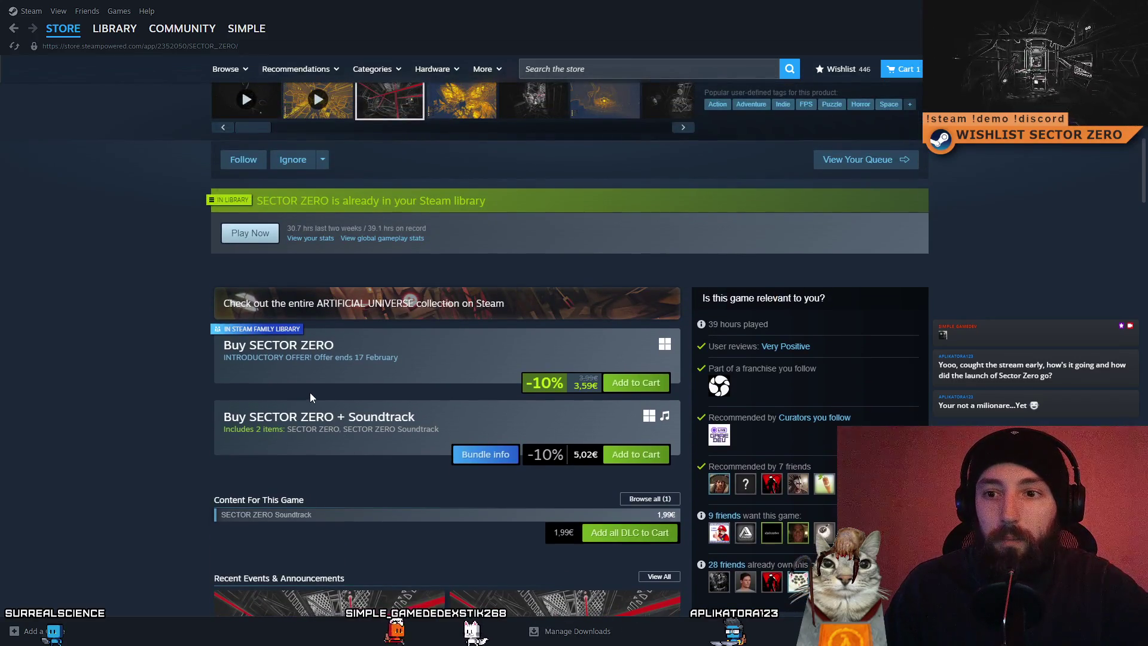
scroll(306, 390, up, 6)
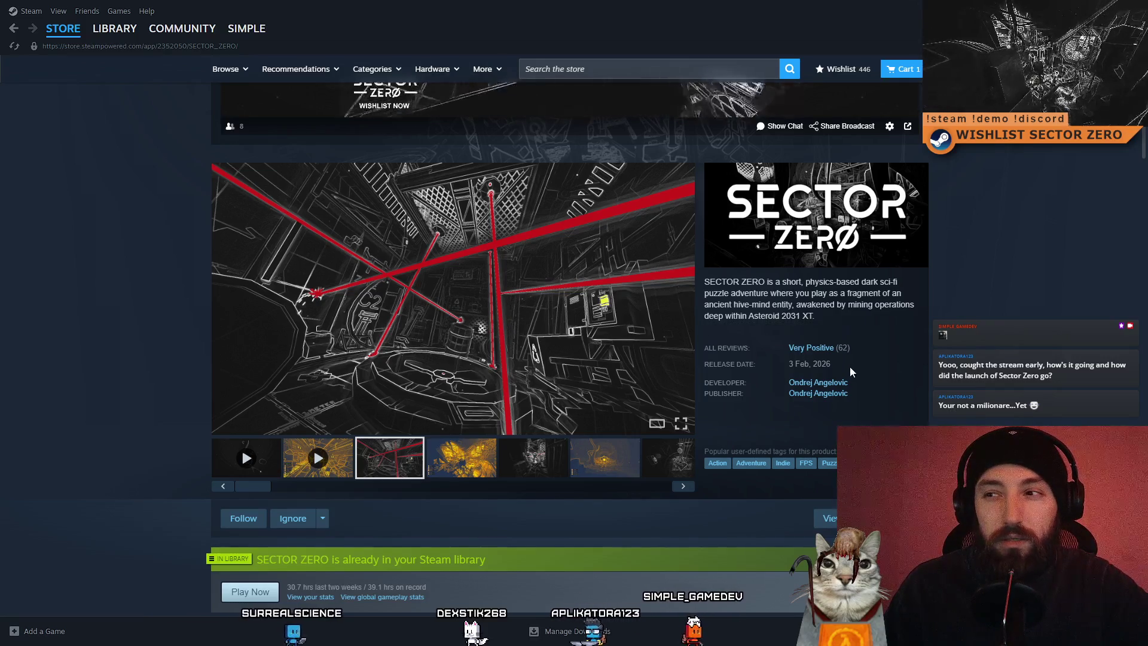
drag(849, 367, 811, 364)
click(867, 376)
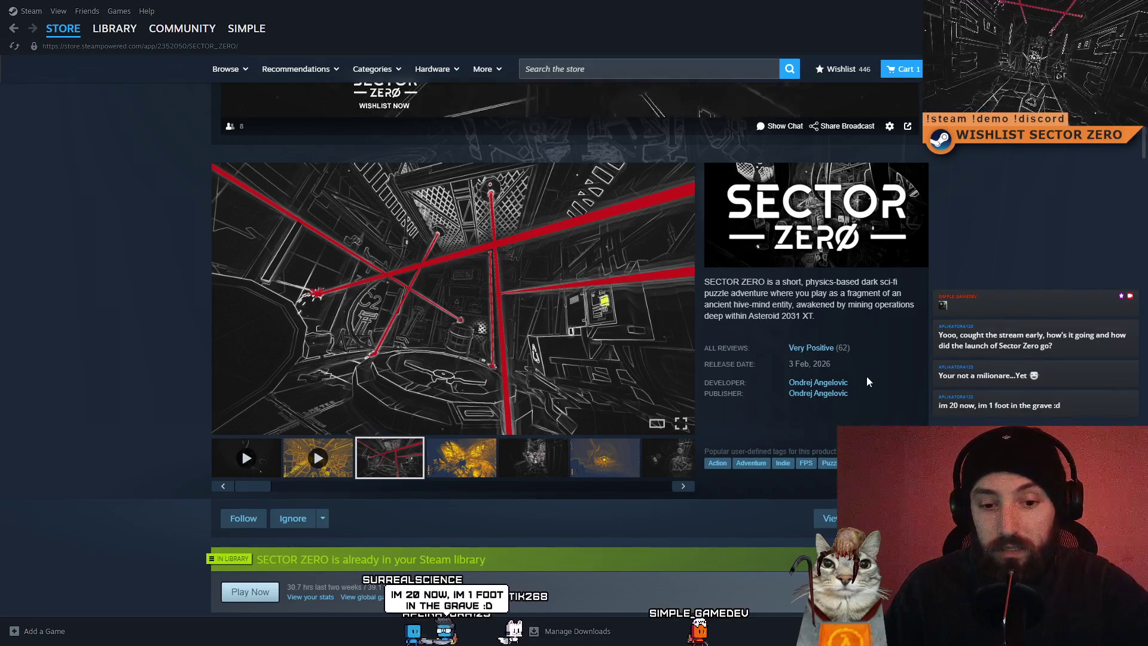
scroll(849, 374, up, 5)
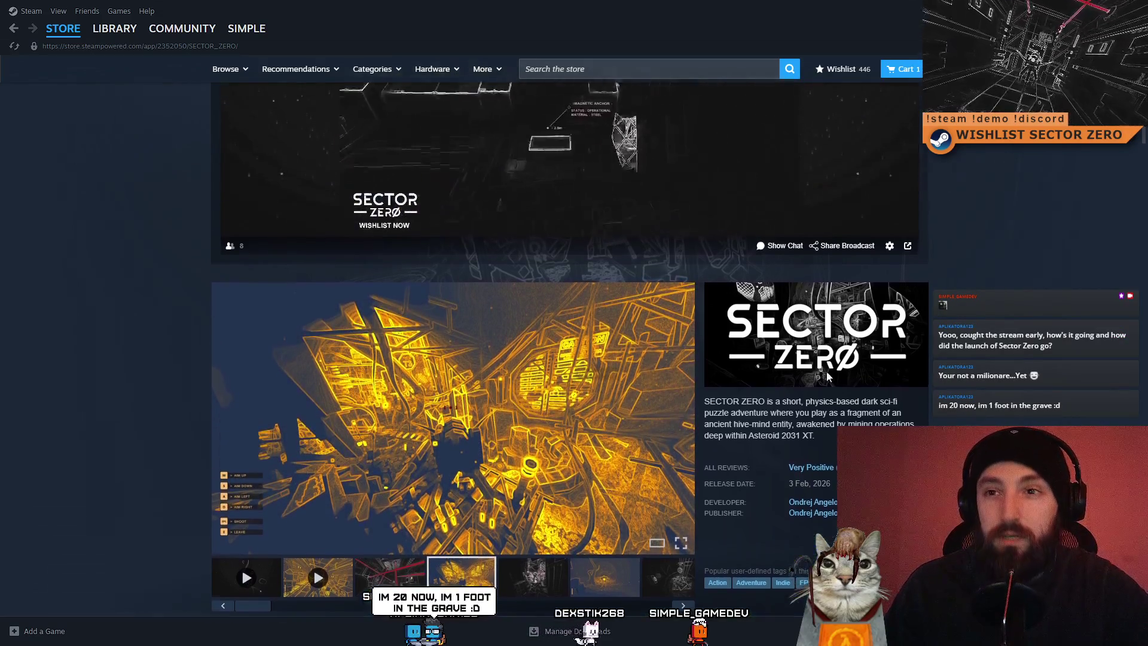
click(748, 72)
text(city)
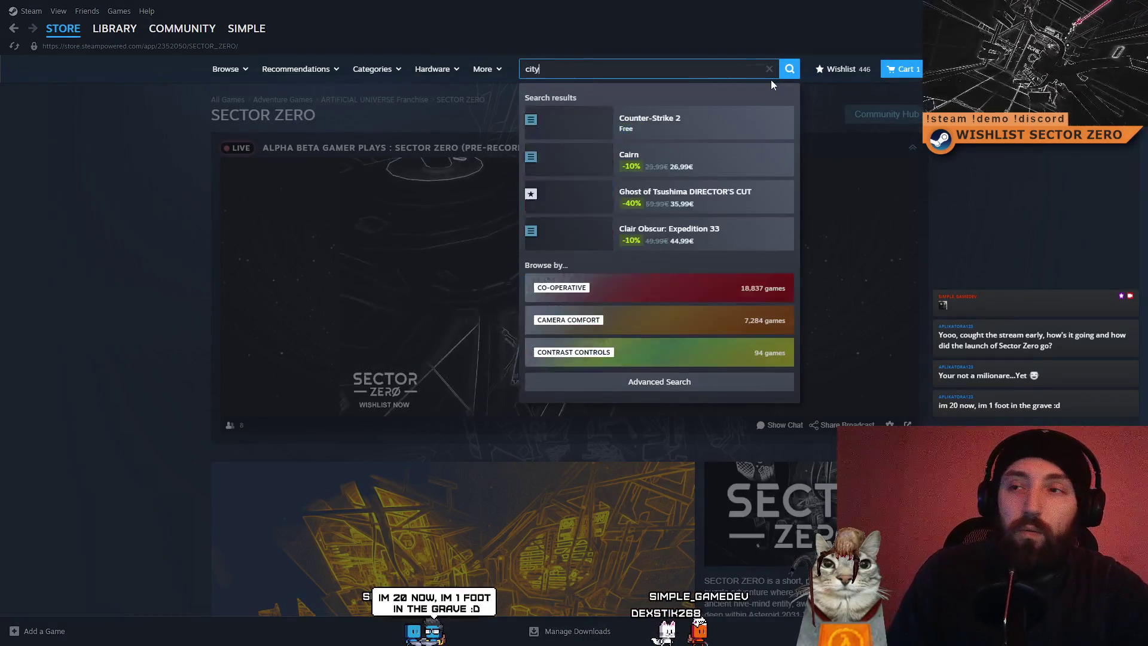
text( climber)
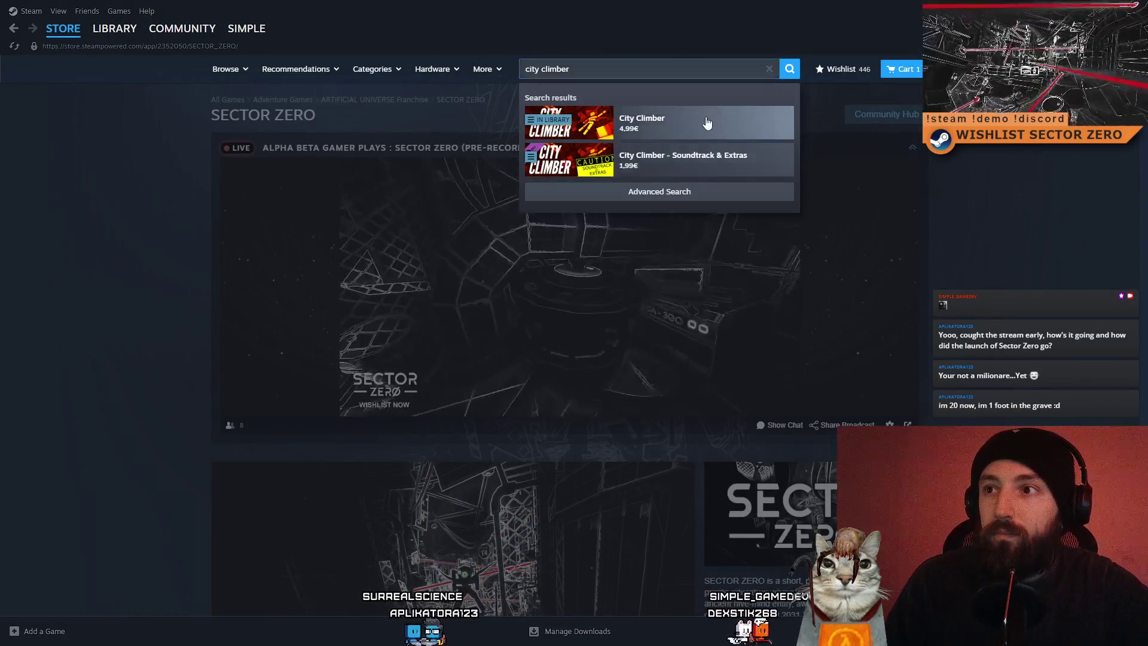
click(707, 118)
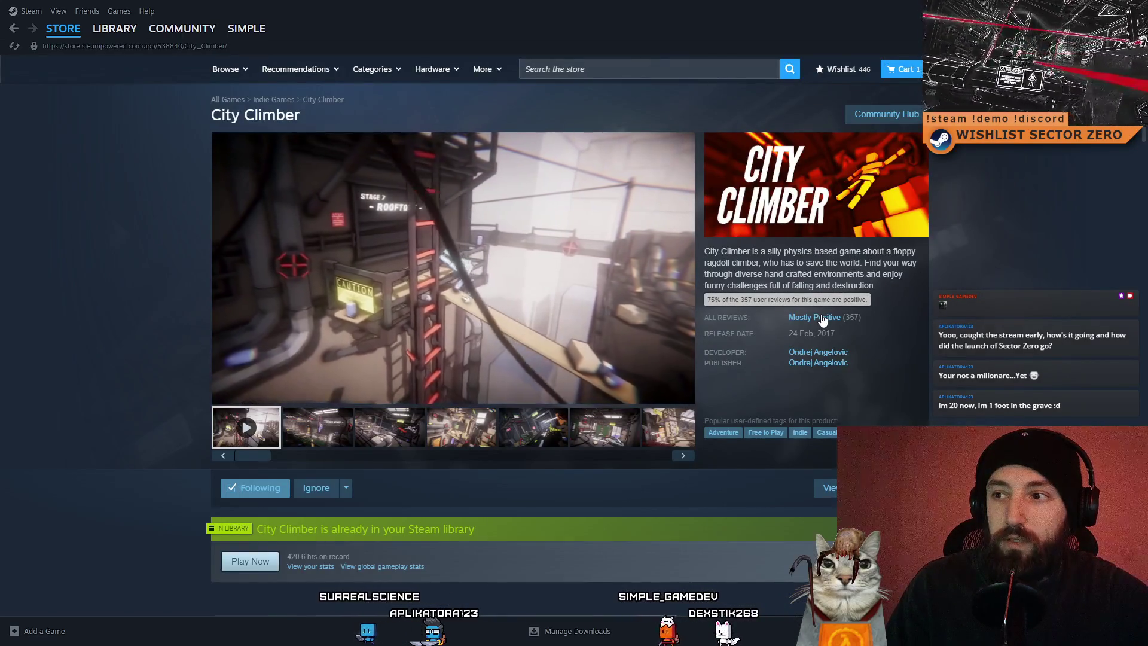
scroll(1039, 357, down, 7)
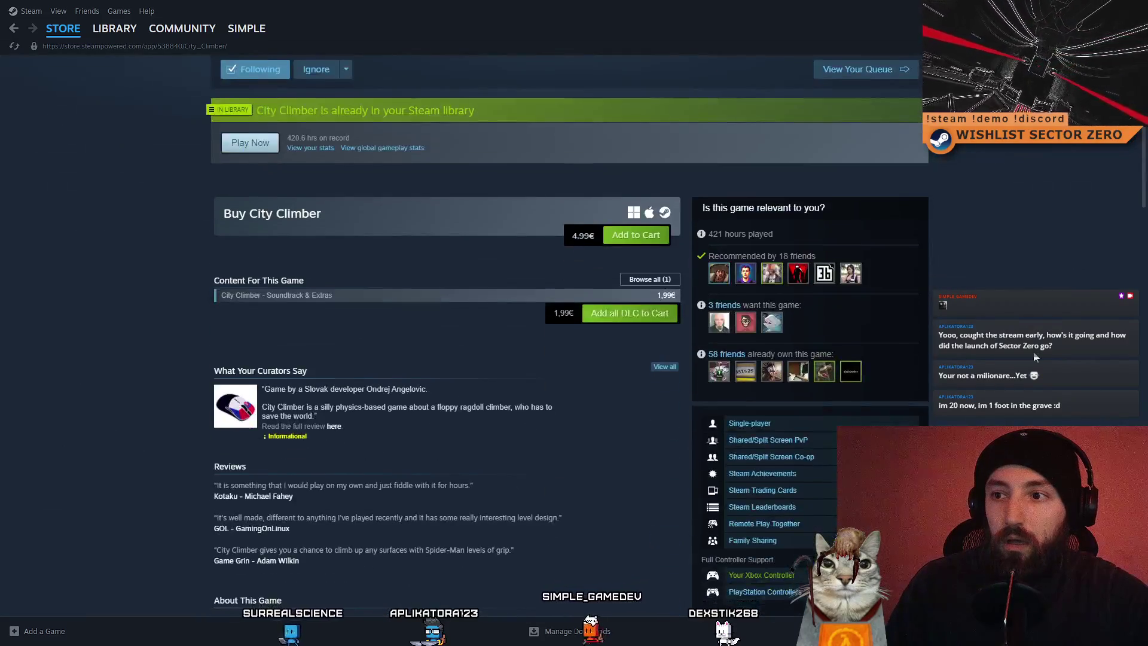
scroll(1035, 357, up, 4)
scroll(1036, 357, up, 3)
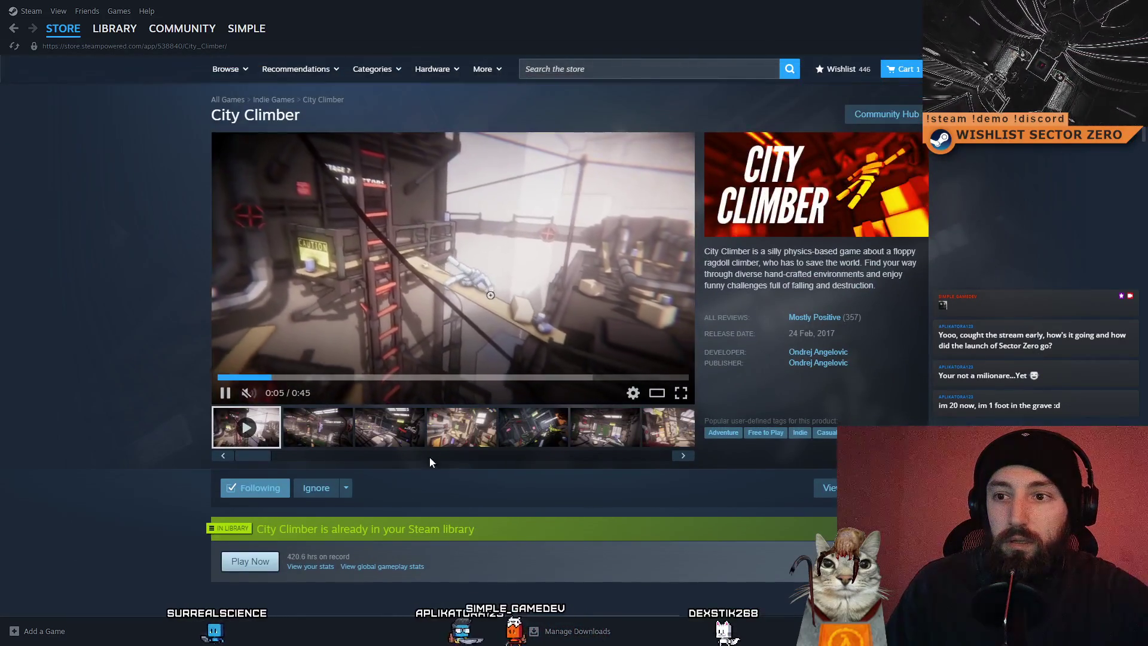
click(459, 429)
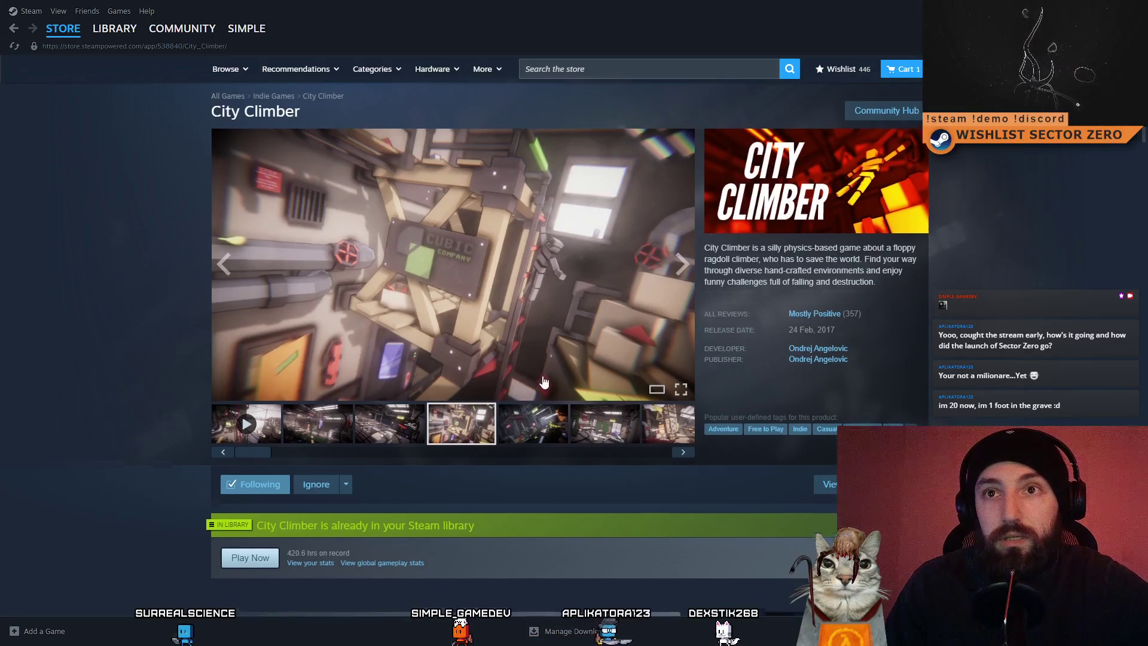
scroll(540, 375, down, 8)
scroll(496, 376, up, 8)
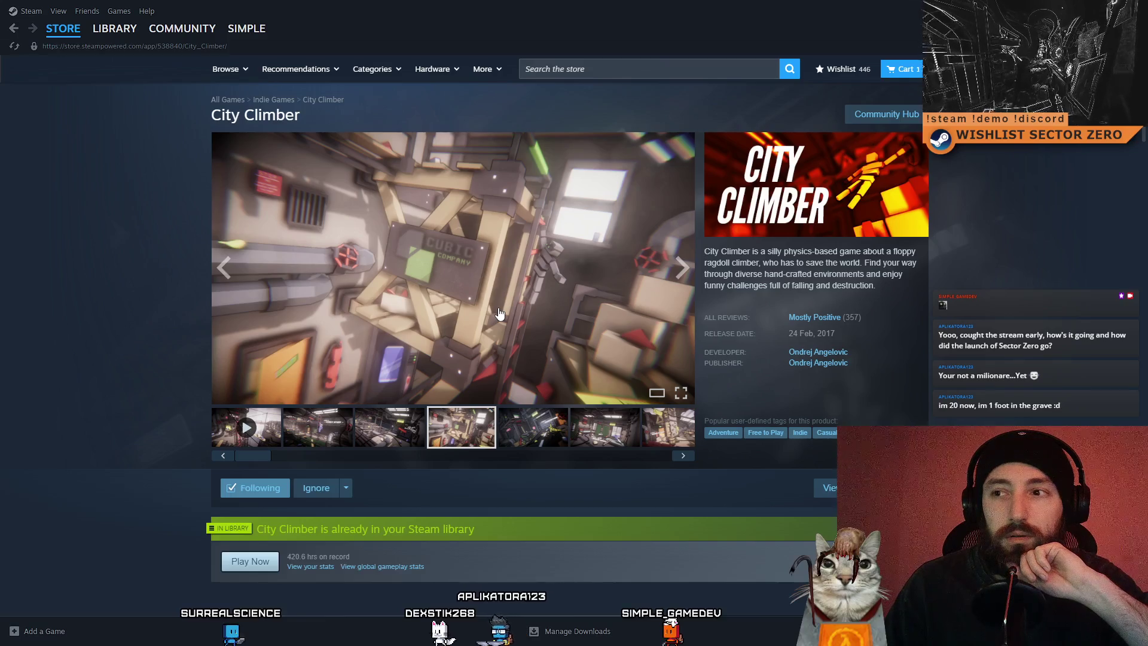
scroll(500, 314, down, 2)
scroll(493, 314, up, 2)
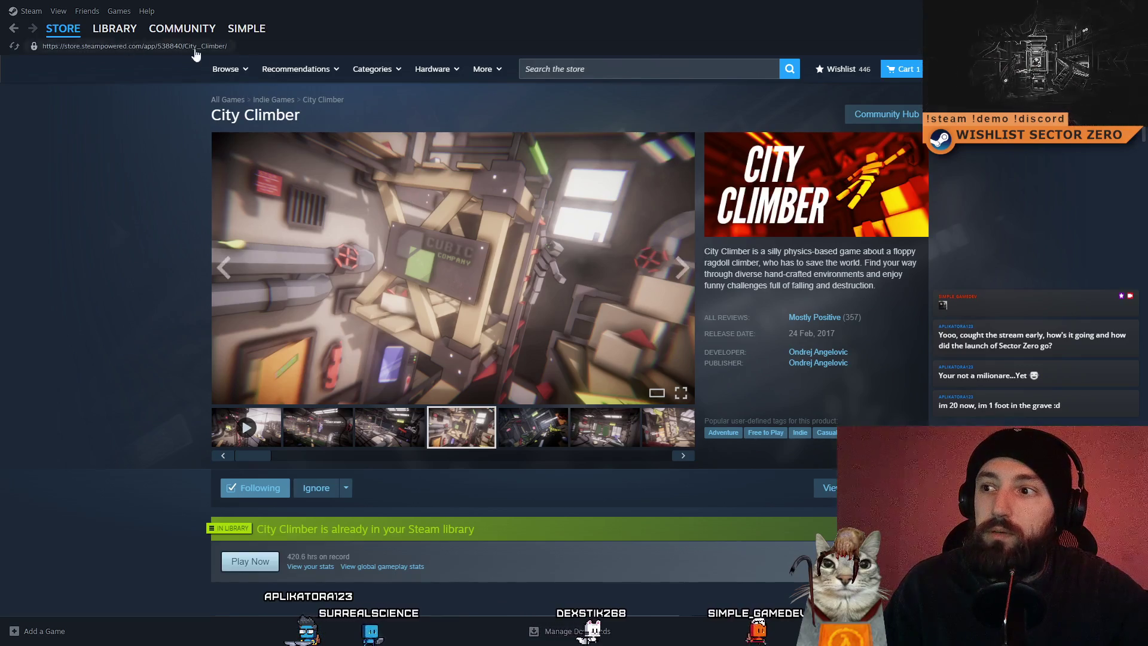
Open the SECTOR ZERO store page from the library and show the yellow screenshot
mouse_move(117, 29)
click(123, 51)
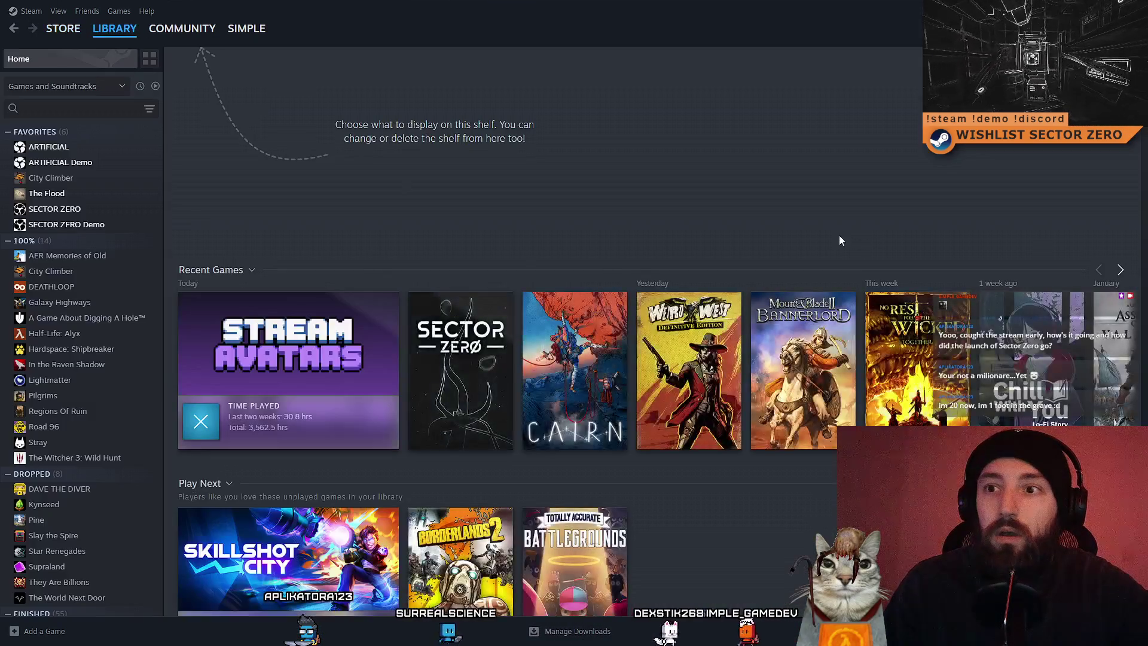
click(461, 353)
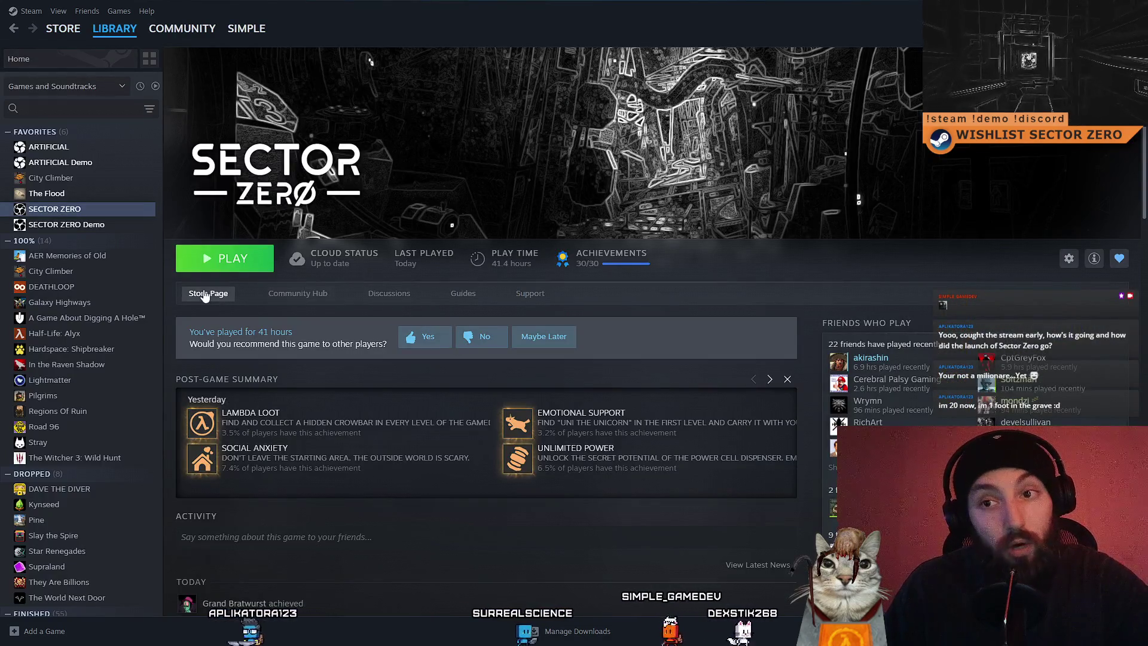
click(231, 298)
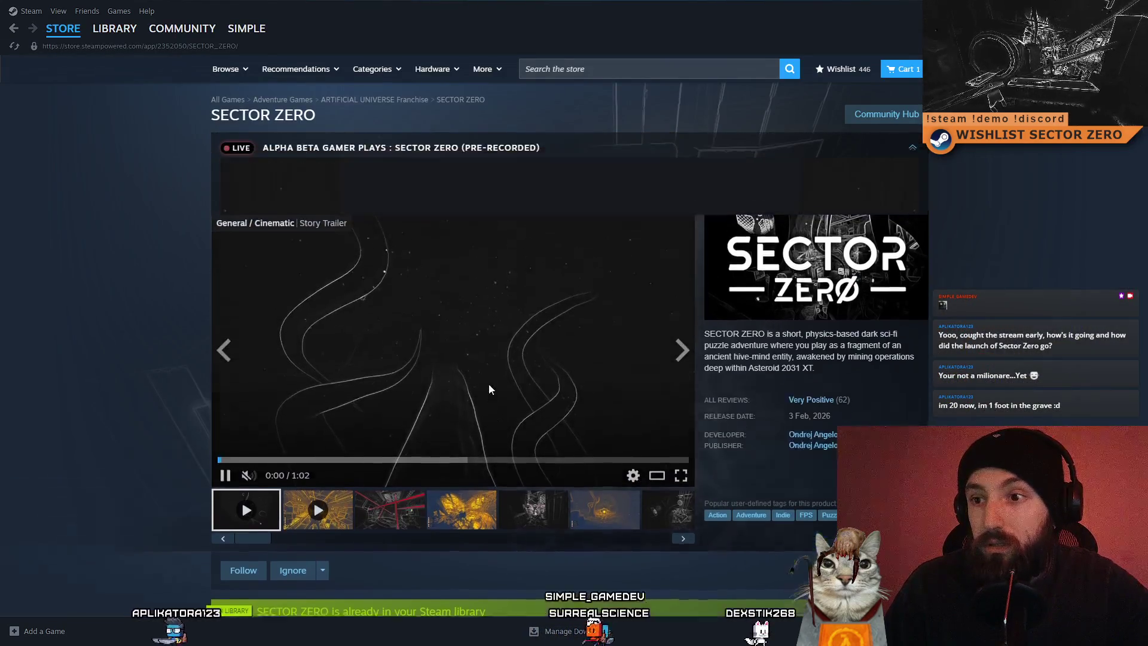
scroll(490, 381, down, 4)
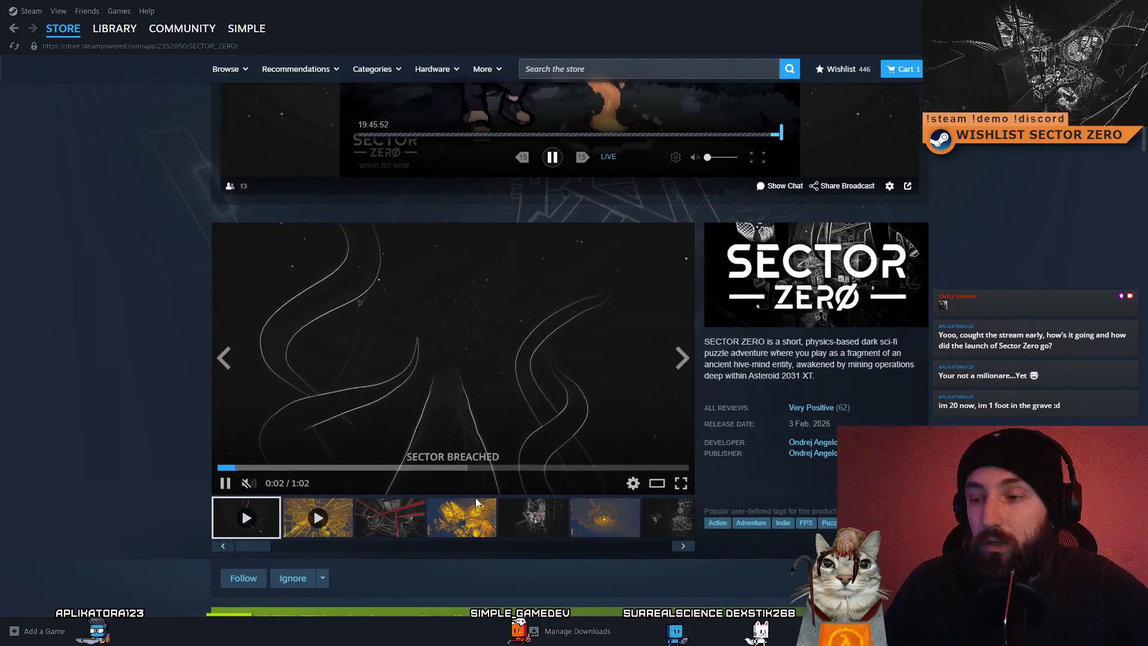
click(474, 508)
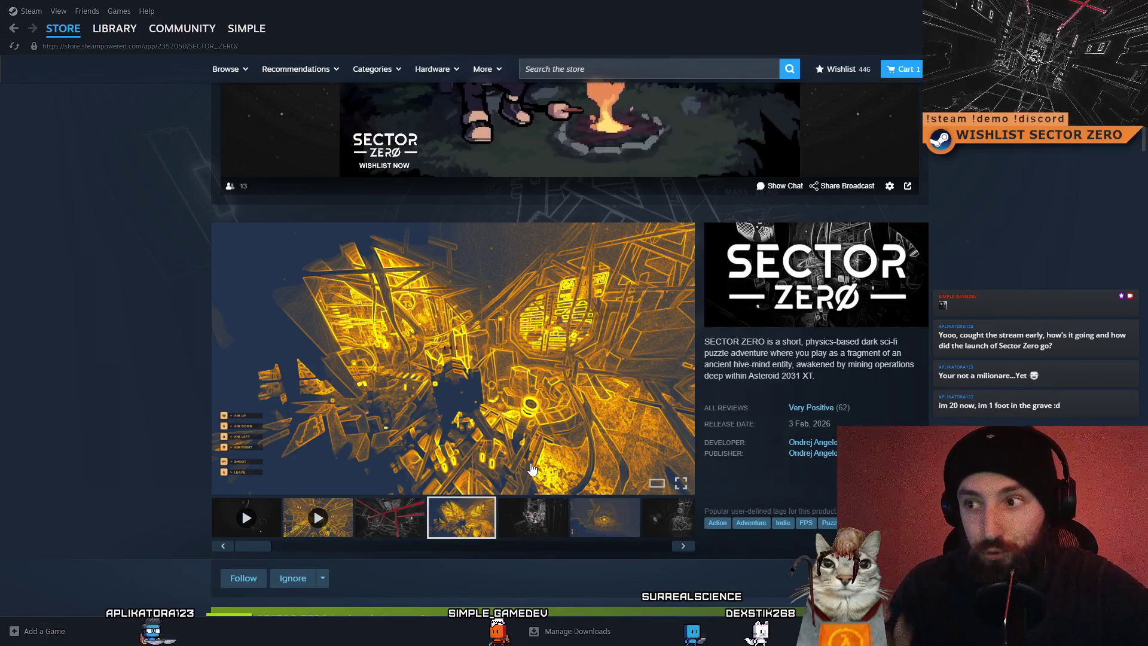
Restore Steam to a smaller window, move it right and down, then close it
double_click(532, 10)
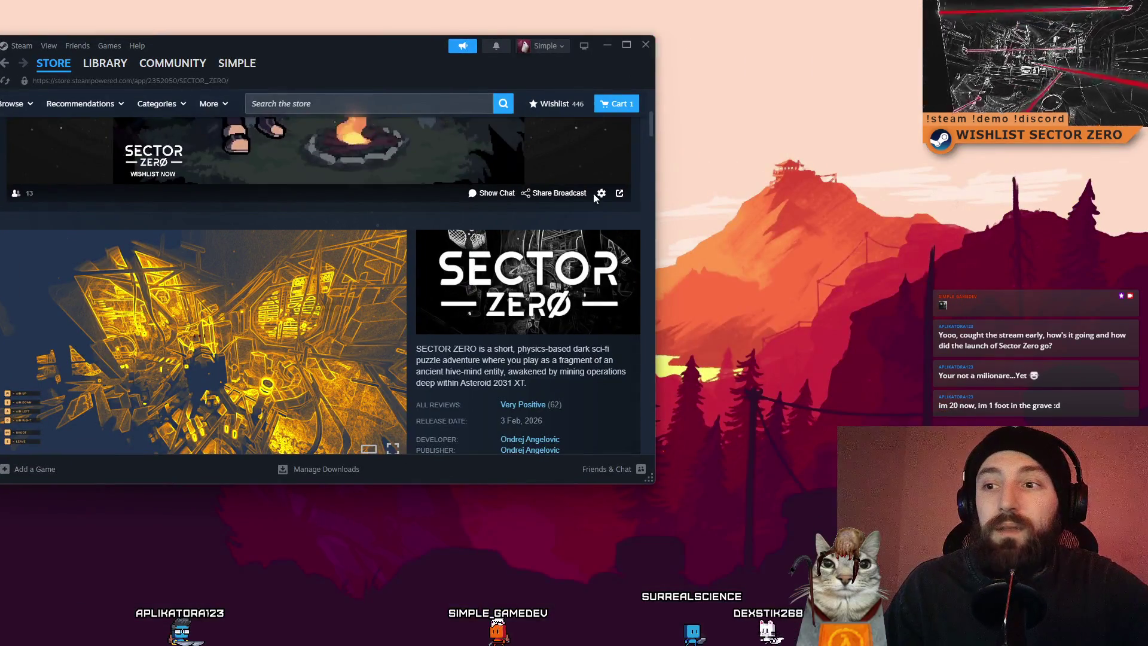
scroll(467, 257, down, 2)
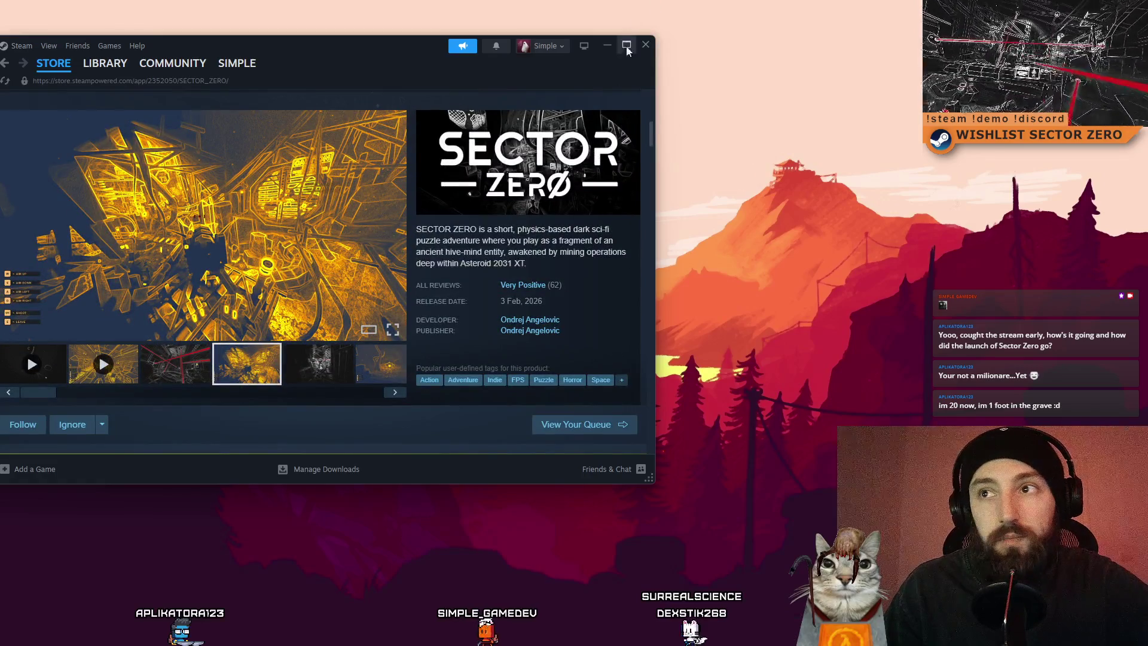
click(642, 48)
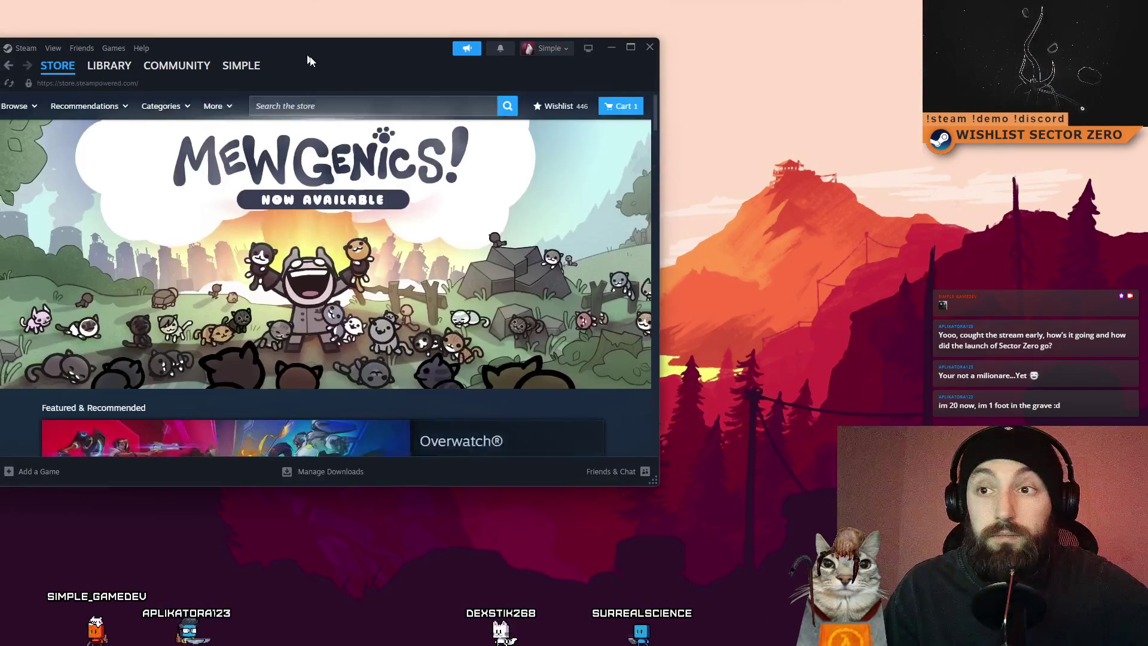
drag(309, 58, 410, 90)
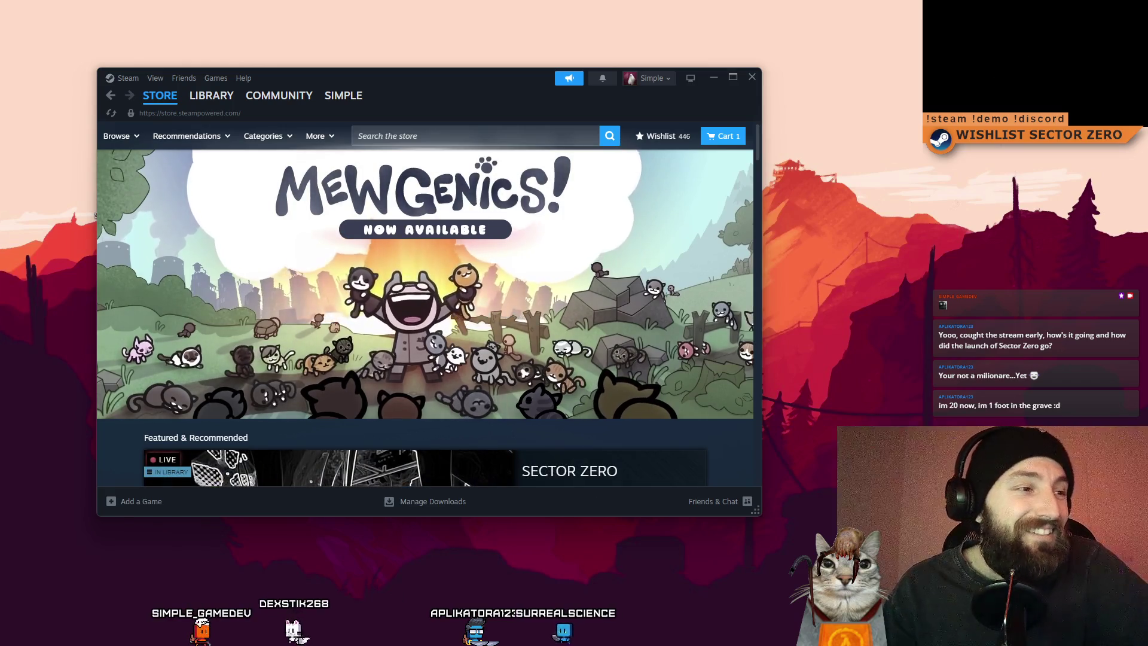
click(752, 78)
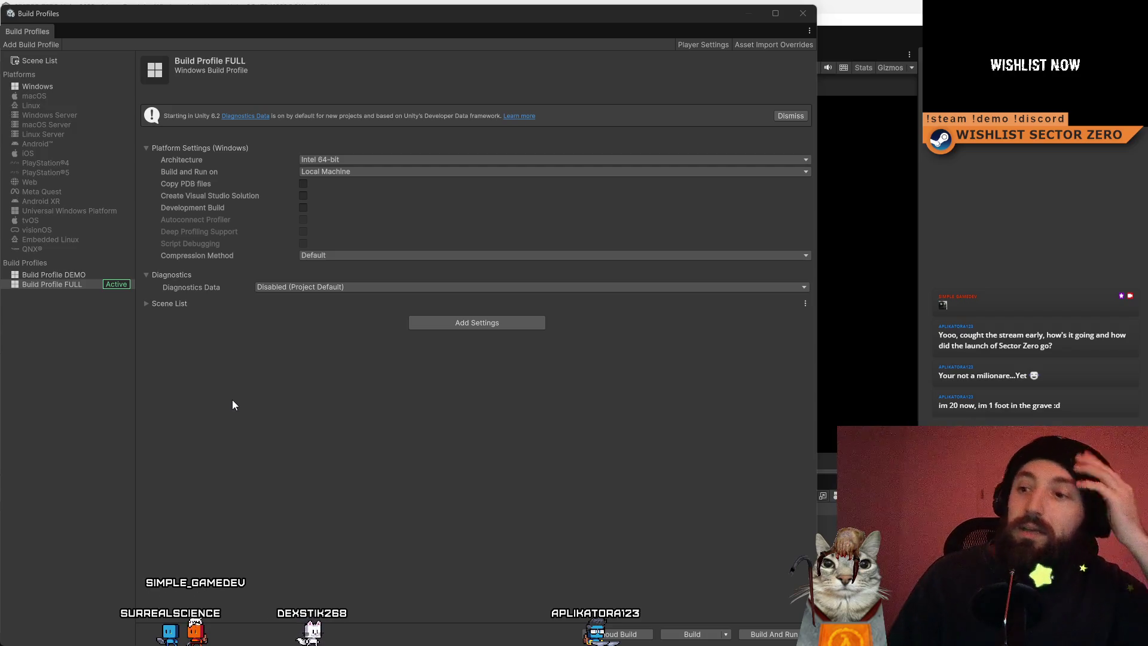
Move the Build Profiles window aside to reveal the console and hierarchy, then close it
mouse_move(360, 16)
mouse_down()
mouse_move(525, 41)
mouse_move(435, 21)
mouse_move(444, 31)
mouse_up()
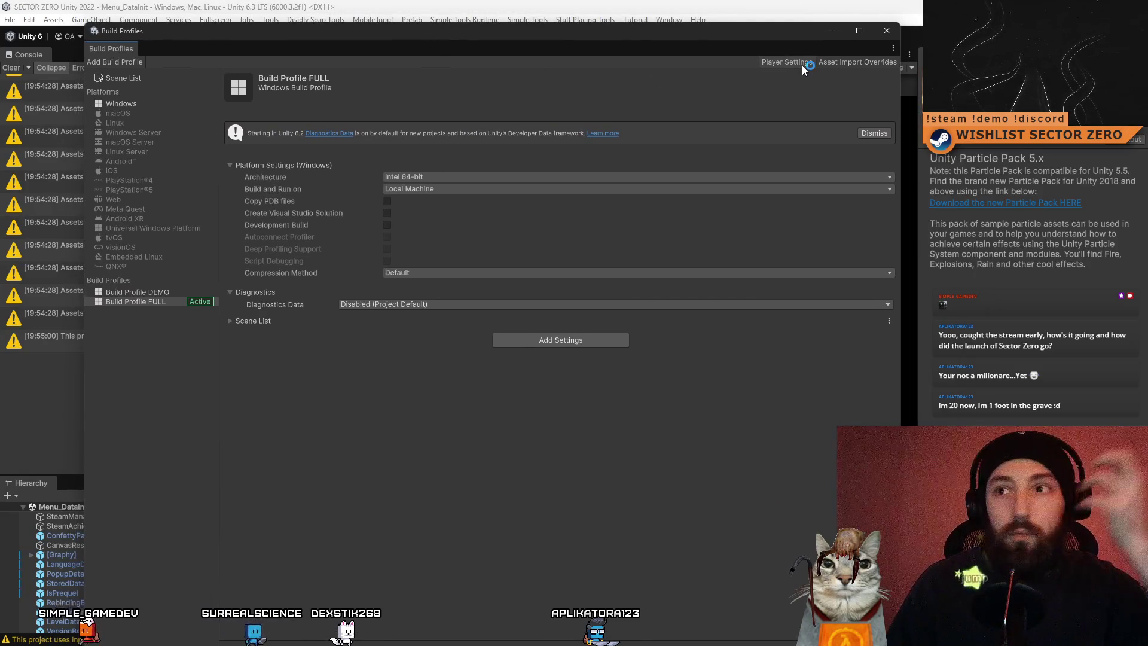
click(886, 34)
Clear all Console warnings and select the old Project search text
click(25, 69)
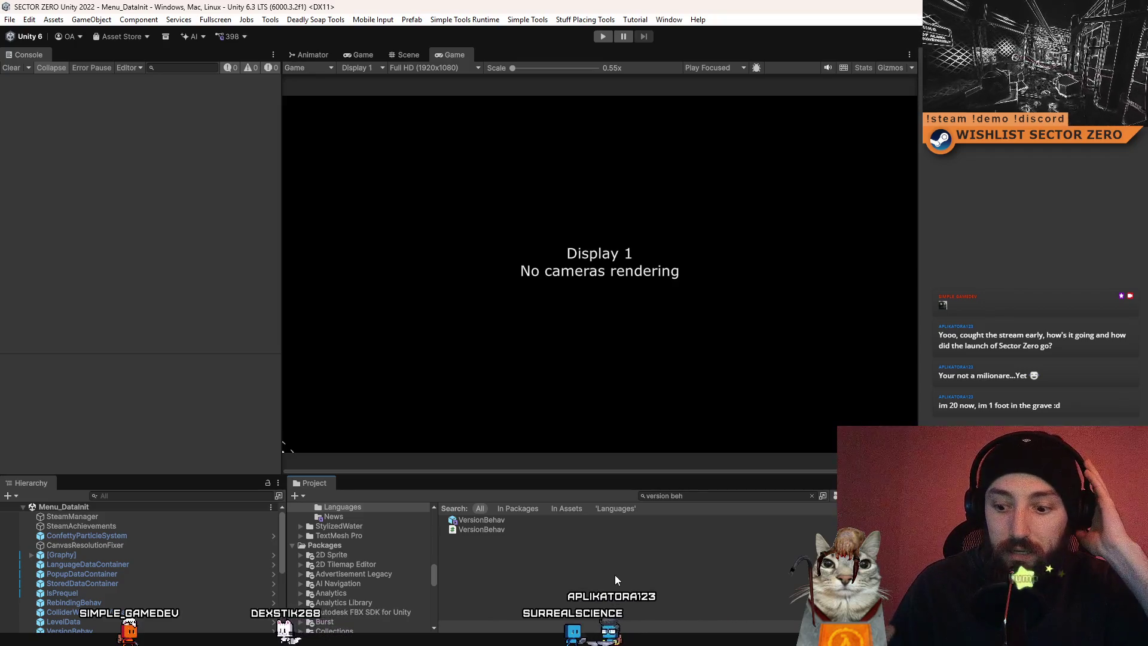
click(729, 498)
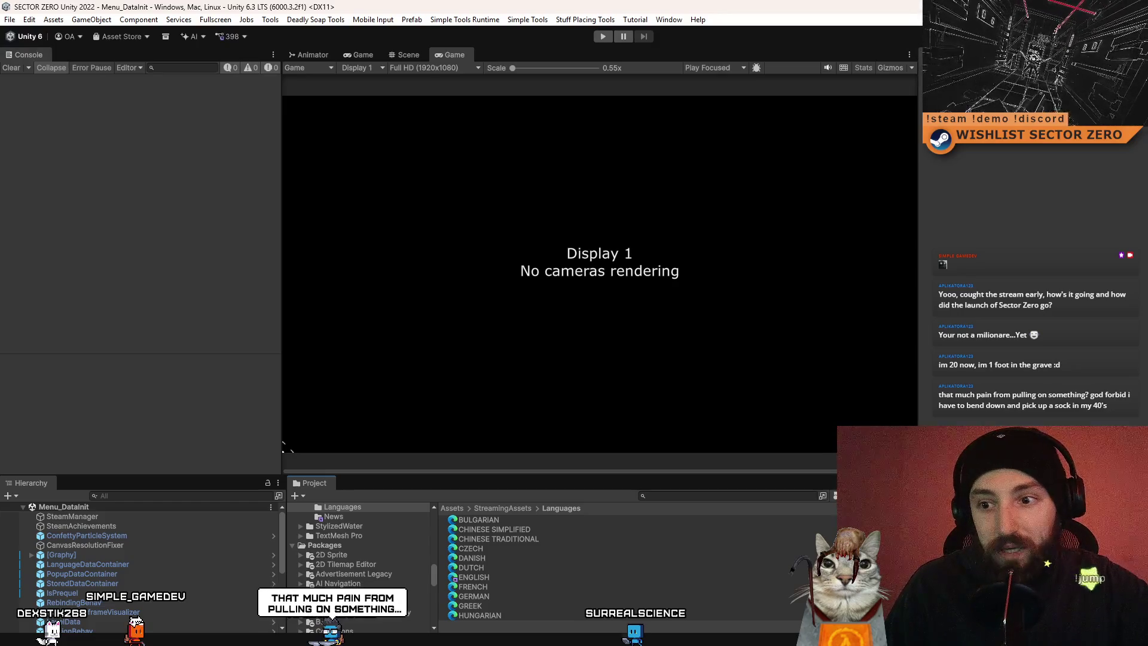
scroll(490, 568, down, 3)
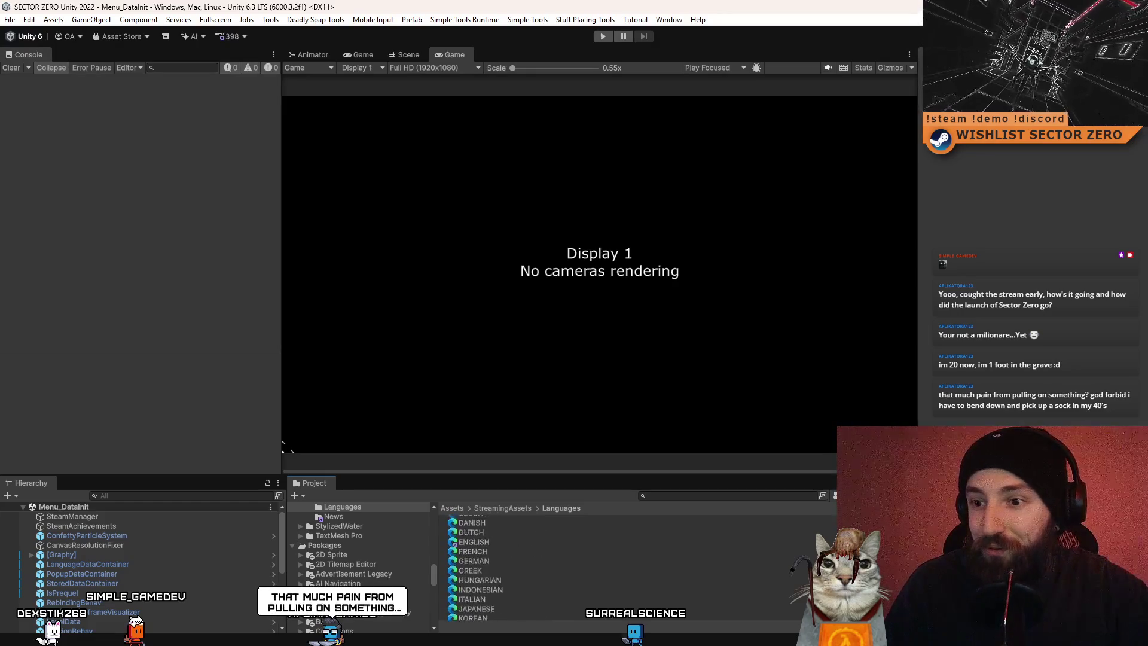
scroll(490, 568, up, 3)
click(10, 20)
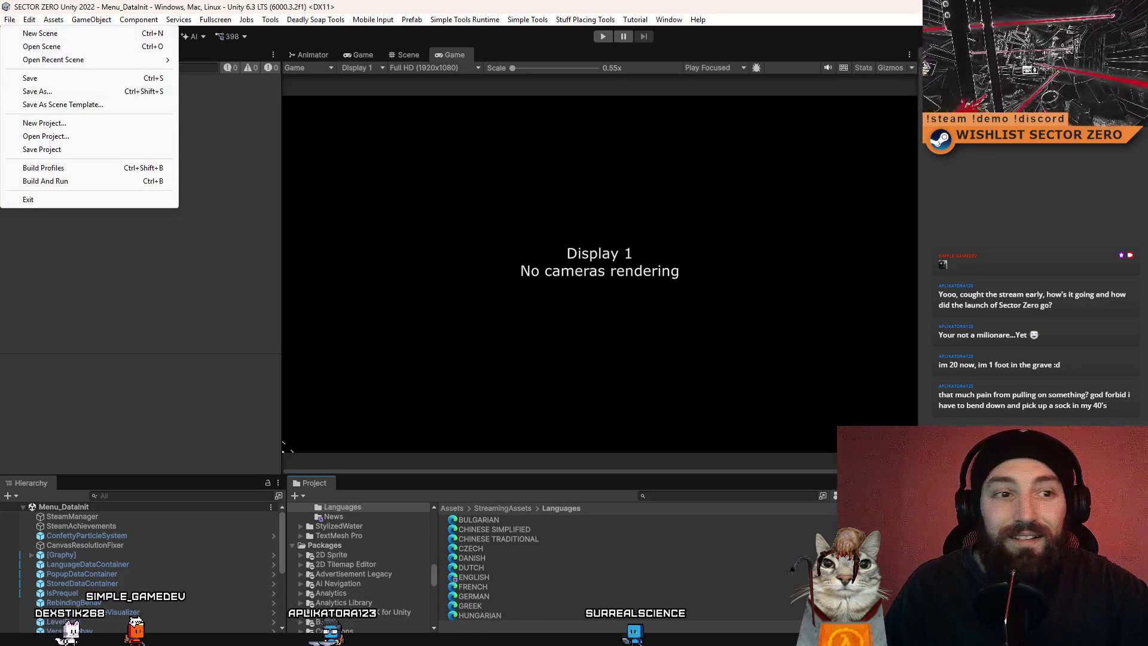
Dismiss the File menu, try a Project asset search, then switch to Firefox
key(Escape)
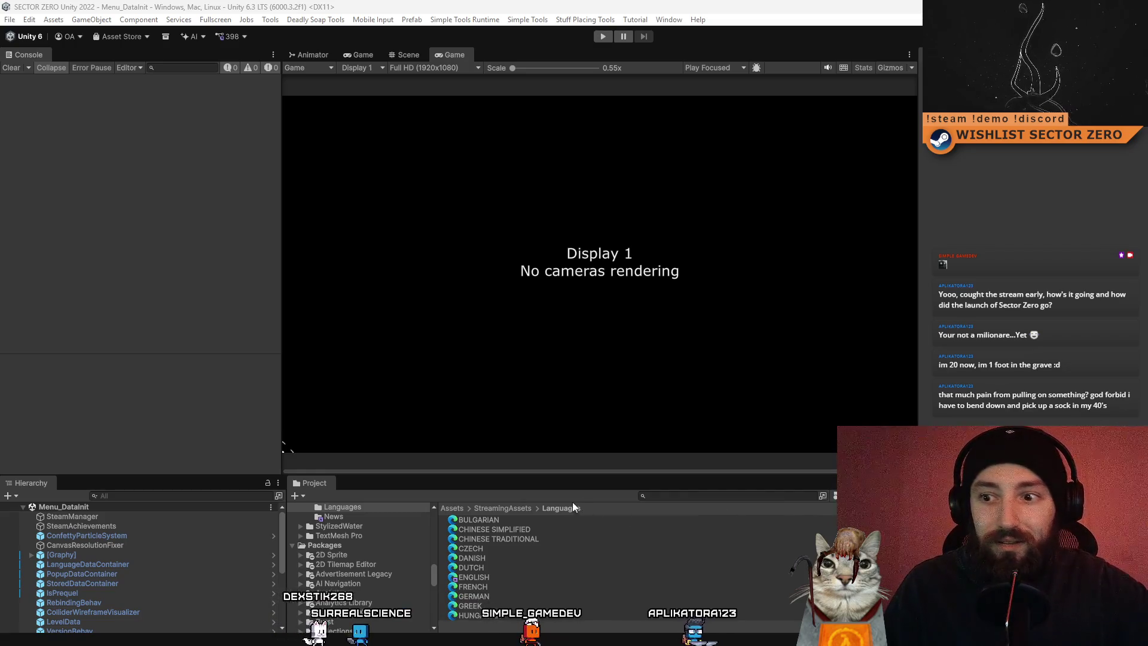
click(648, 495)
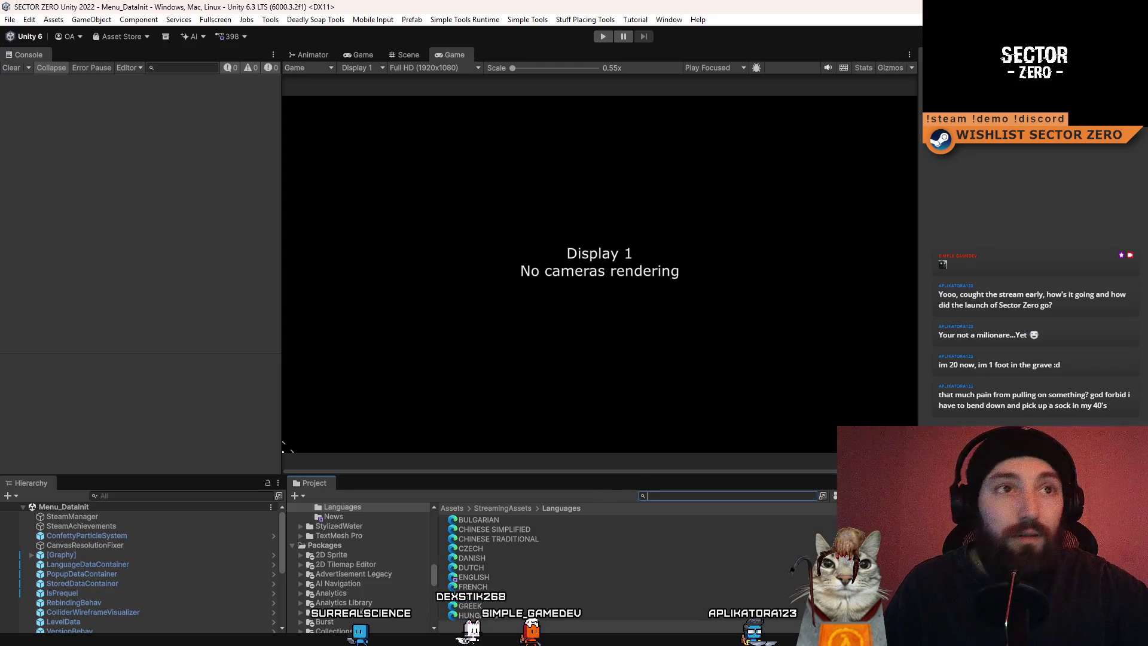
key(Escape)
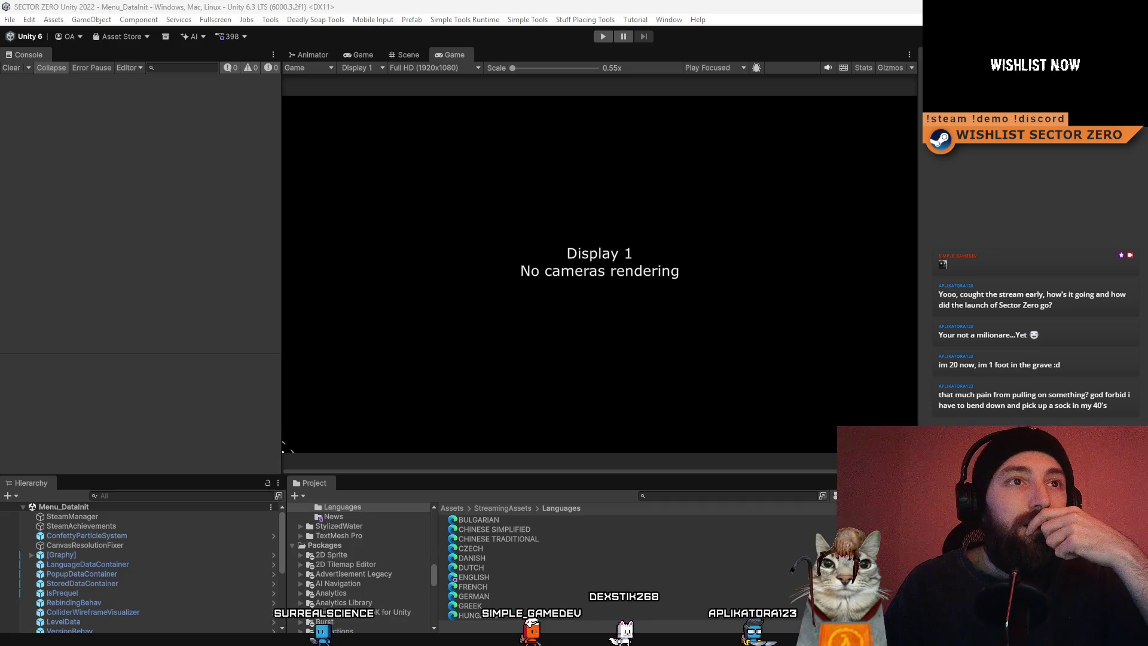
click(688, 495)
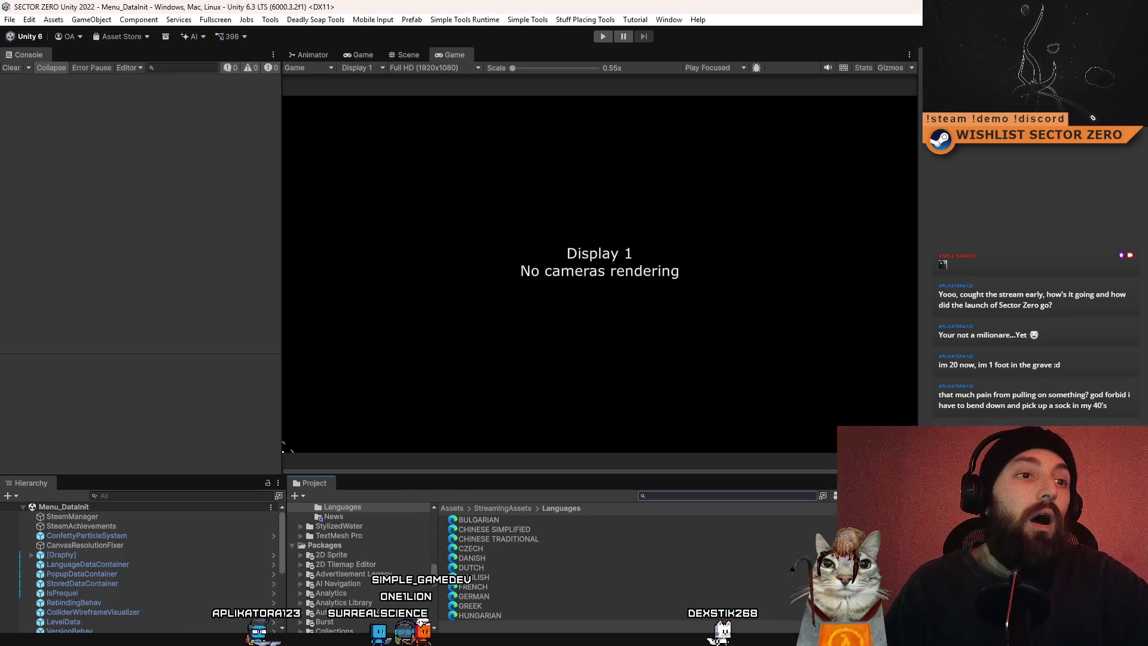
key(ctrl+f)
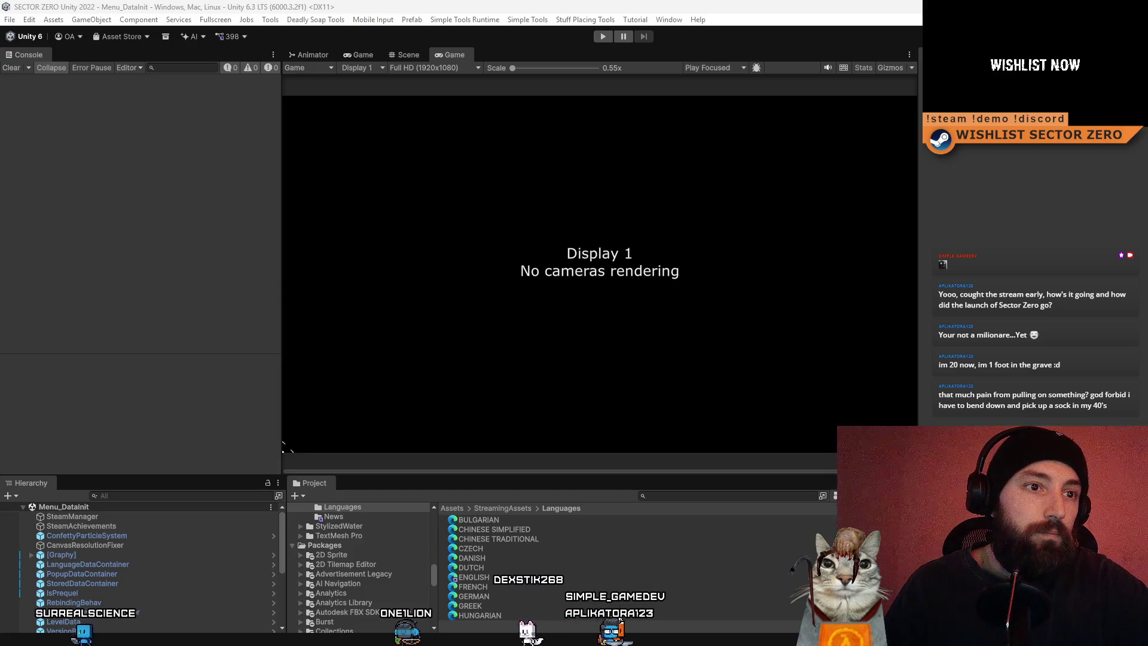
key(alt+Tab)
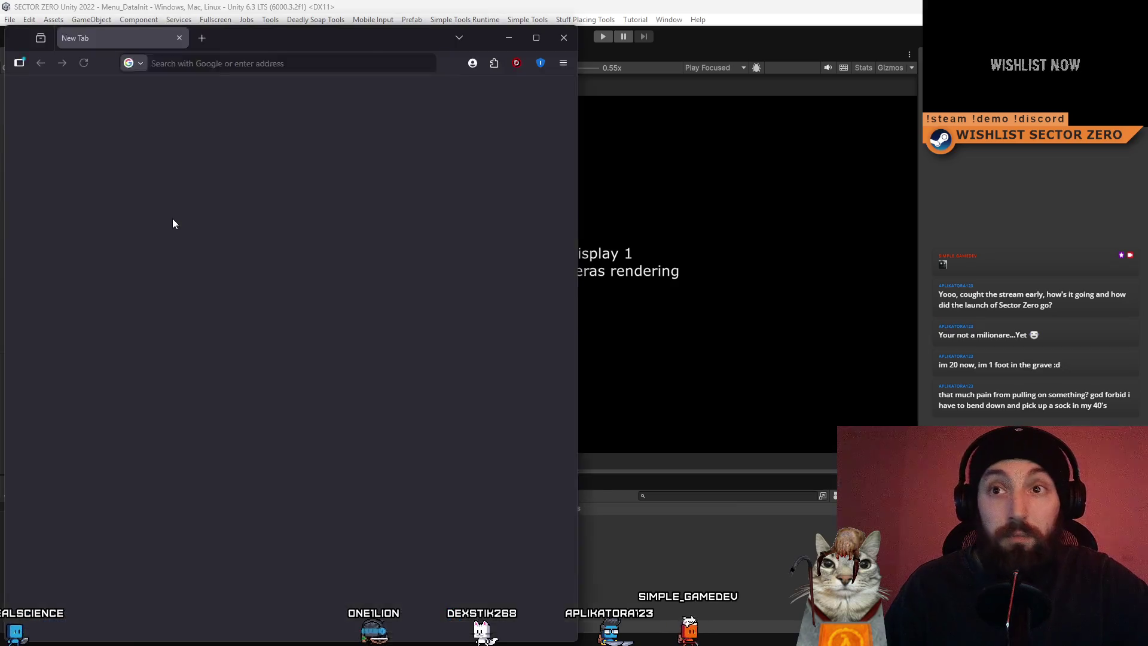
Maximize the Firefox window and select the 30 Steam units figure
drag(341, 24, 489, 45)
double_click(489, 45)
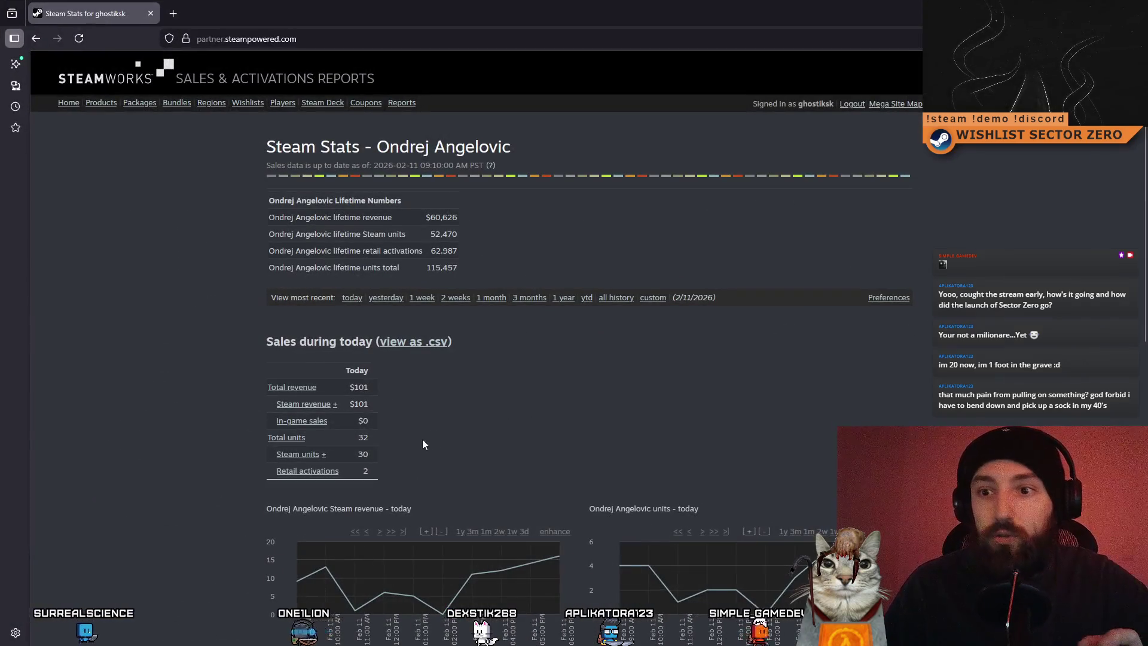
double_click(362, 454)
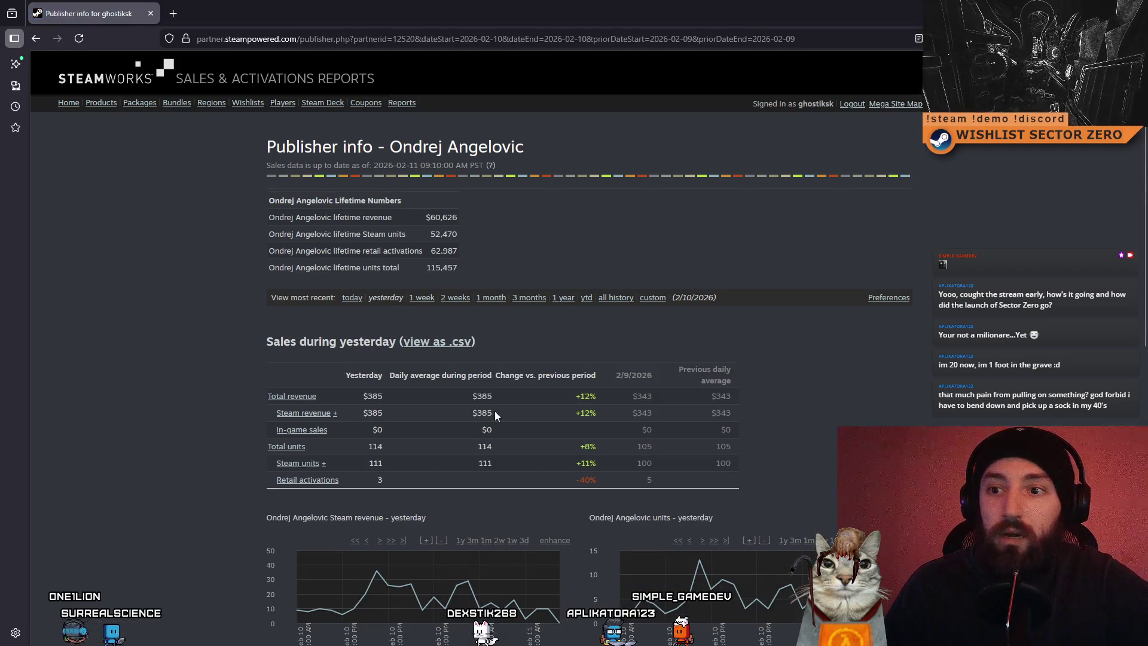
scroll(495, 415, down, 1)
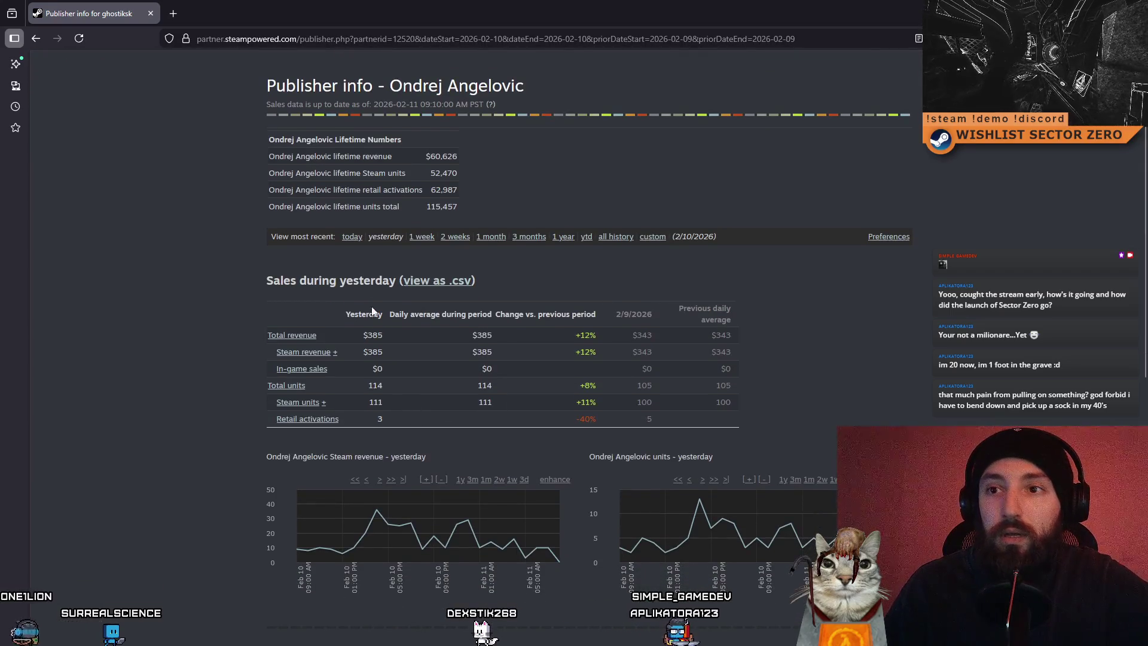
Check today's sales ($101 total revenue), then switch the report to yesterday's figures
click(352, 237)
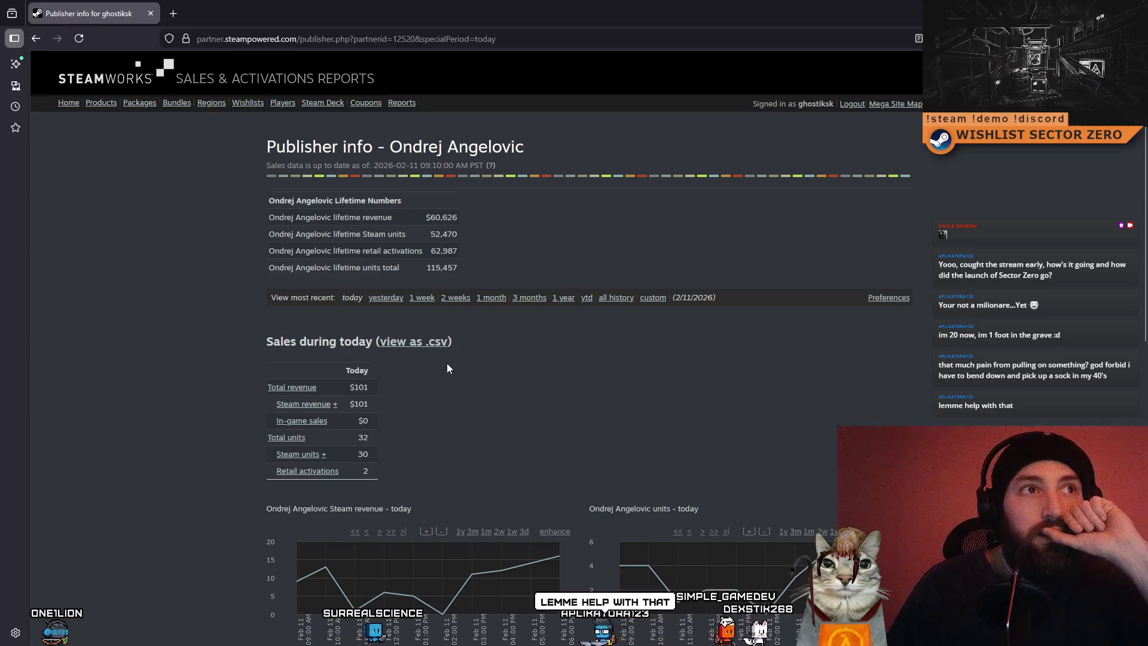
scroll(498, 397, down, 3)
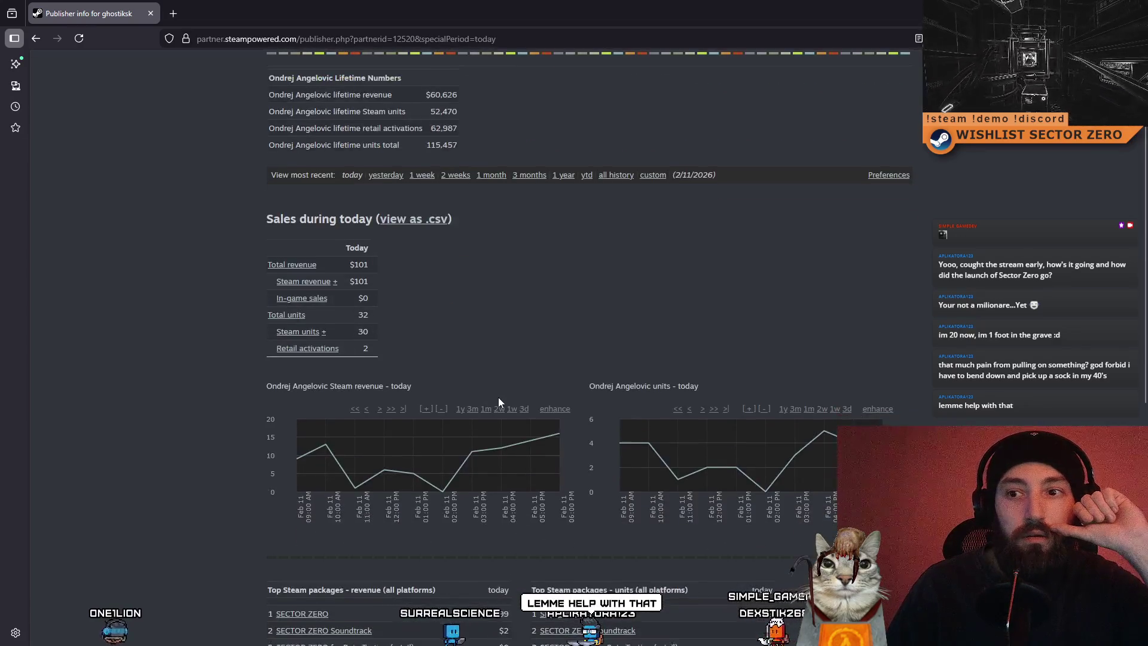
scroll(499, 397, up, 3)
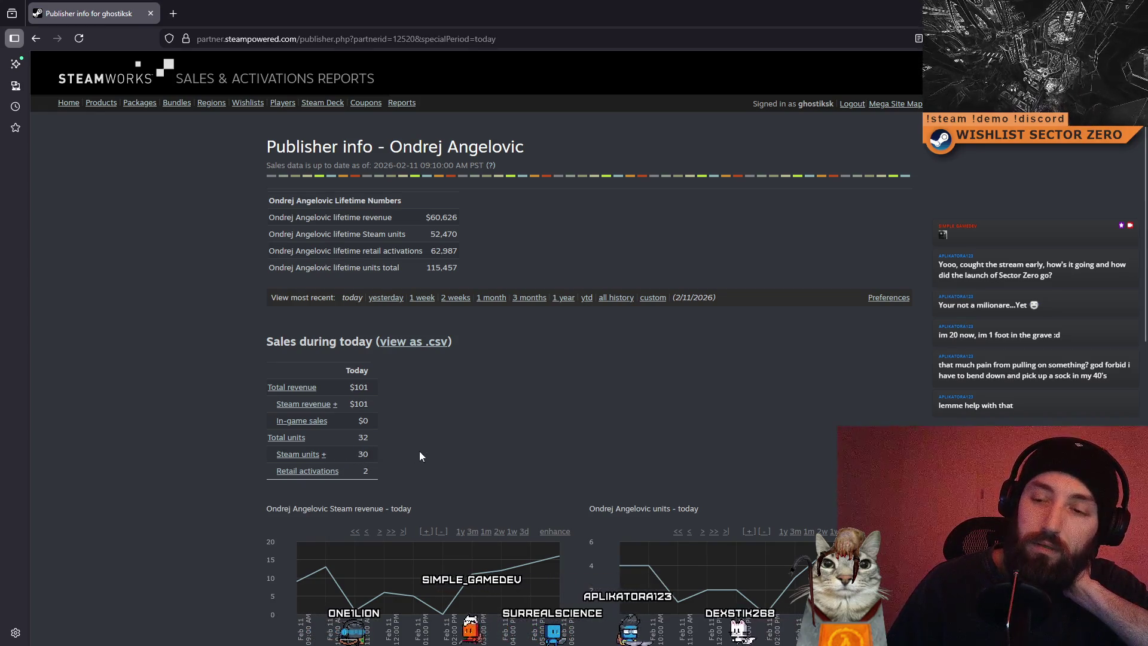
drag(379, 388, 333, 394)
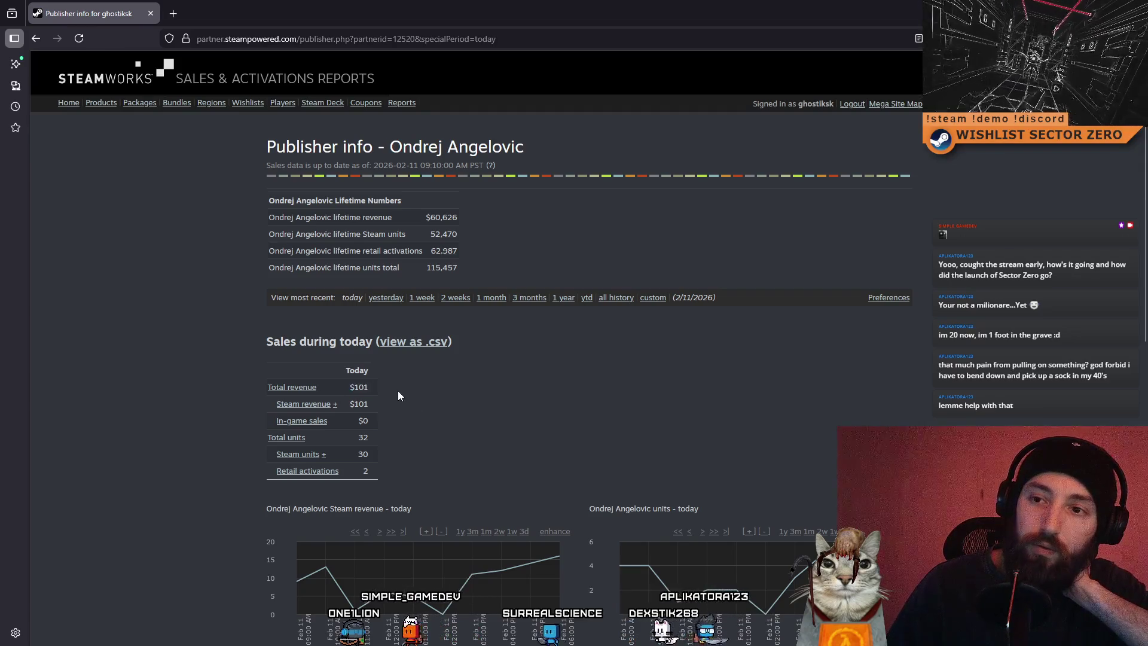
click(389, 298)
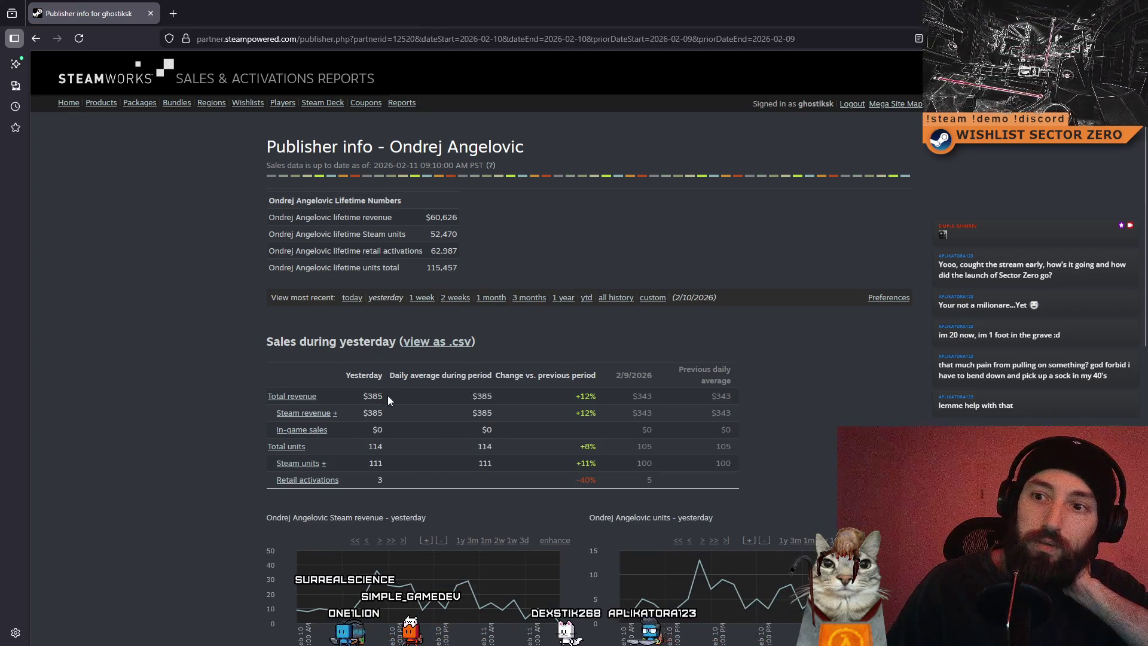
Repeatedly select and deselect the $385 total revenue figure in the sales report
mouse_move(387, 396)
mouse_down()
mouse_move(355, 393)
mouse_move(419, 413)
mouse_move(379, 398)
mouse_up()
click(355, 393)
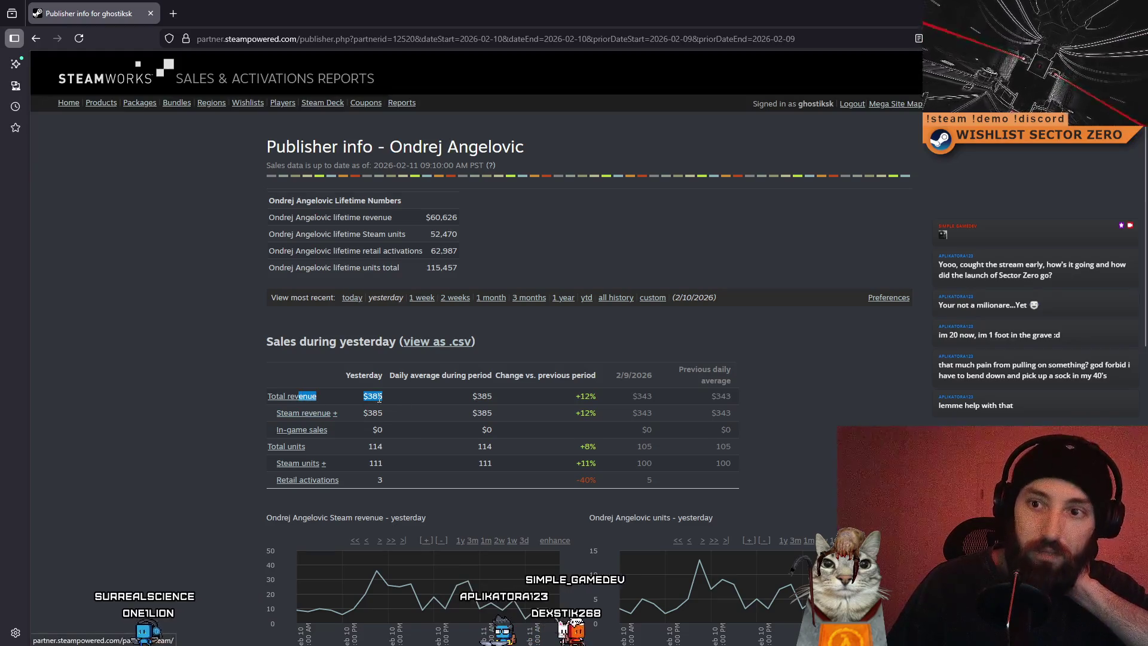
click(418, 396)
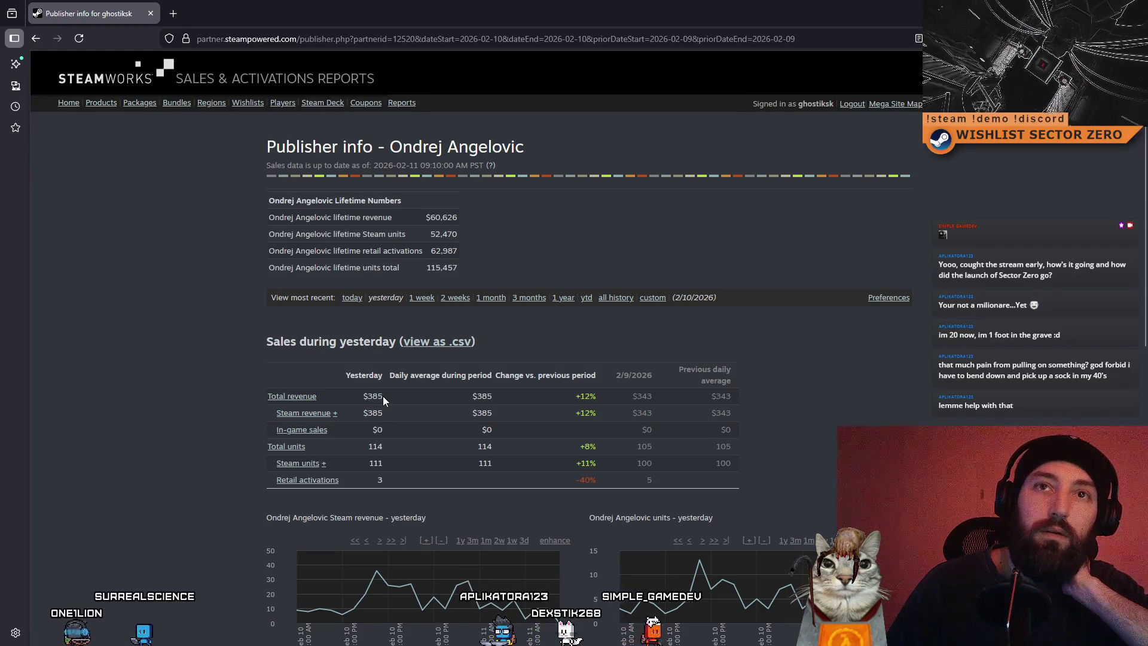
drag(383, 395, 321, 396)
click(399, 397)
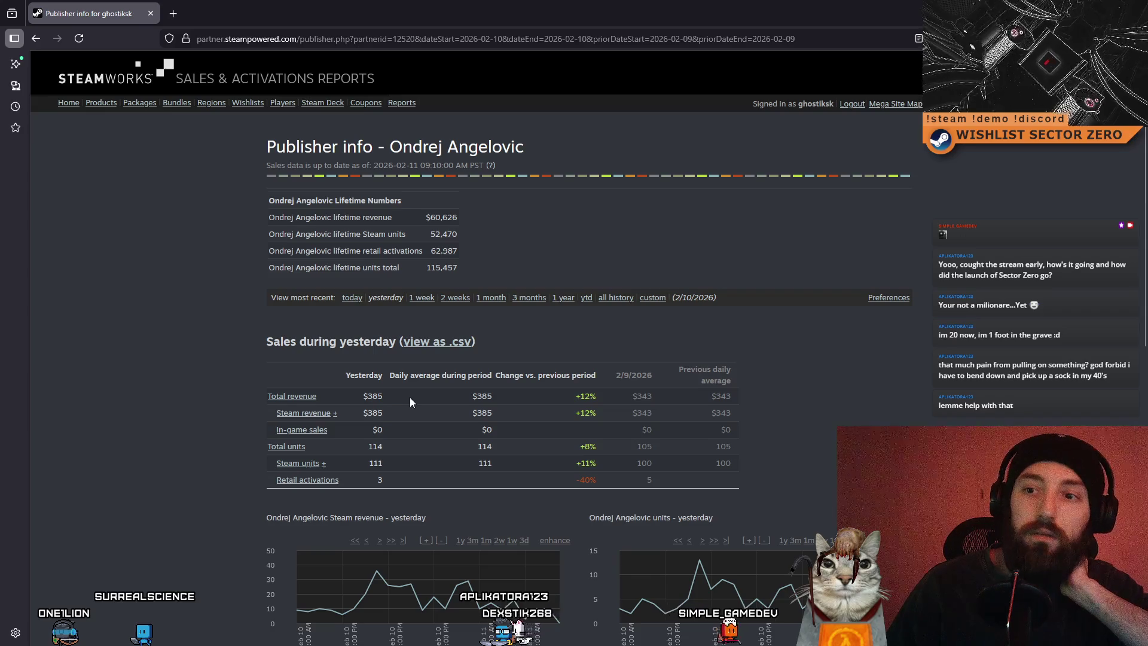
drag(410, 397, 283, 397)
click(422, 396)
drag(422, 396, 299, 396)
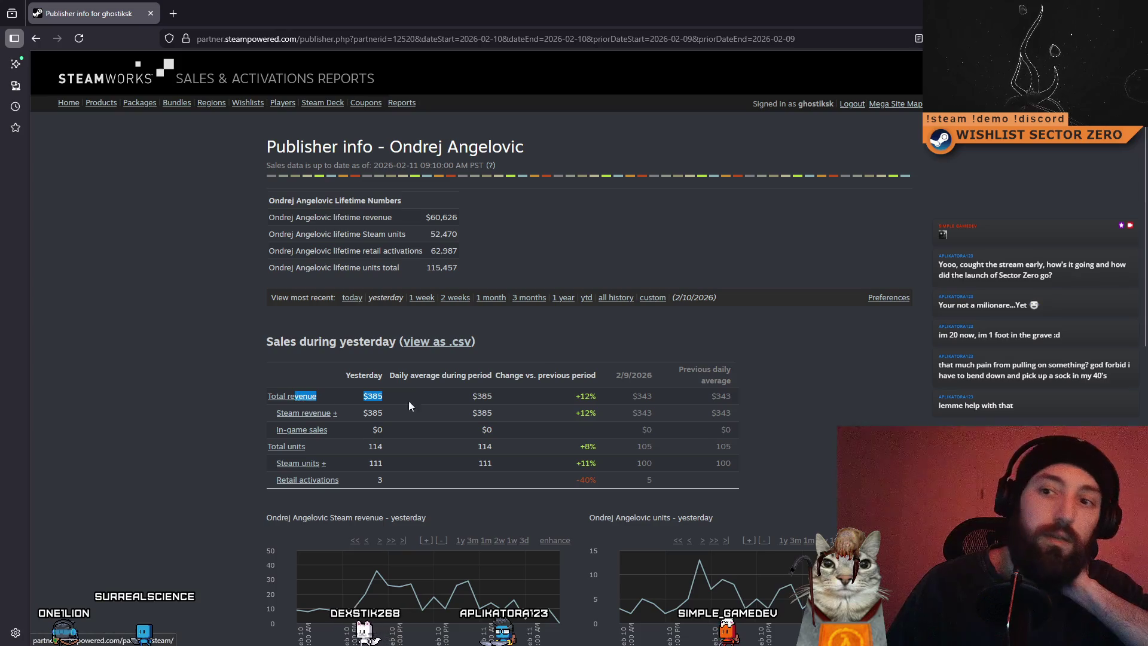
click(428, 404)
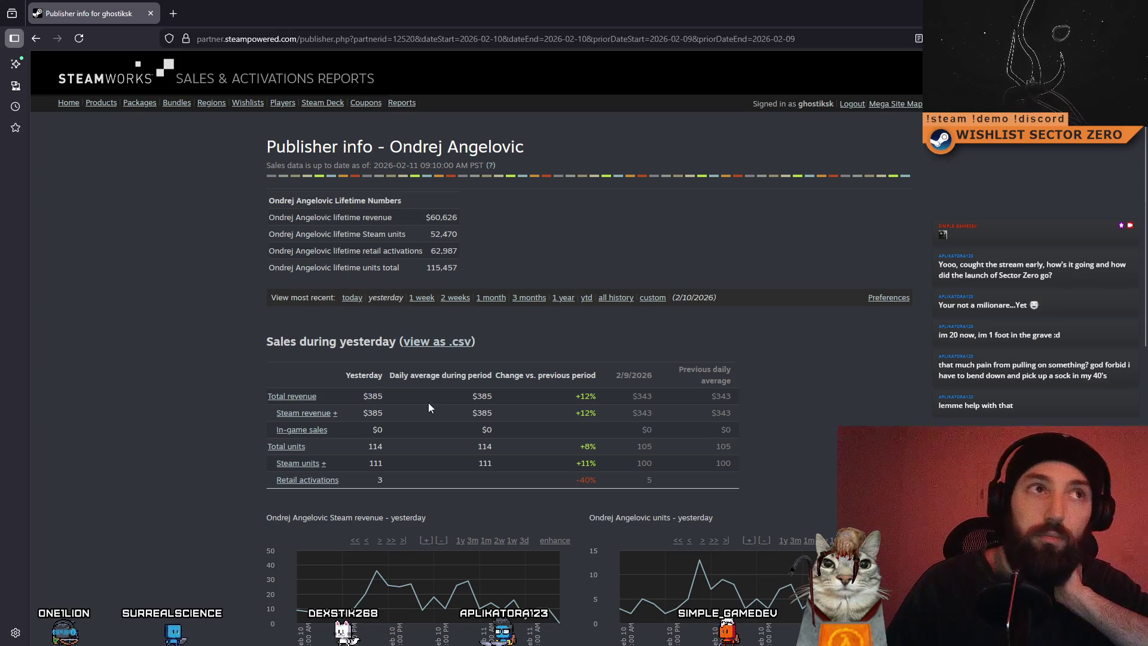
scroll(426, 425, down, 1)
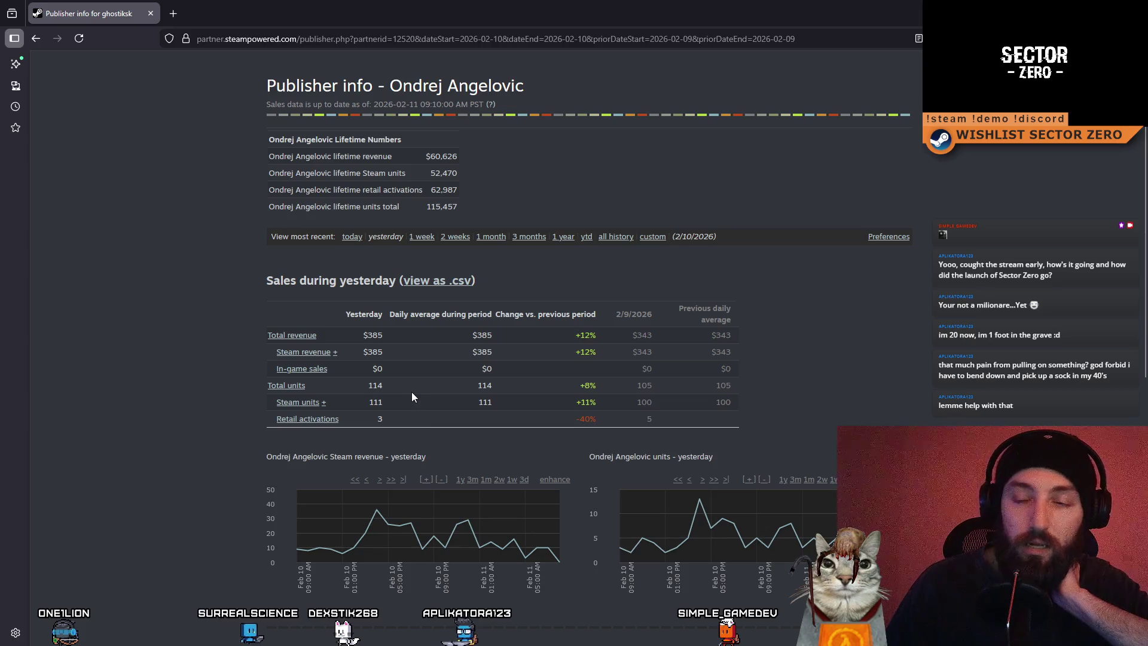
scroll(411, 397, up, 1)
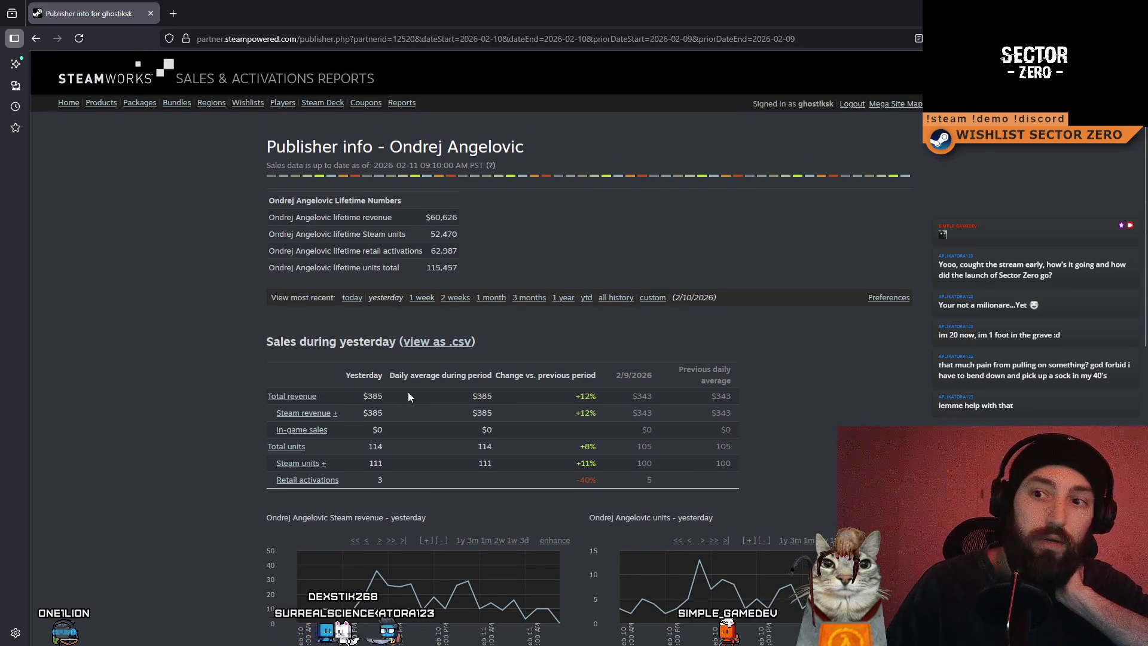
mouse_move(408, 392)
mouse_down()
mouse_move(335, 412)
mouse_move(353, 397)
mouse_up()
click(414, 419)
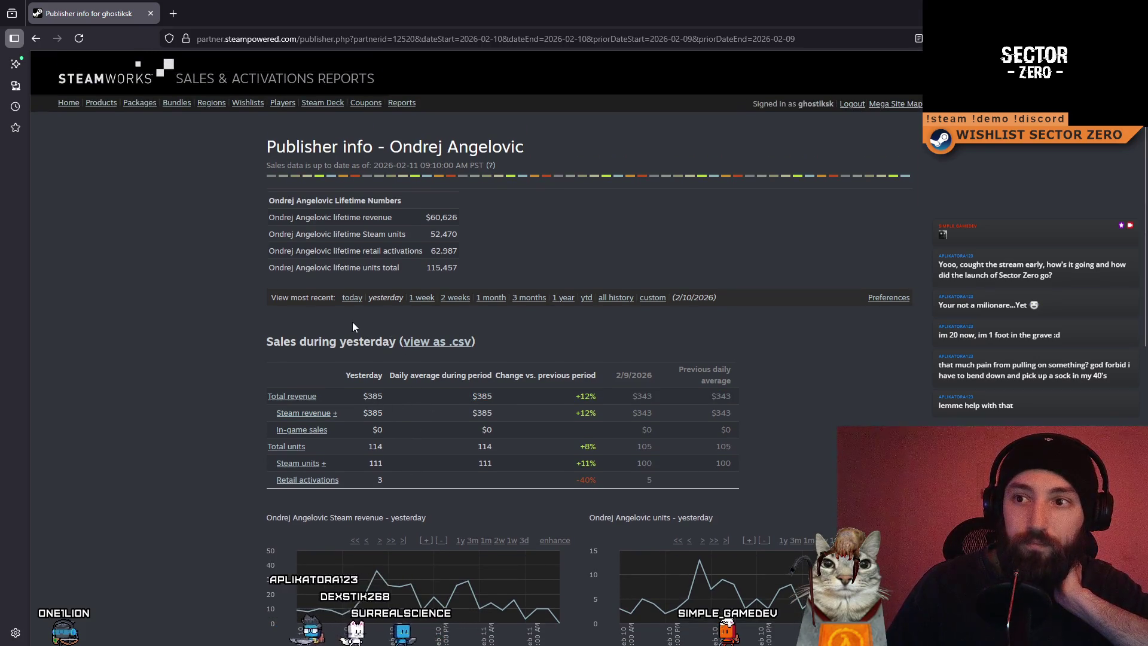
Select the $60,626 lifetime revenue figure, then go back to the SECTOR ZERO sales page
scroll(353, 323, down, 1)
scroll(419, 269, up, 1)
triple_click(399, 214)
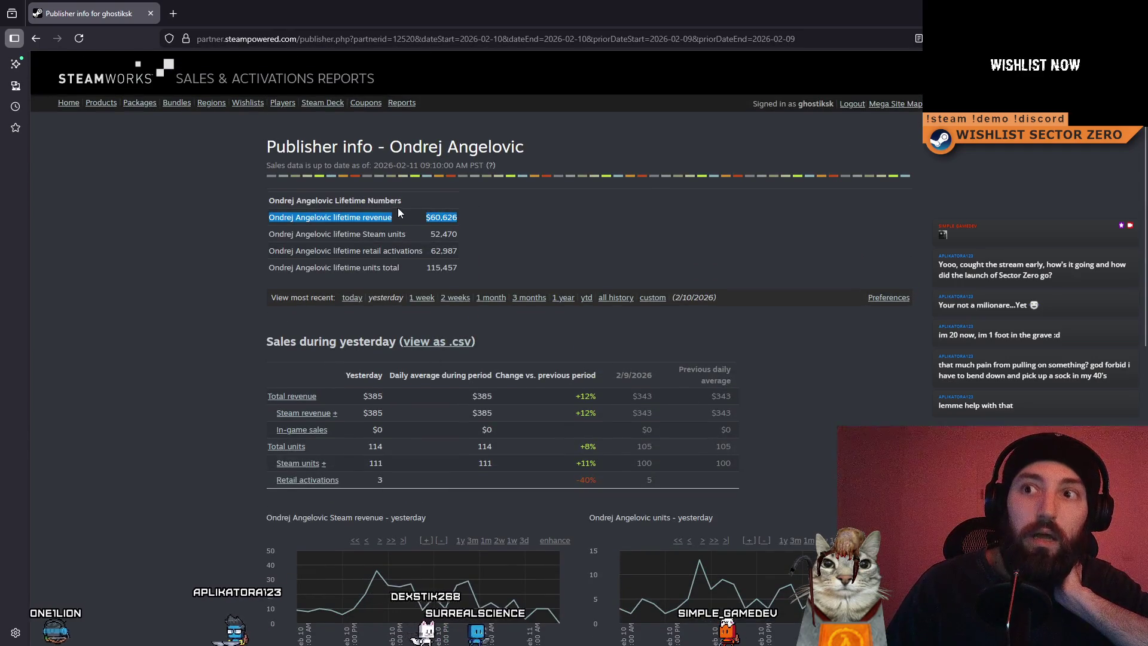
double_click(397, 216)
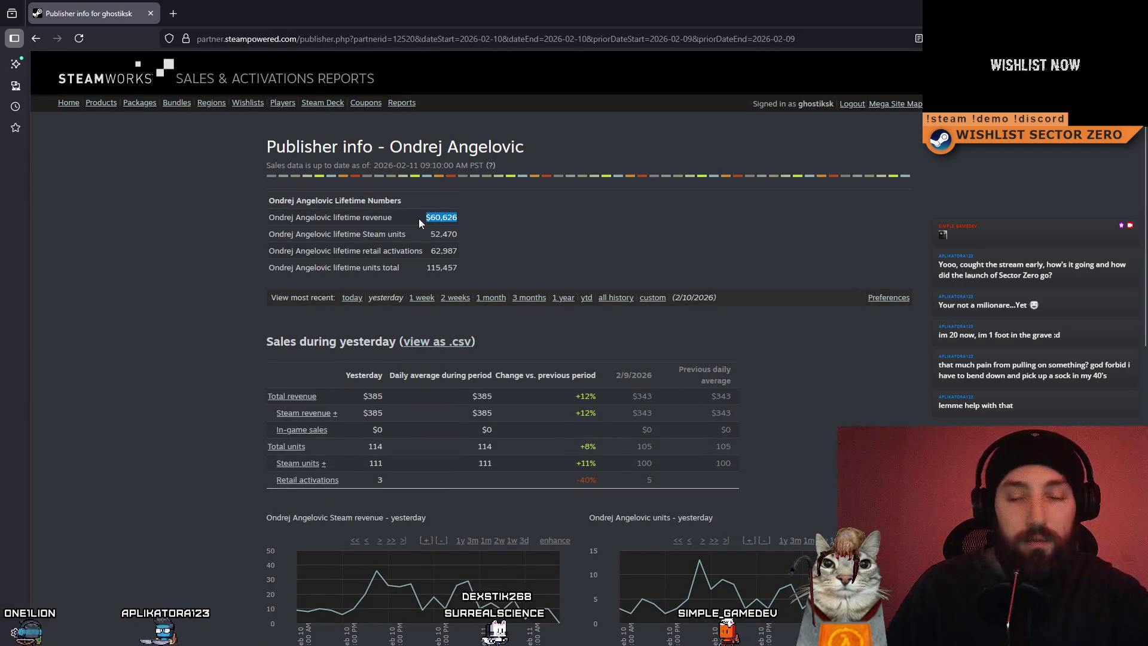
key(alt+Left)
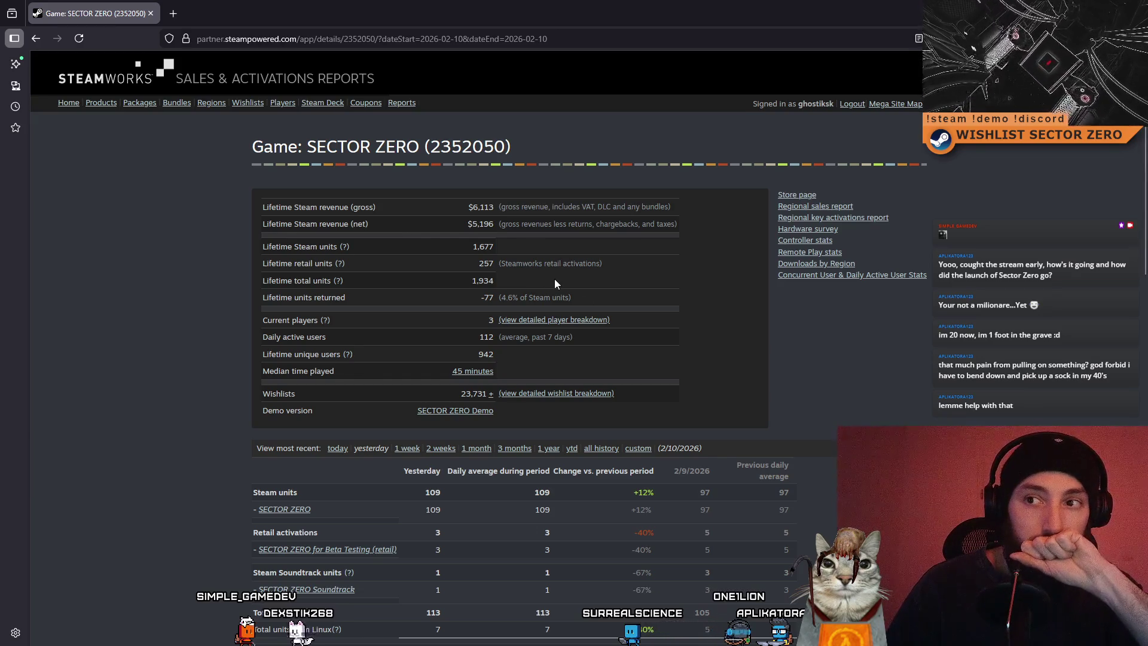
Select and deselect the $5,196 net revenue, gross revenue and $6,113 figures
click(534, 225)
drag(468, 223, 532, 223)
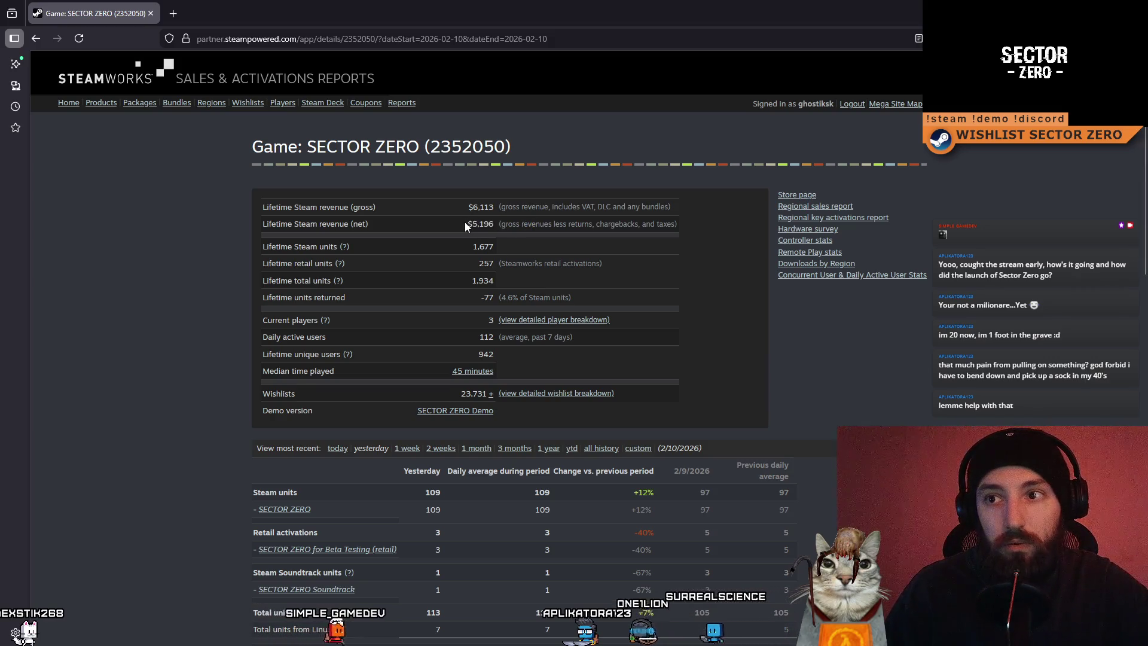
drag(464, 221, 494, 222)
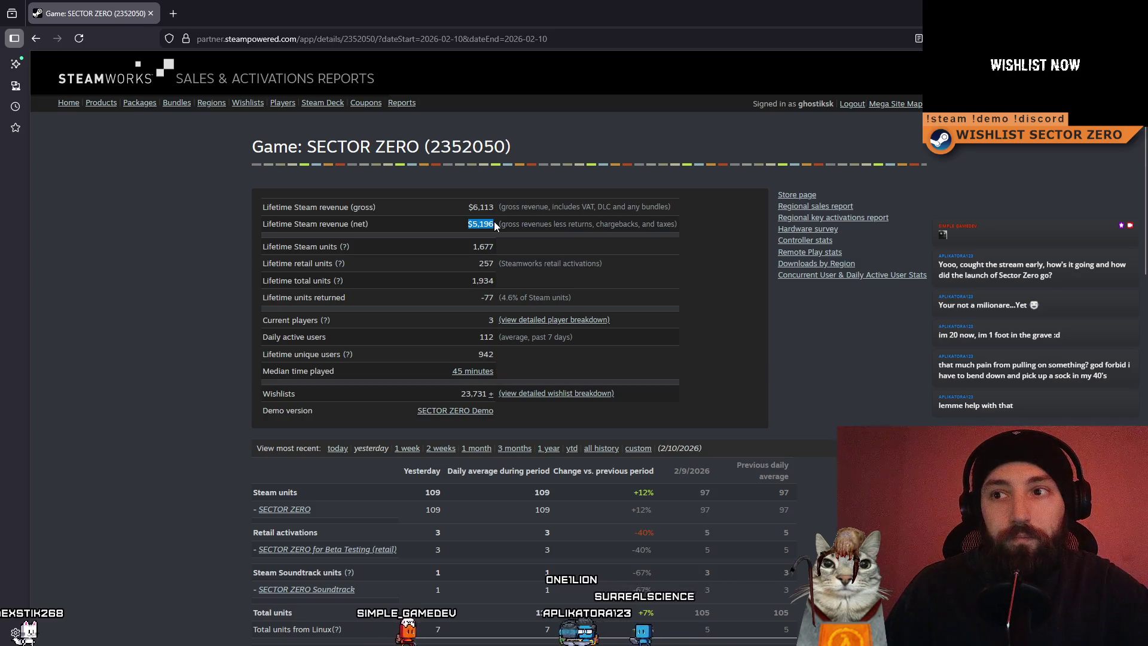
click(494, 223)
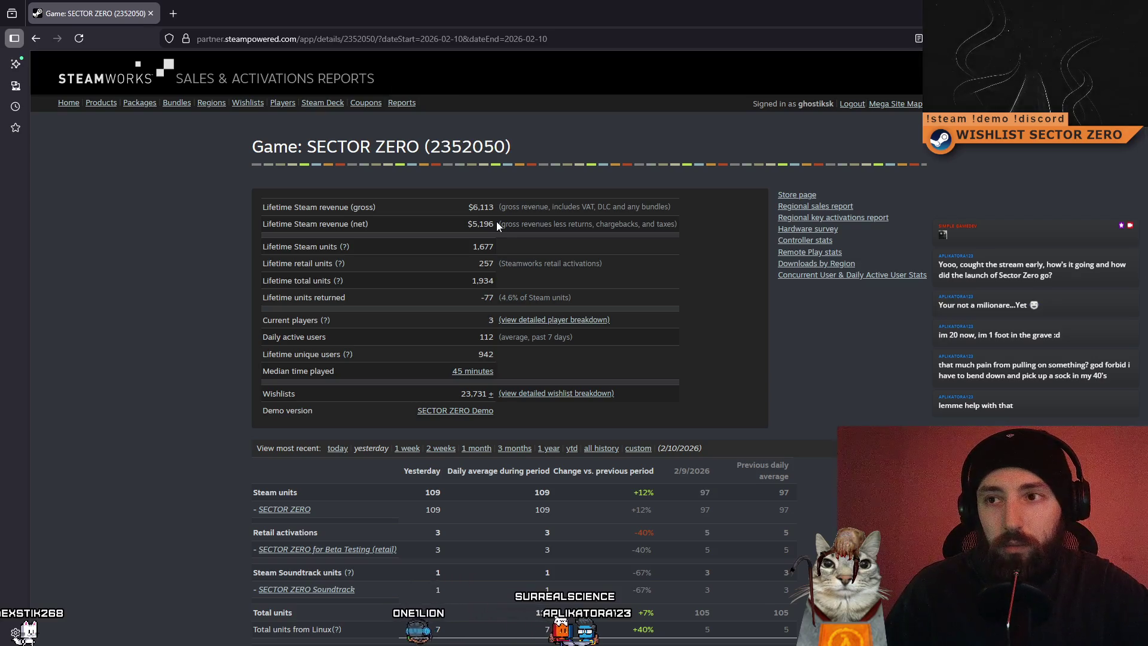
click(410, 226)
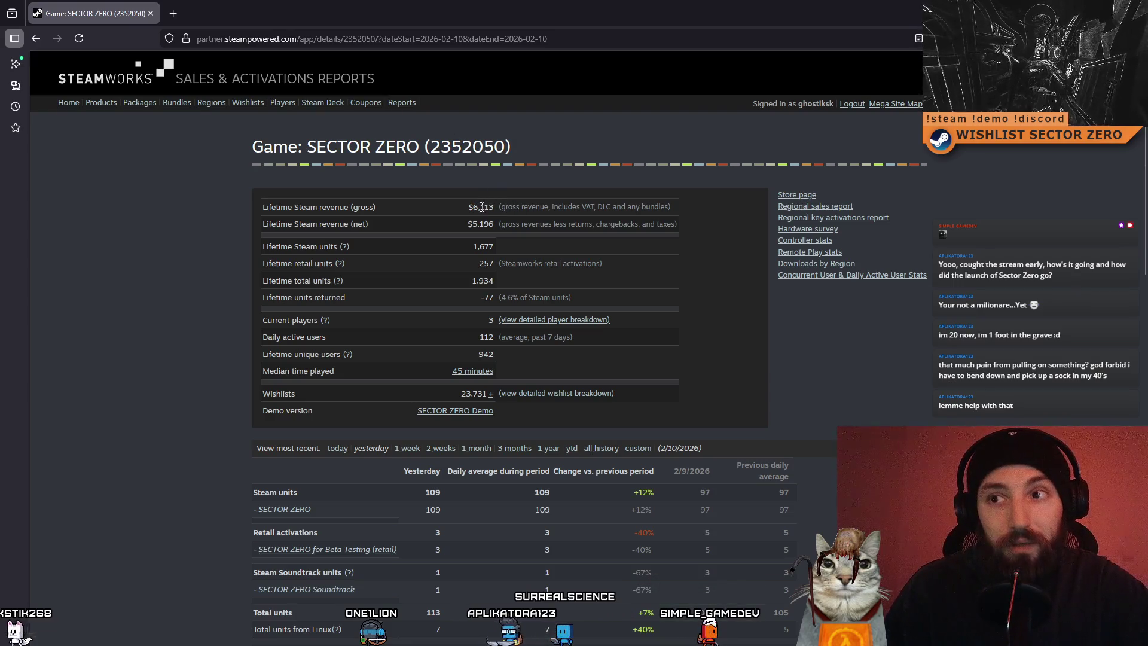
click(523, 206)
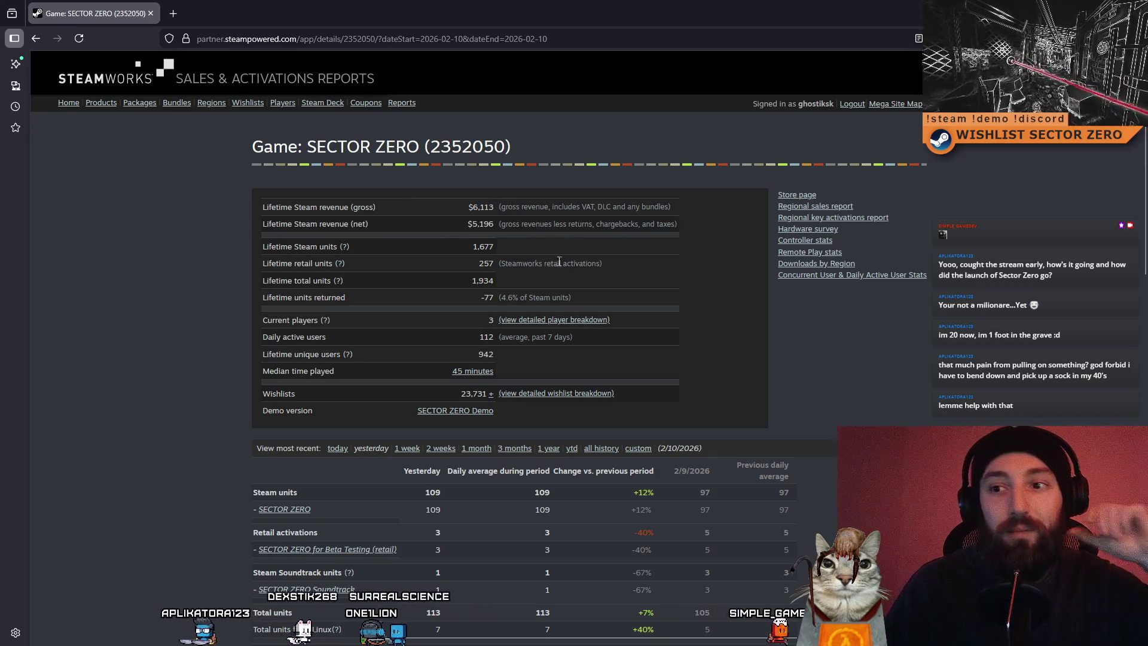
click(572, 338)
Scroll through the SECTOR ZERO Sales & Activations report
scroll(552, 486, down, 3)
scroll(604, 525, up, 3)
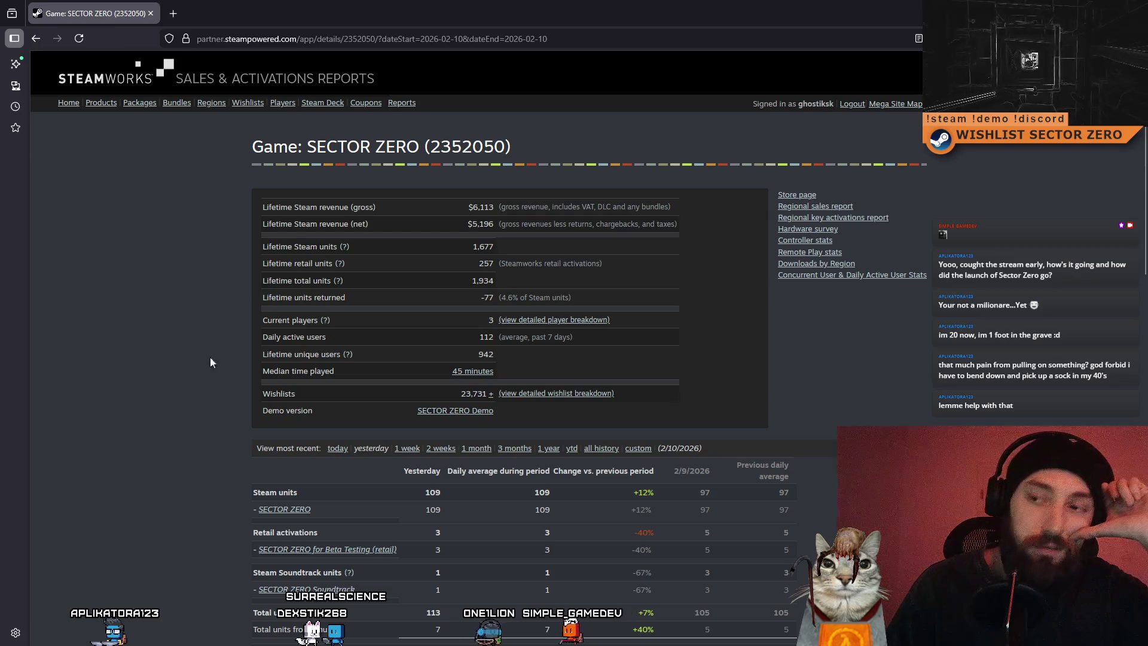
scroll(687, 551, down, 3)
scroll(687, 551, up, 3)
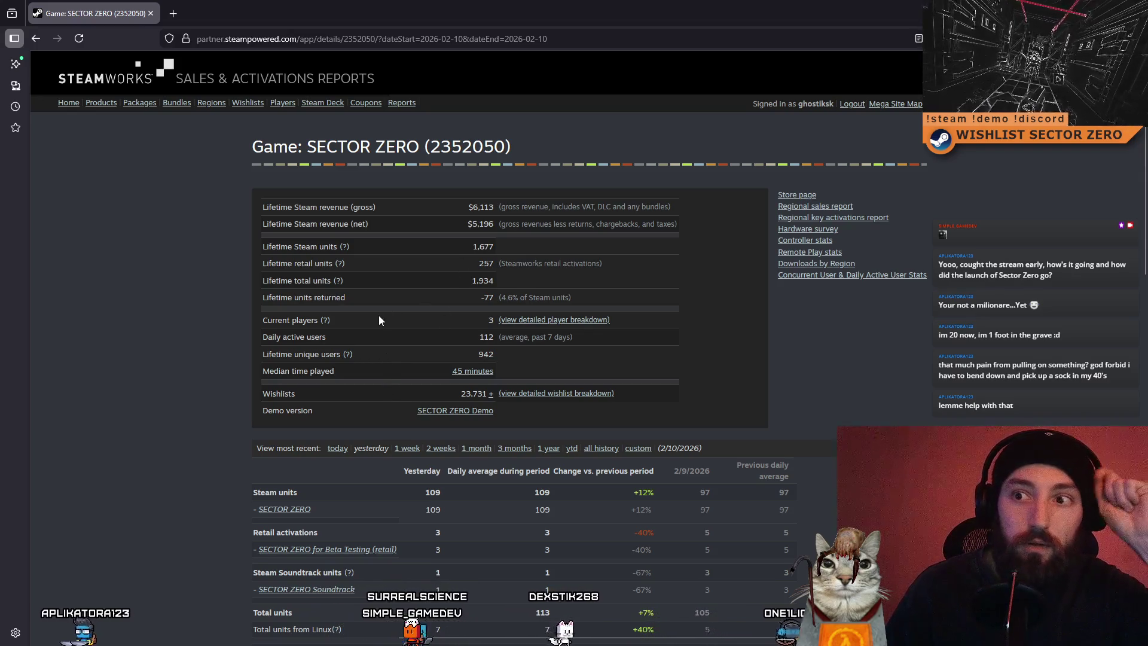
scroll(379, 319, down, 2)
scroll(379, 320, down, 5)
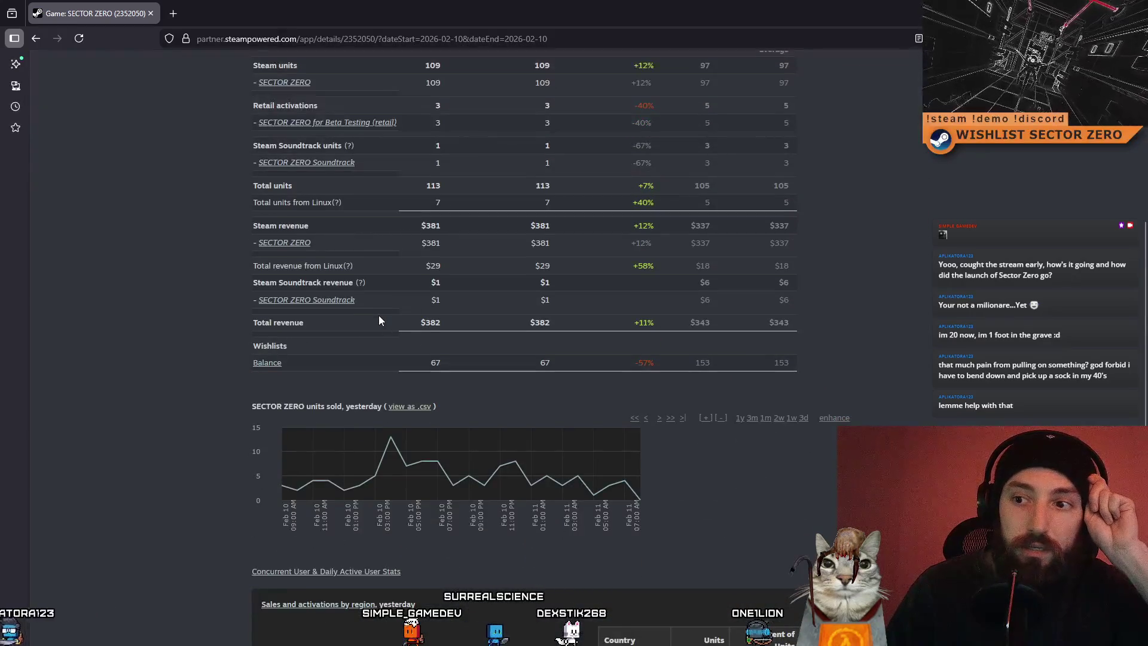
scroll(379, 314, up, 6)
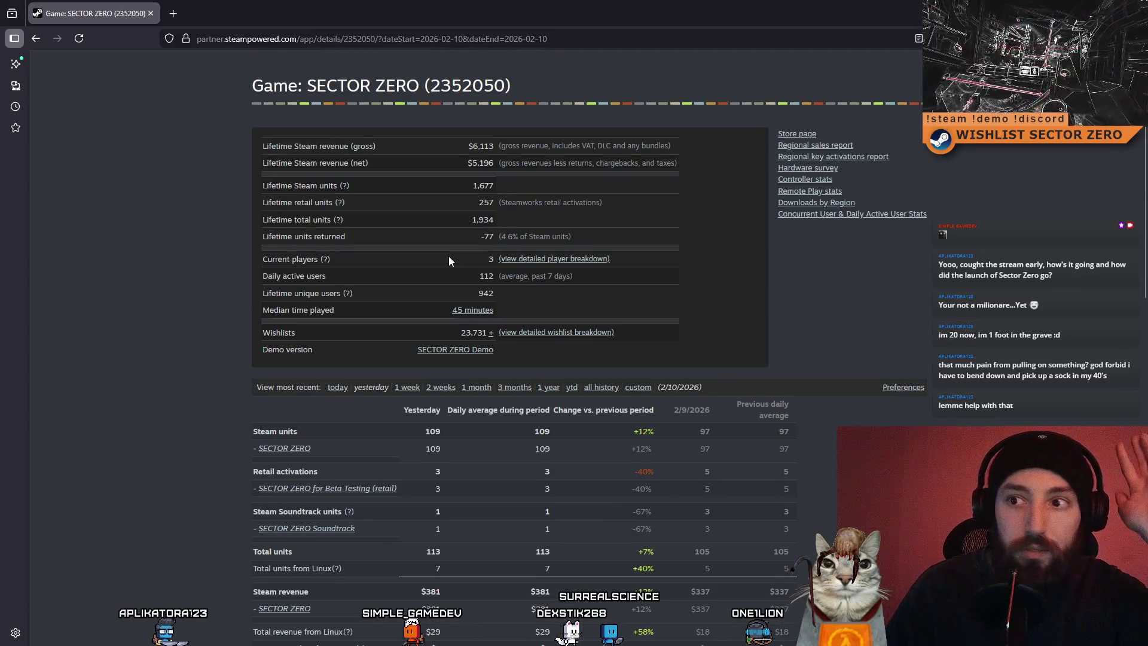
scroll(480, 363, down, 8)
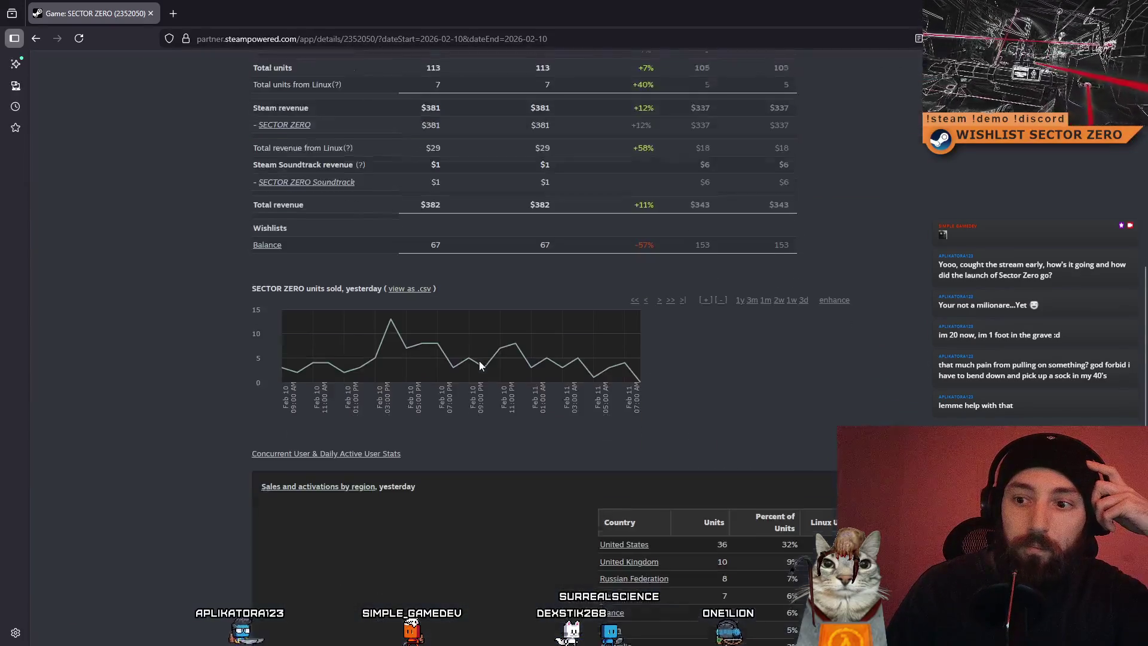
scroll(479, 360, down, 4)
scroll(478, 360, up, 12)
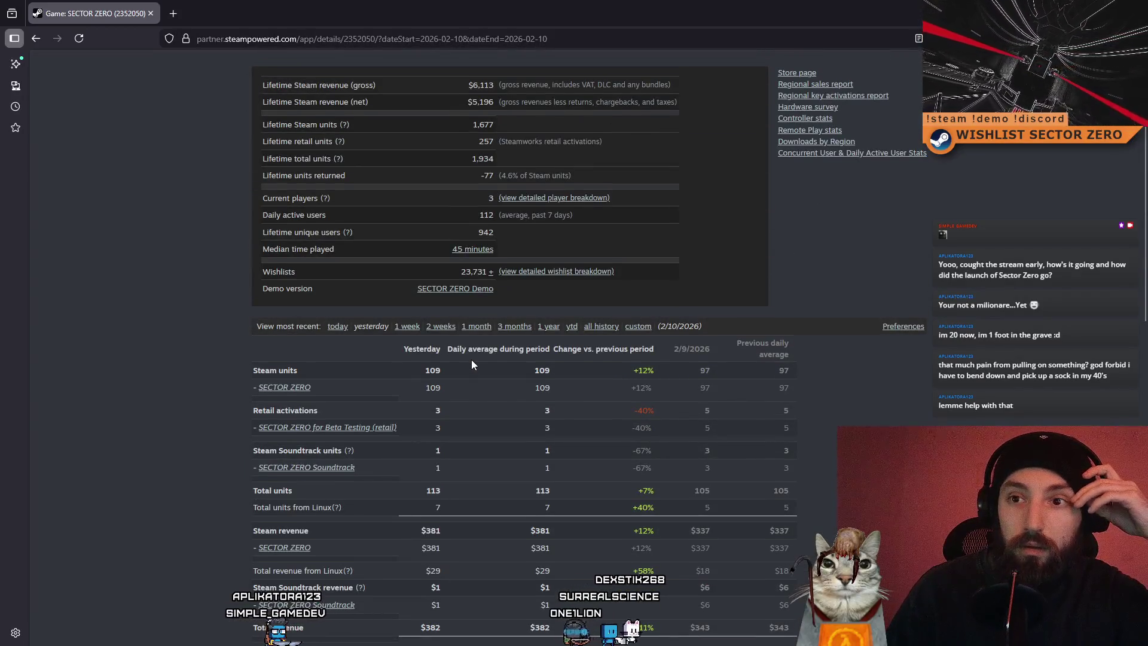
scroll(471, 360, up, 2)
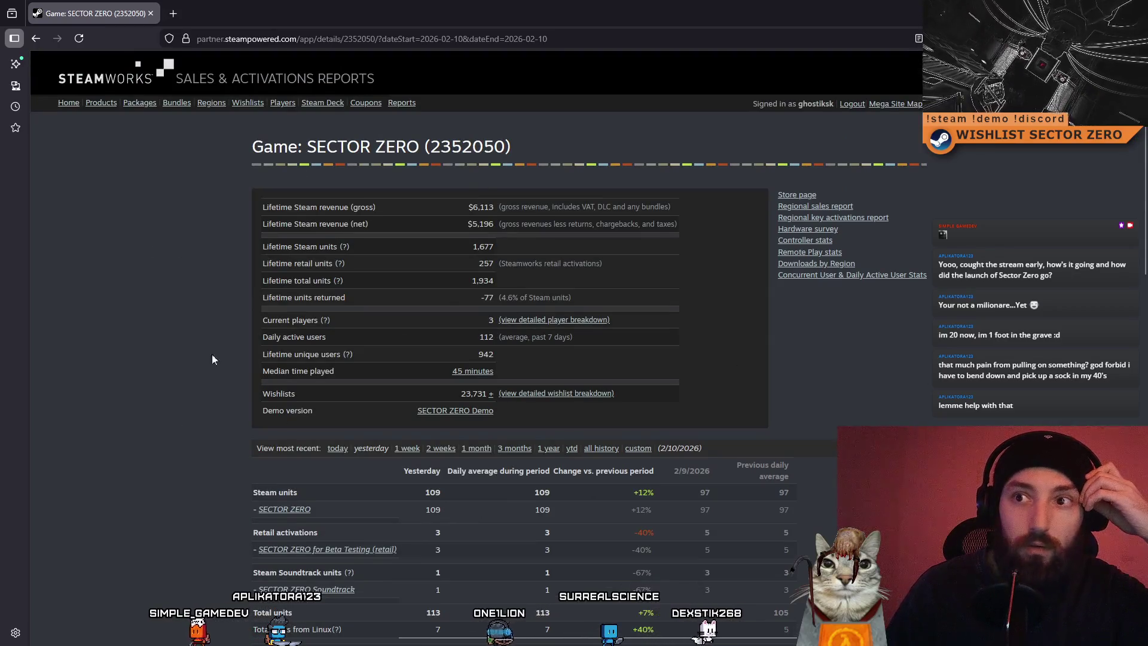
scroll(426, 428, down, 3)
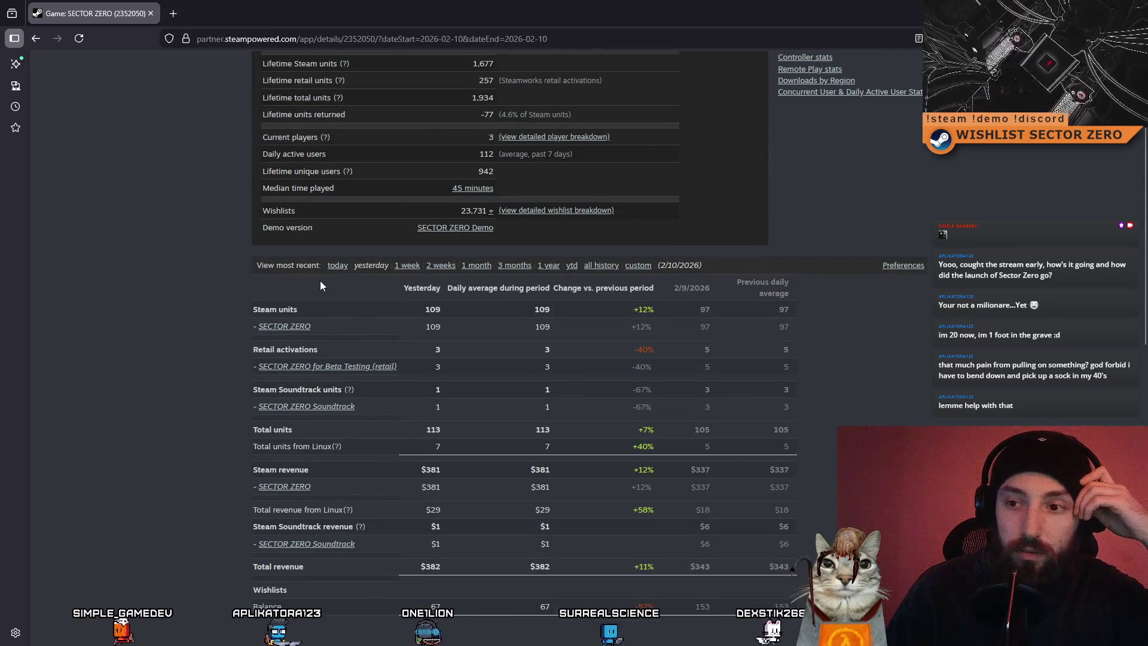
scroll(700, 270, up, 3)
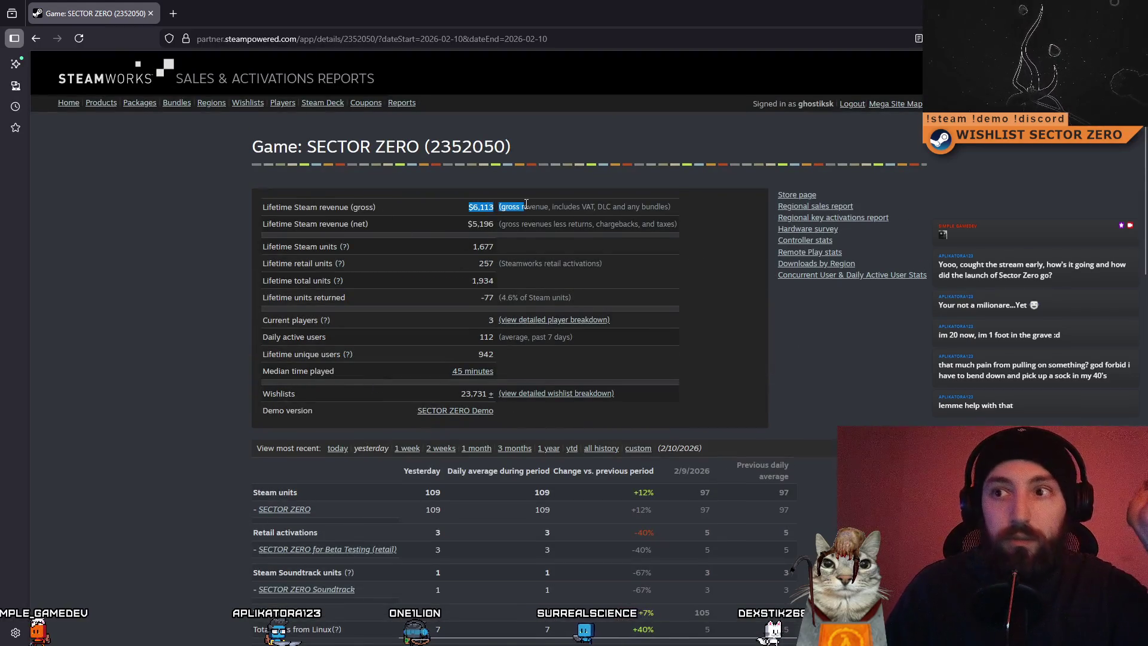
scroll(675, 284, down, 3)
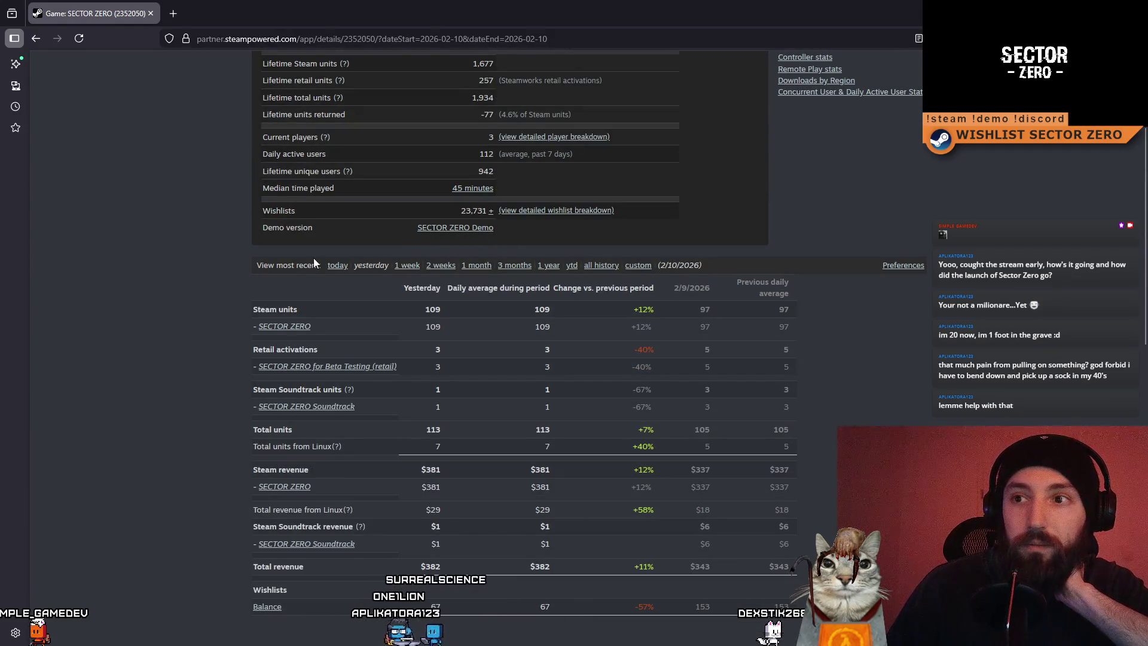
scroll(313, 259, up, 3)
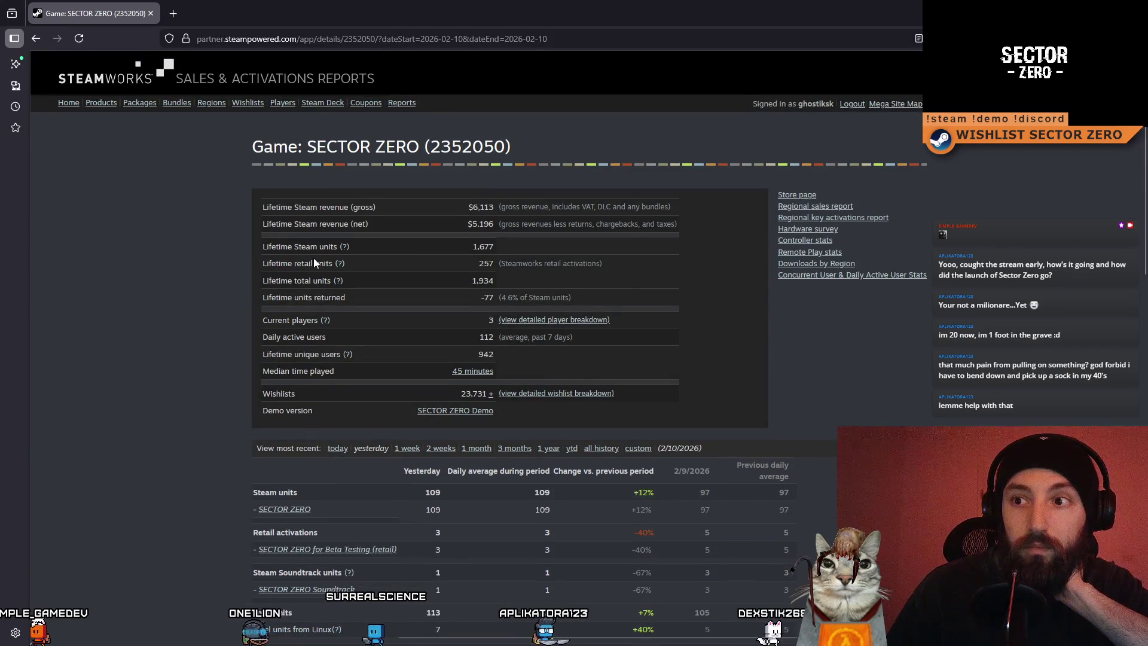
Select and clear the lifetime summary table, then snap the browser to the left half
mouse_move(261, 210)
mouse_down()
mouse_move(633, 278)
mouse_move(645, 420)
mouse_up()
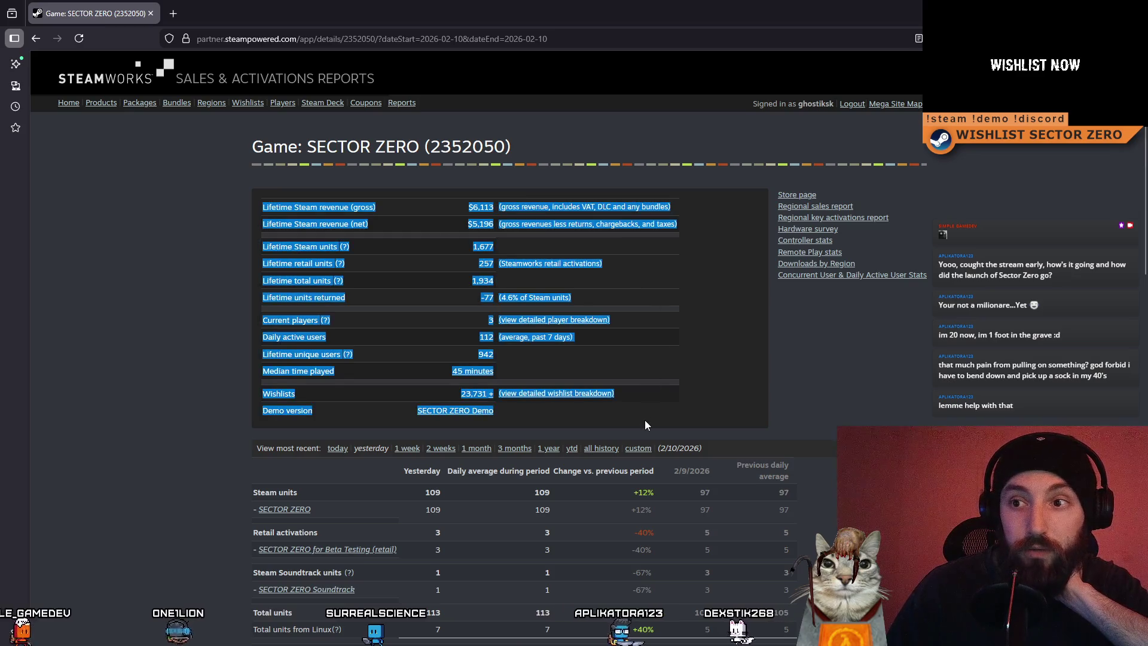
click(738, 386)
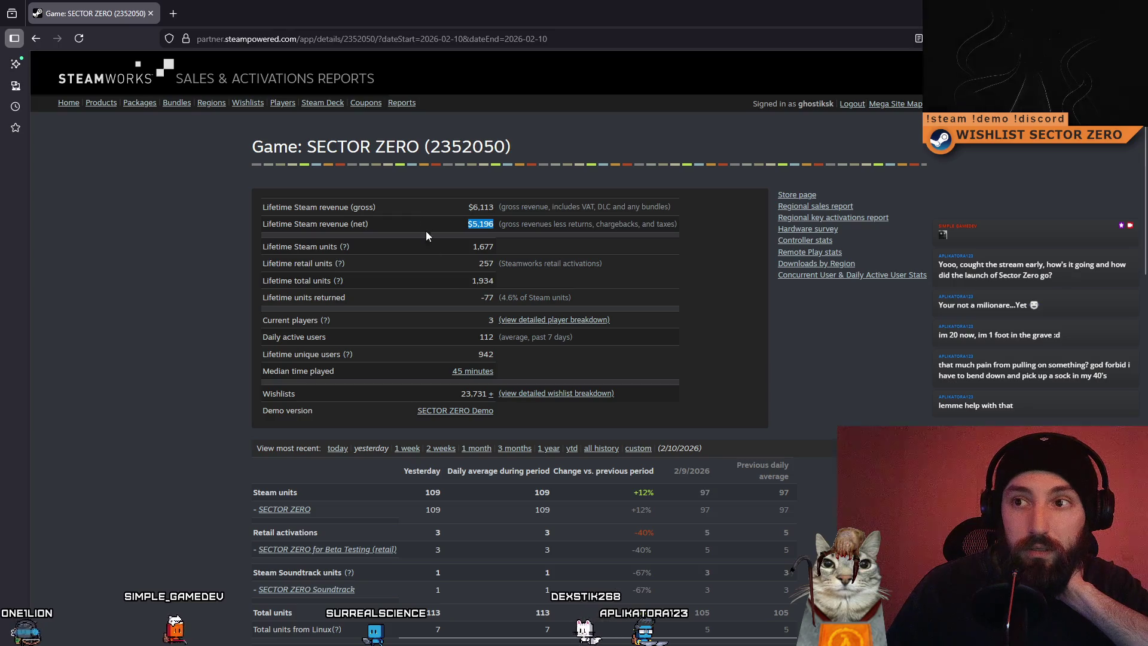
scroll(443, 342, down, 8)
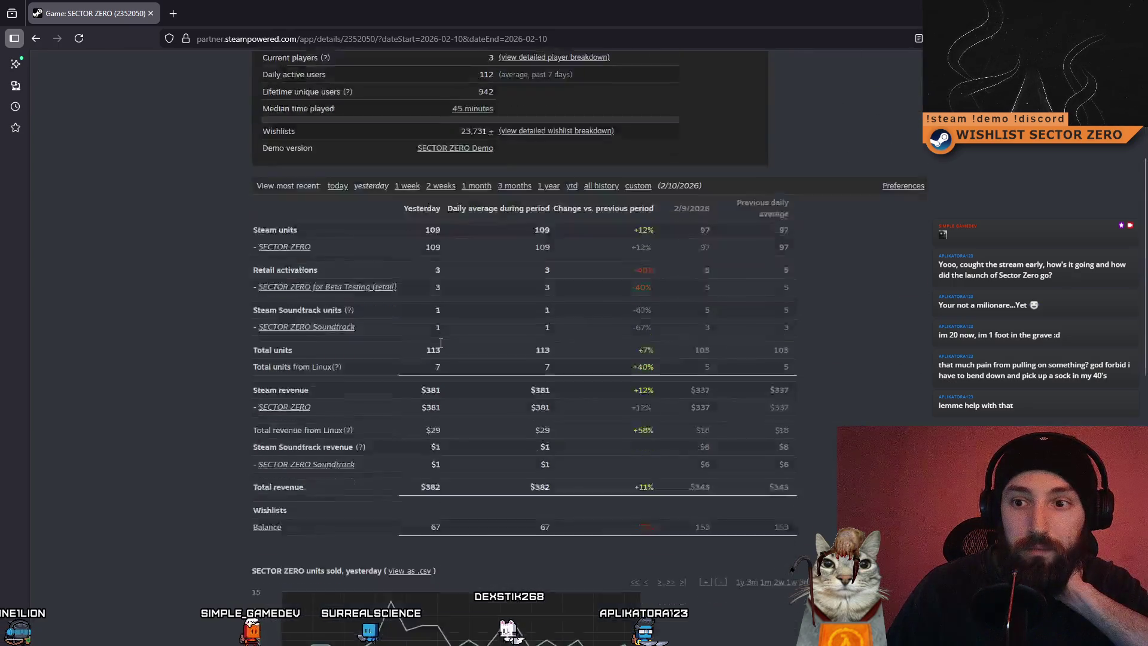
scroll(440, 342, up, 4)
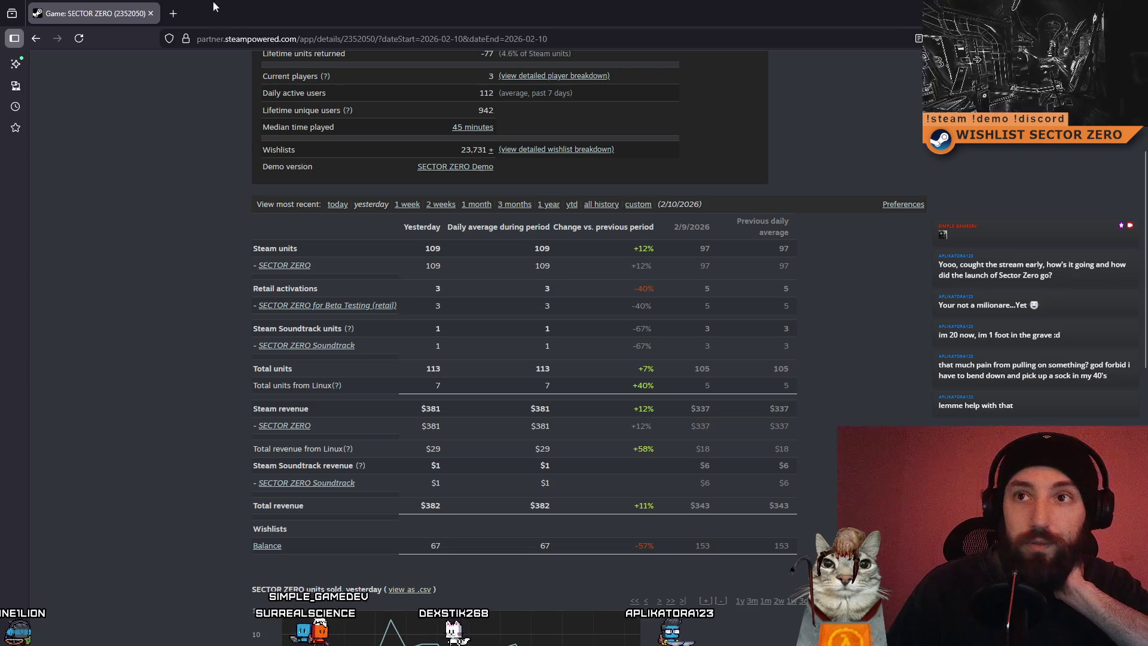
drag(681, 2, 413, 3)
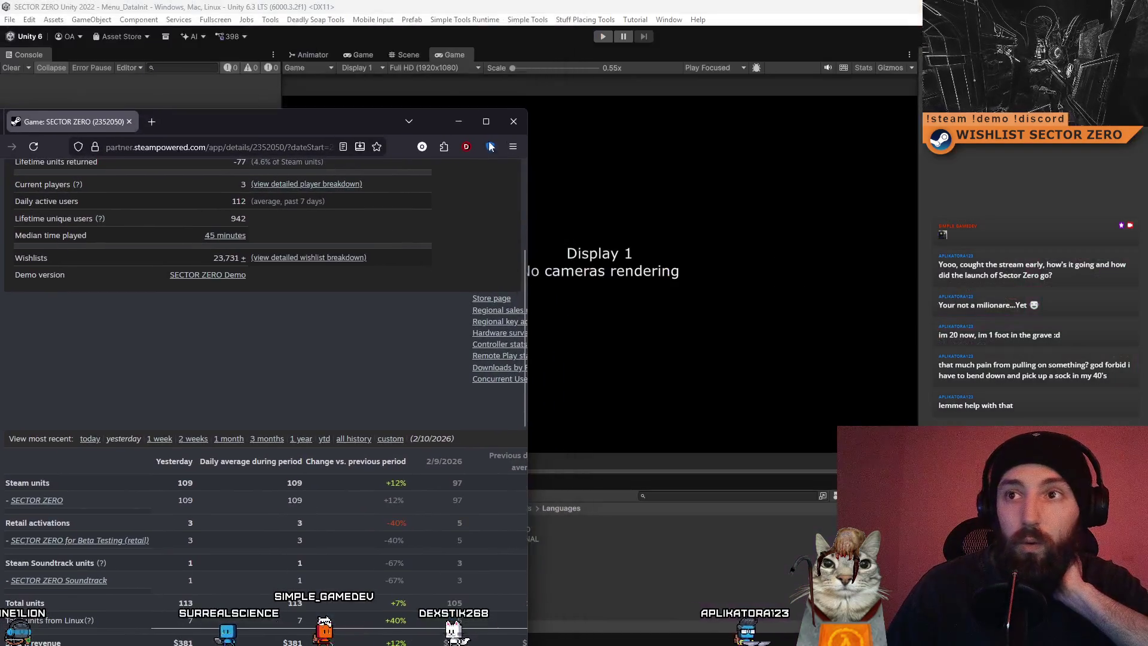
Dismiss Snap Assist, then bring the Steam Support ticket about the Deck review over Unity
click(511, 118)
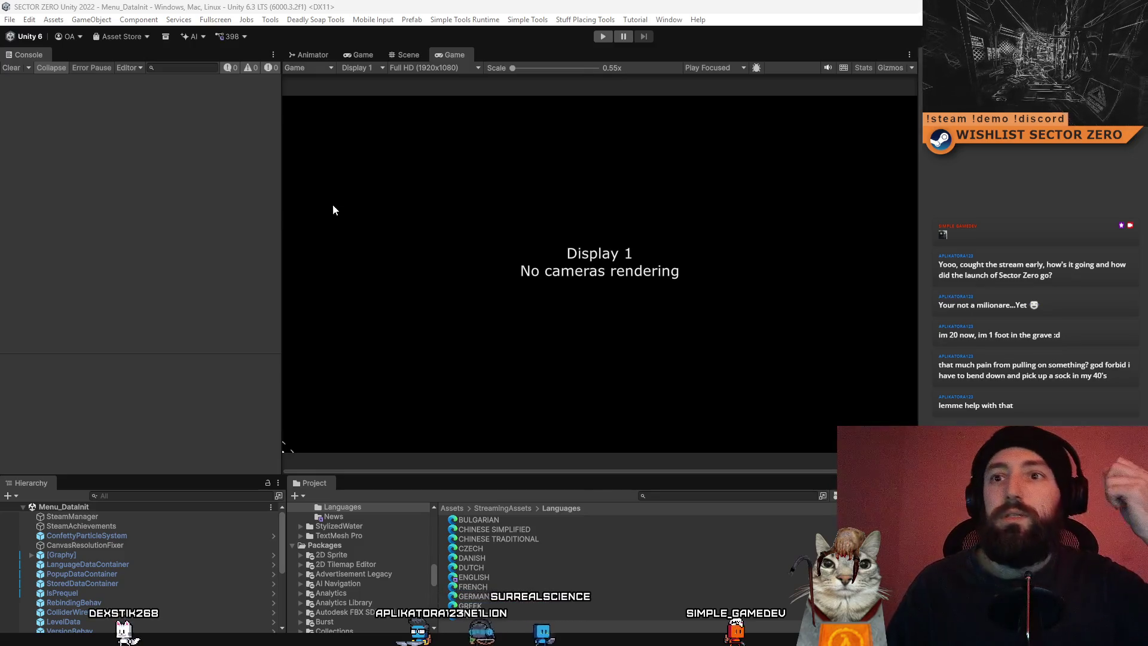
key(alt+Tab)
drag(284, 34, 444, 52)
scroll(617, 398, down, 2)
scroll(618, 398, up, 3)
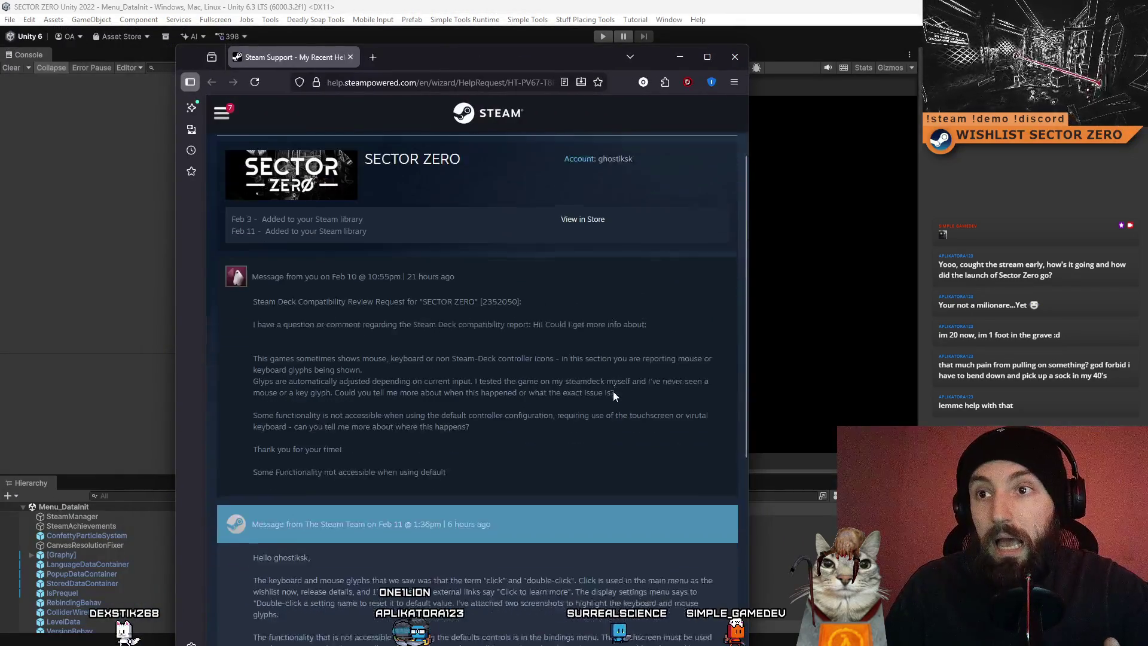
In a new tab, try partner.steampowered.com and partner.steamworks.com, then load partner.steamgames.com
scroll(446, 148, down, 2)
click(373, 58)
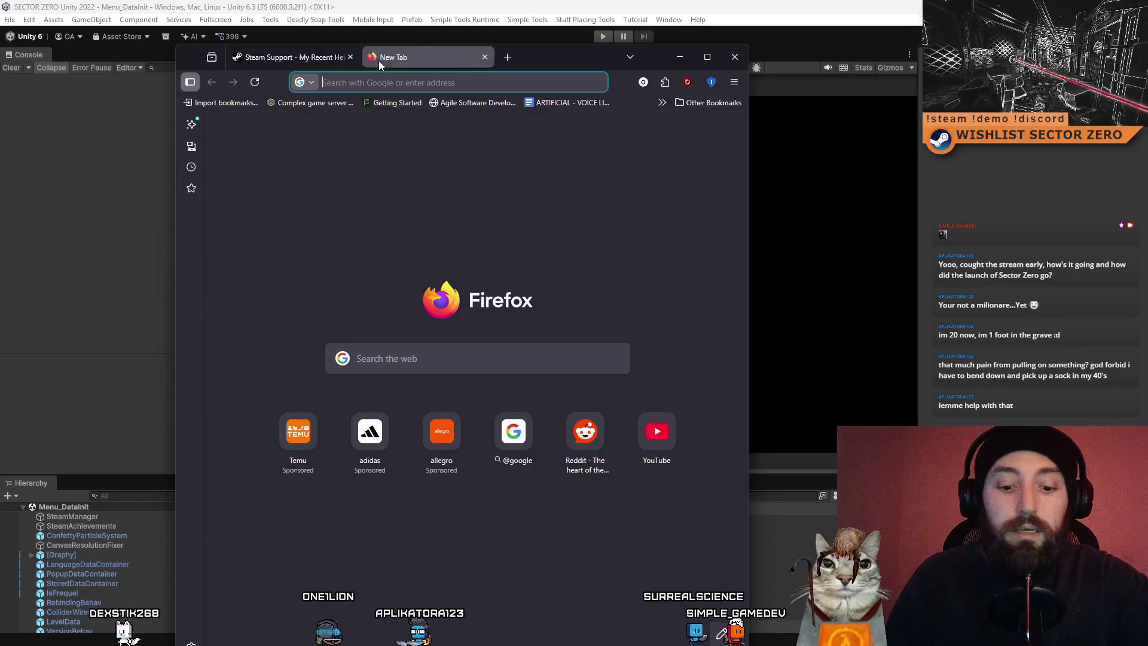
text(partner.steampowered.com)
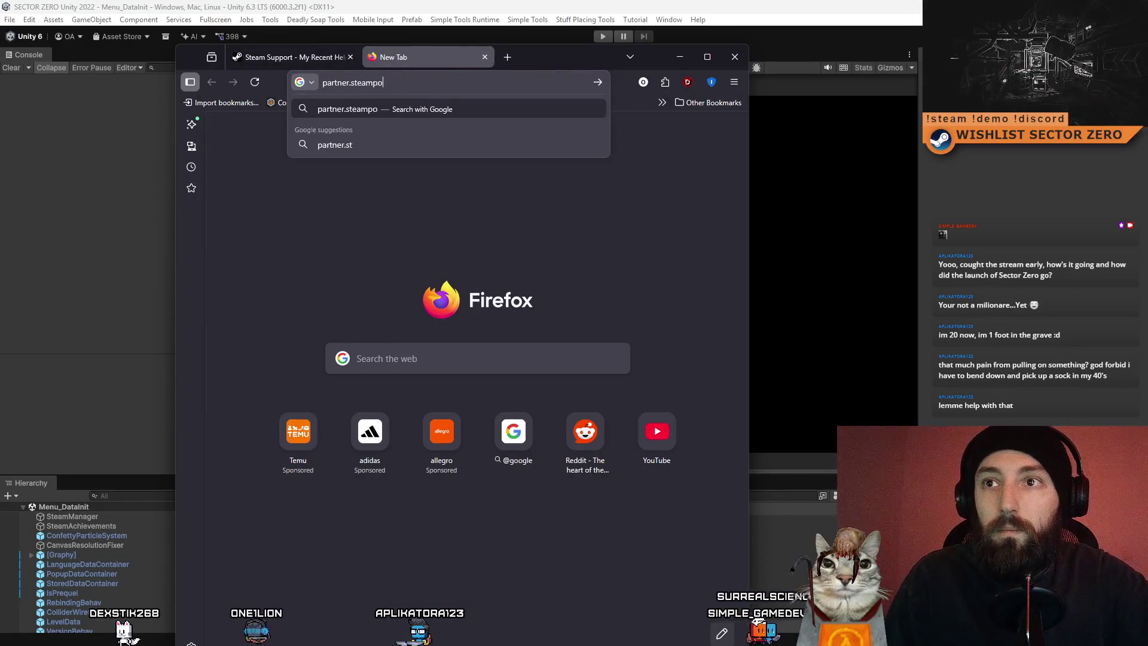
key(Return)
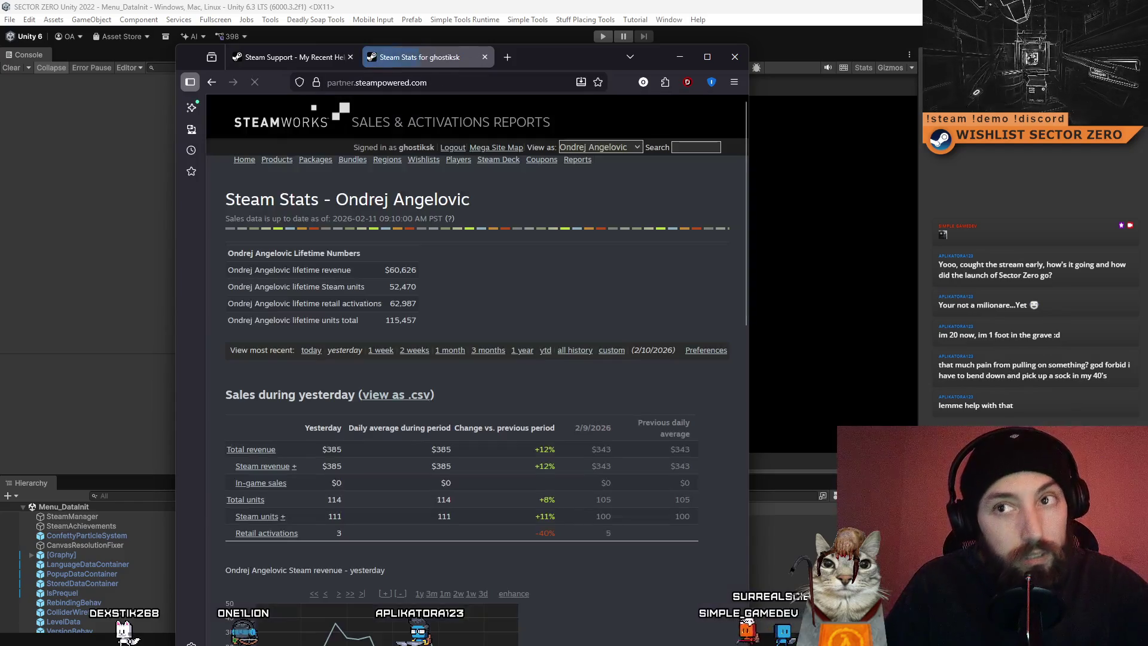
key(ctrl+l)
text(part)
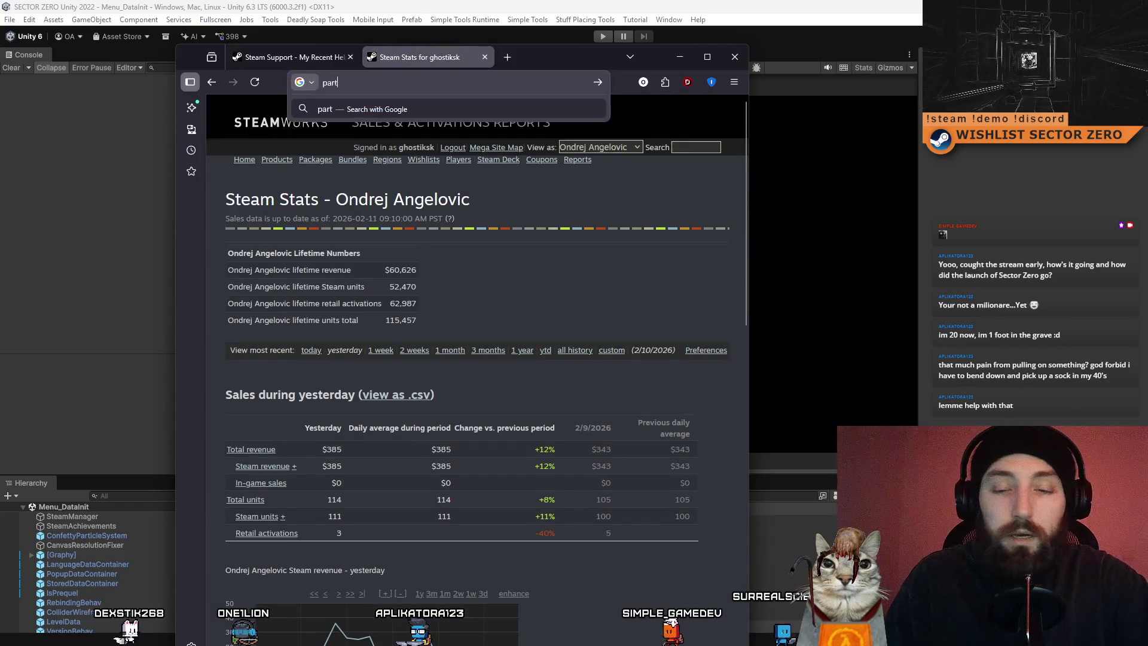
text(ner.steamworks.com)
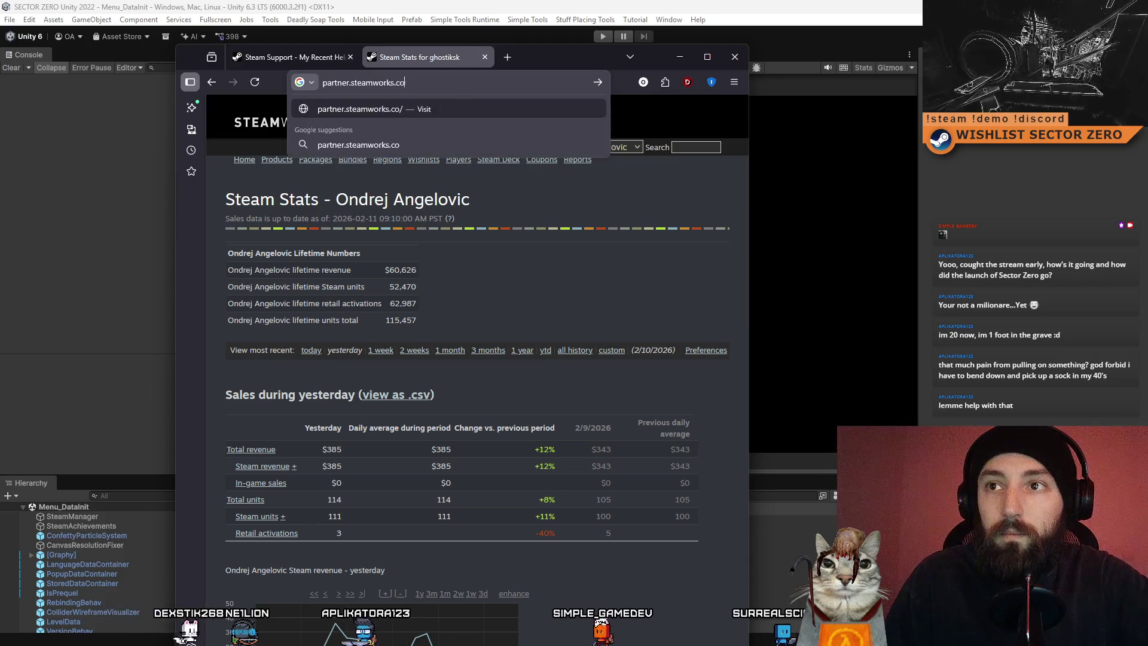
key(Return)
key(ctrl+l)
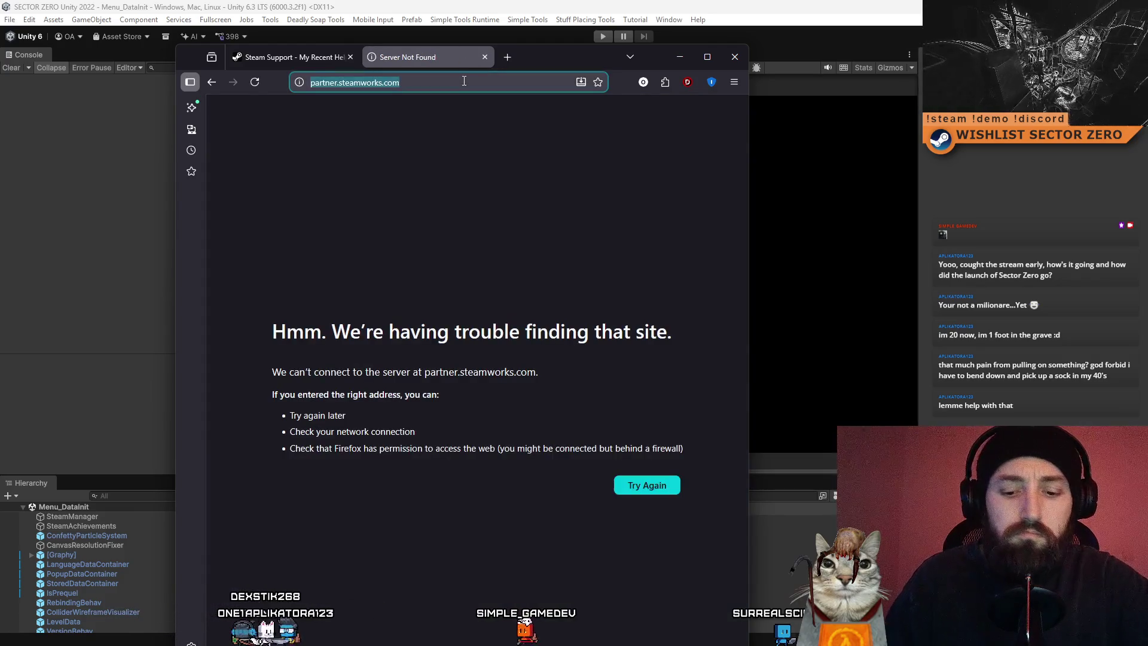
text(partner.steamgames.)
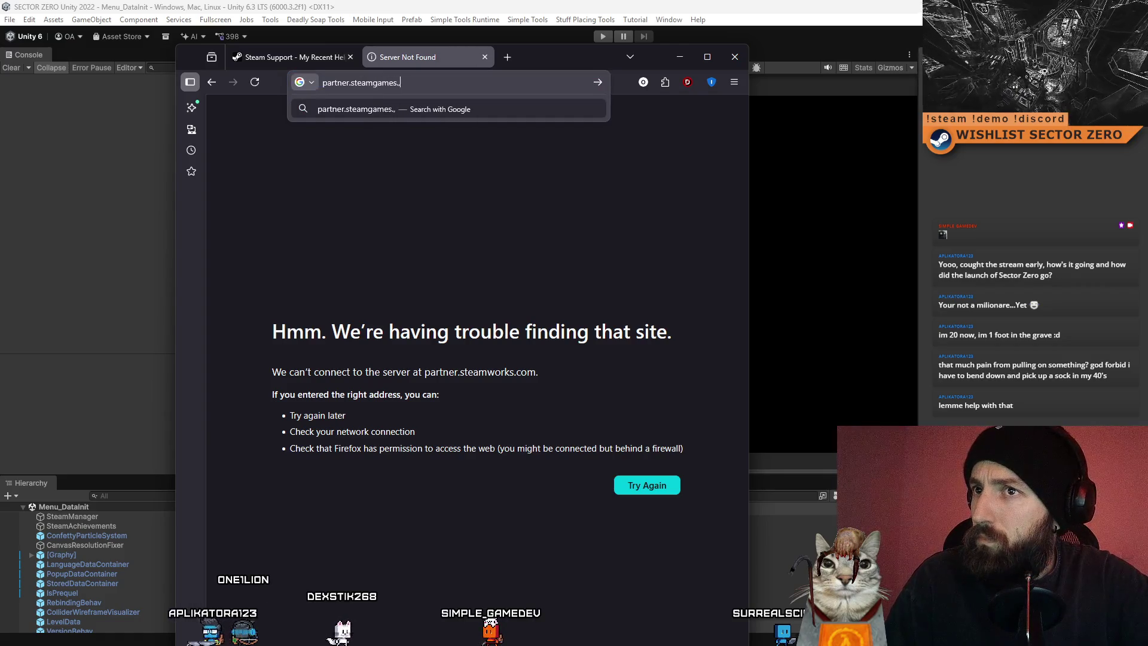
text(com)
key(Return)
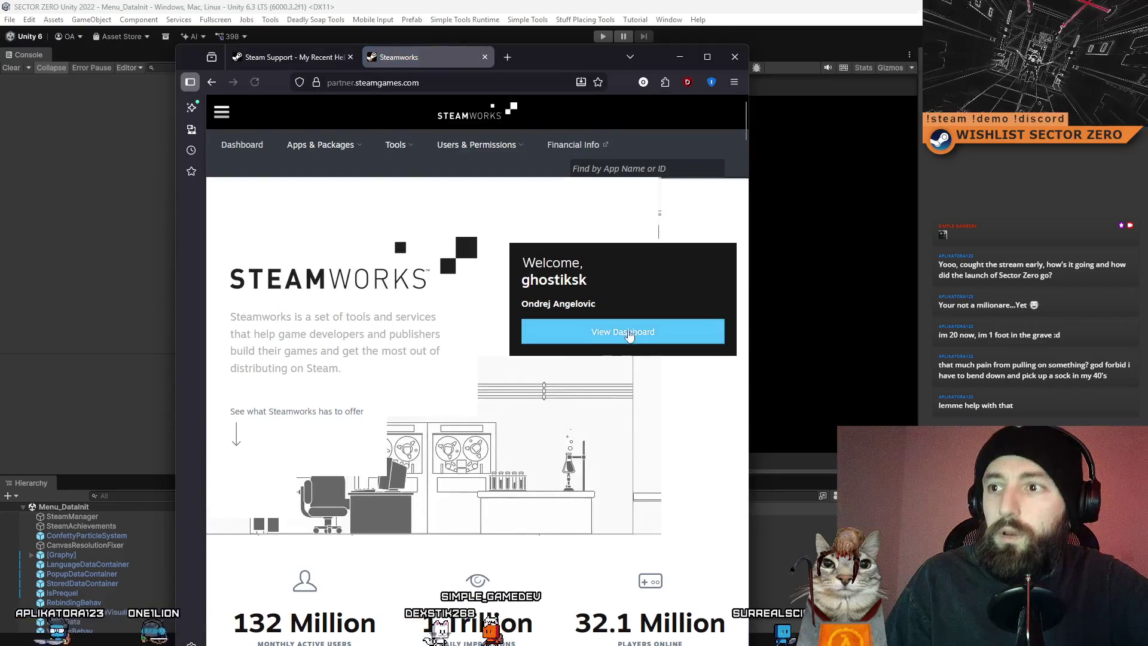
Go from the dashboard's Recent Apps to SECTOR ZERO's Steam Deck Compatibility Review details
click(629, 336)
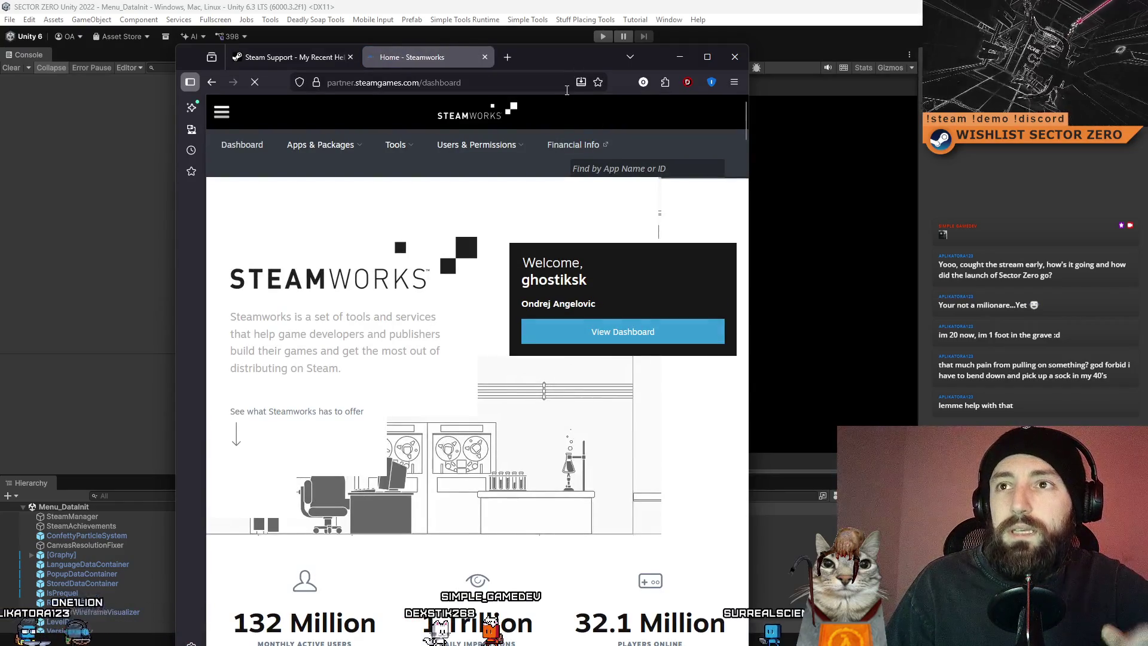
scroll(536, 237, down, 5)
scroll(536, 238, down, 10)
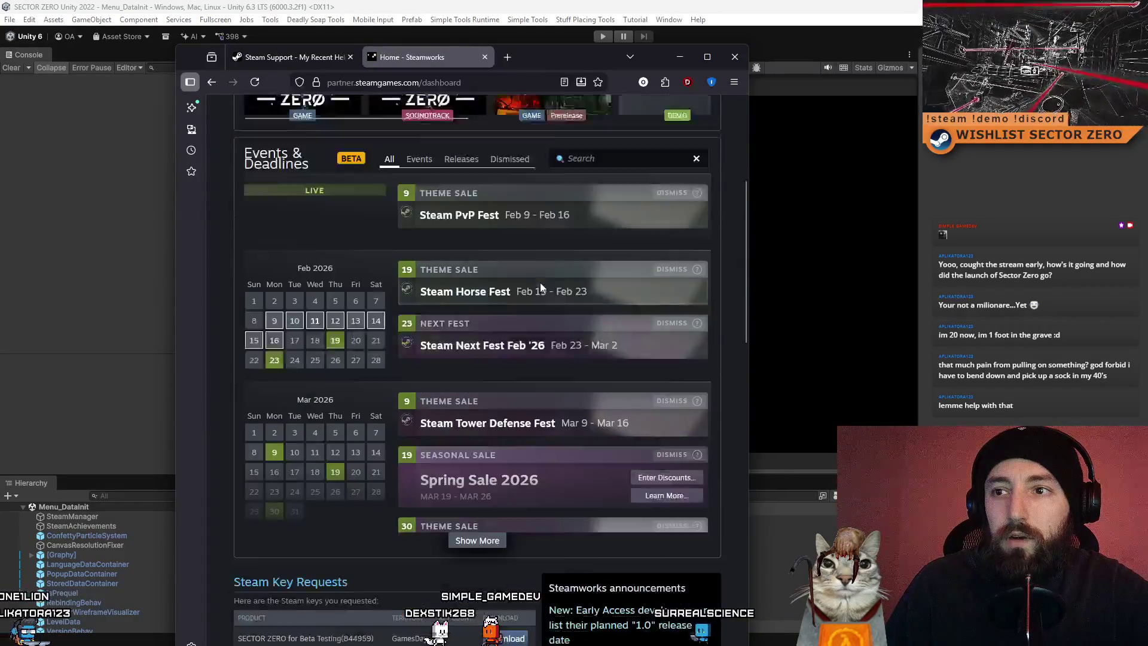
click(475, 326)
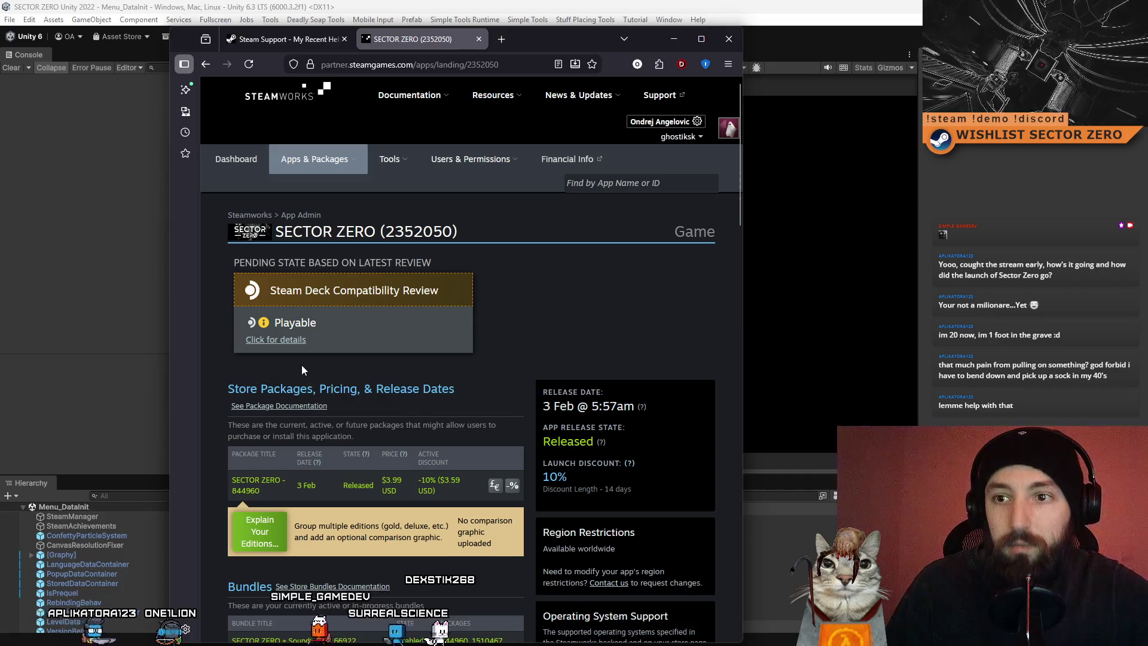
click(292, 340)
drag(745, 247, 911, 247)
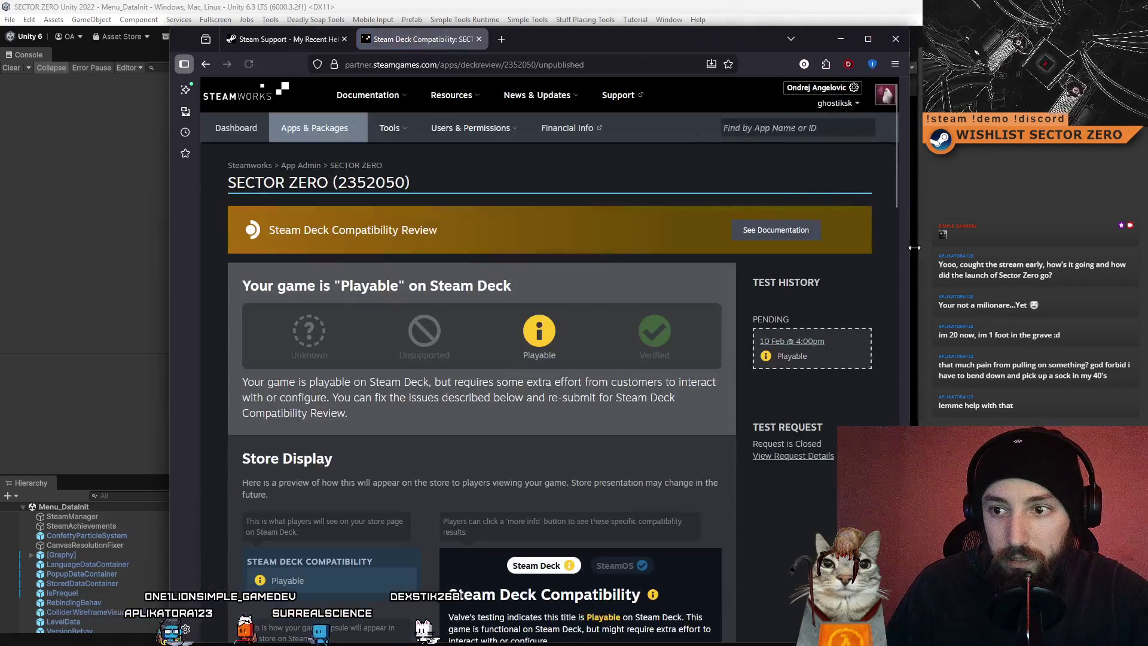
Scroll past Store Display to the failed Text Legibility, Controller Glyphs and External Controller results
scroll(548, 180, down, 3)
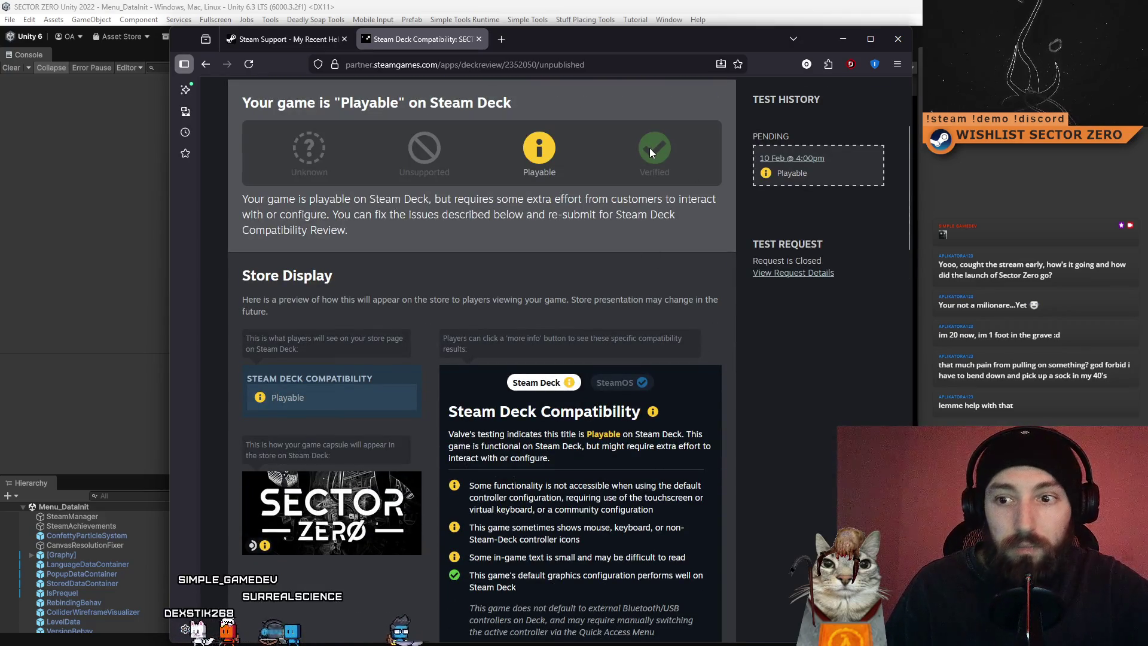
scroll(574, 422, down, 2)
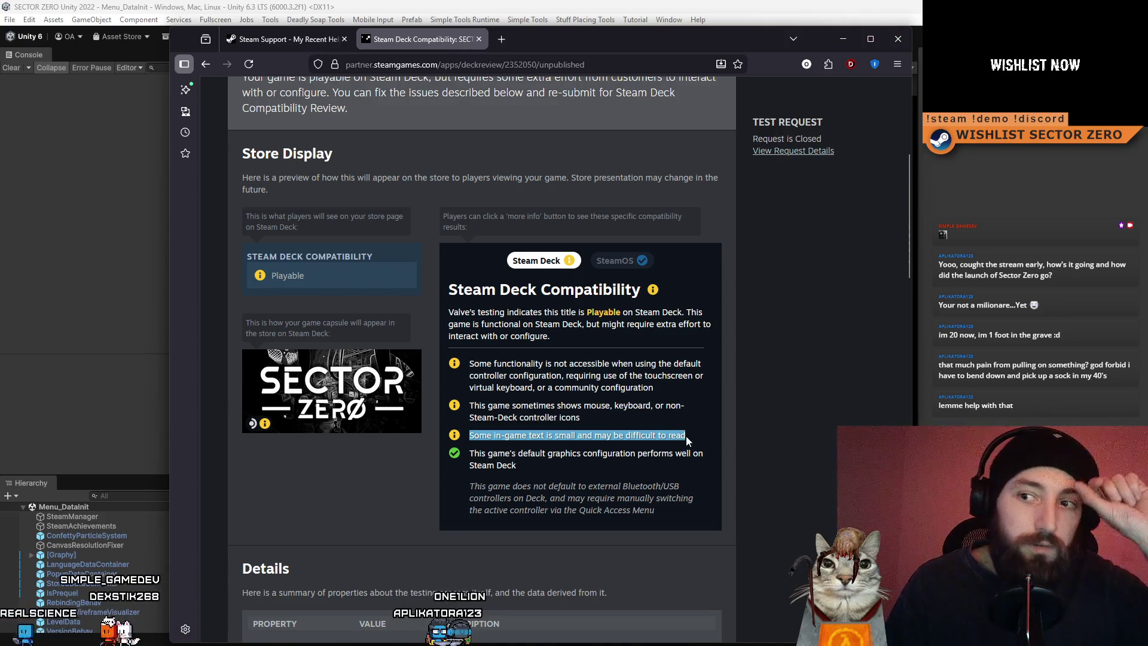
scroll(673, 441, down, 10)
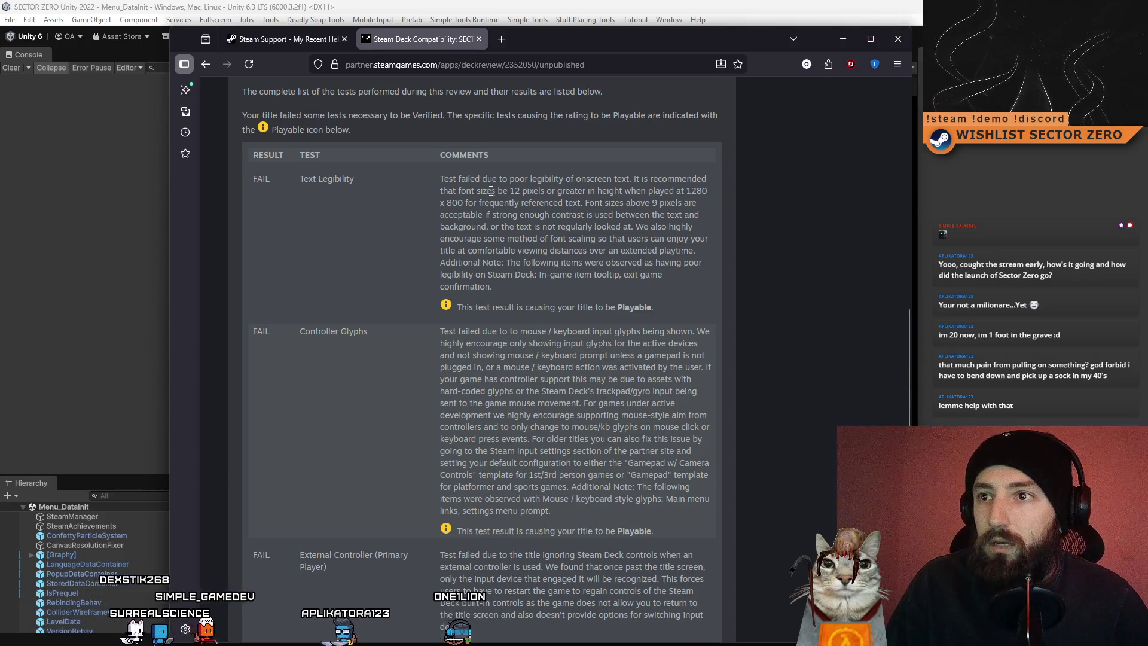
Highlight the Text Legibility notes on 12-pixel minimum height at 1280x800 and fonts above 9 pixels
drag(486, 191, 648, 192)
click(607, 212)
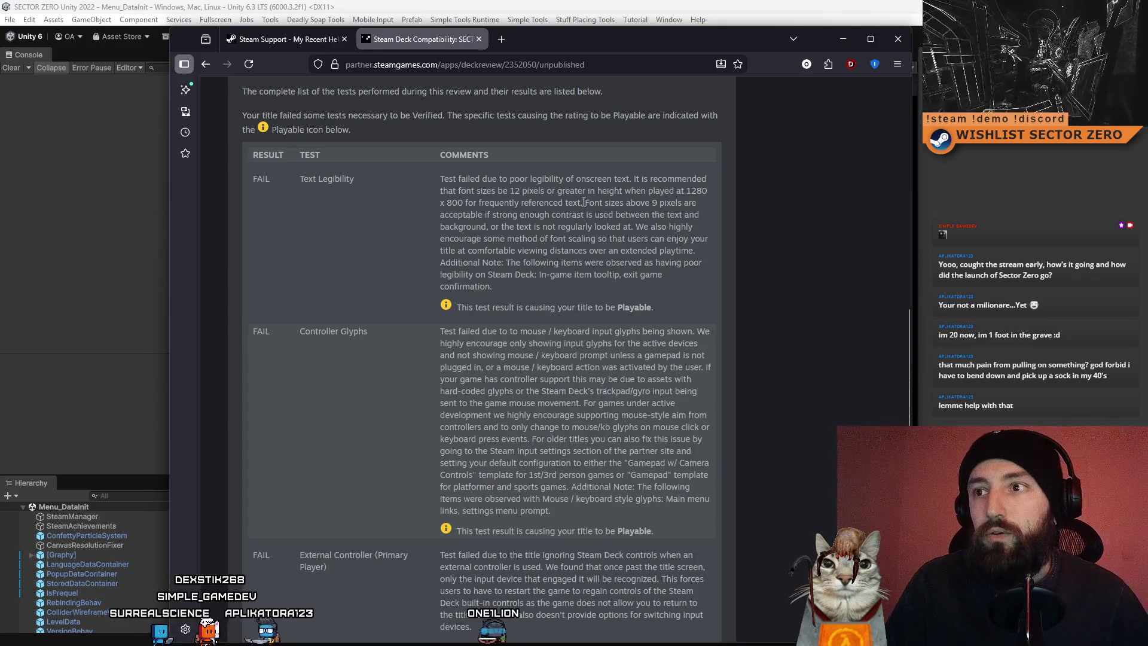
drag(562, 190, 717, 195)
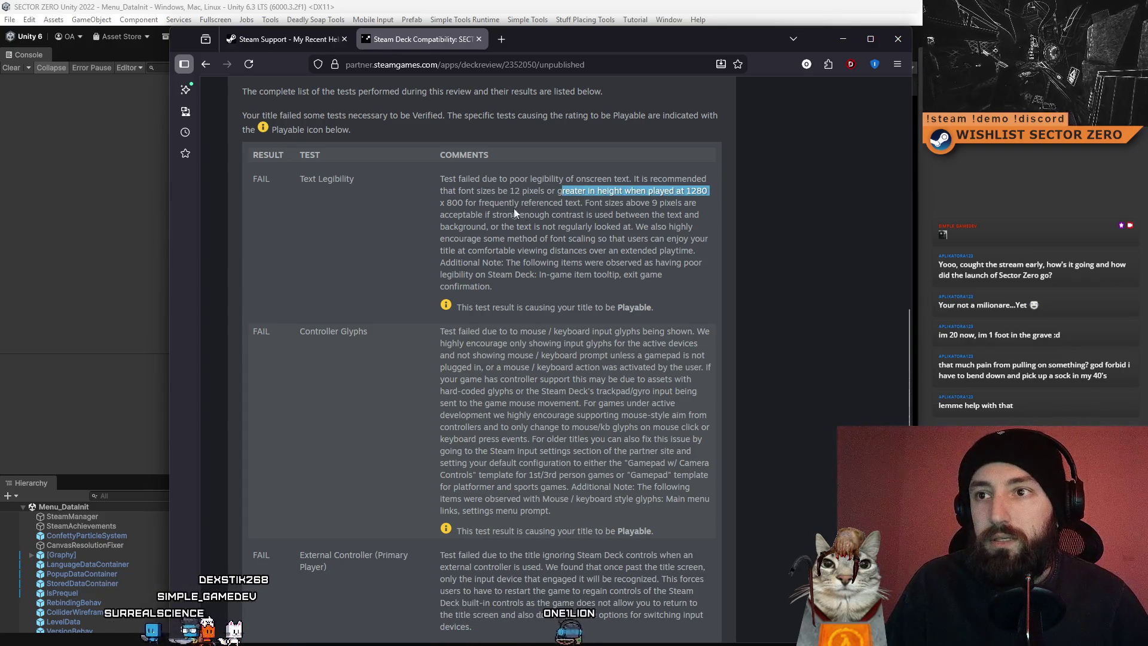
drag(499, 202, 696, 207)
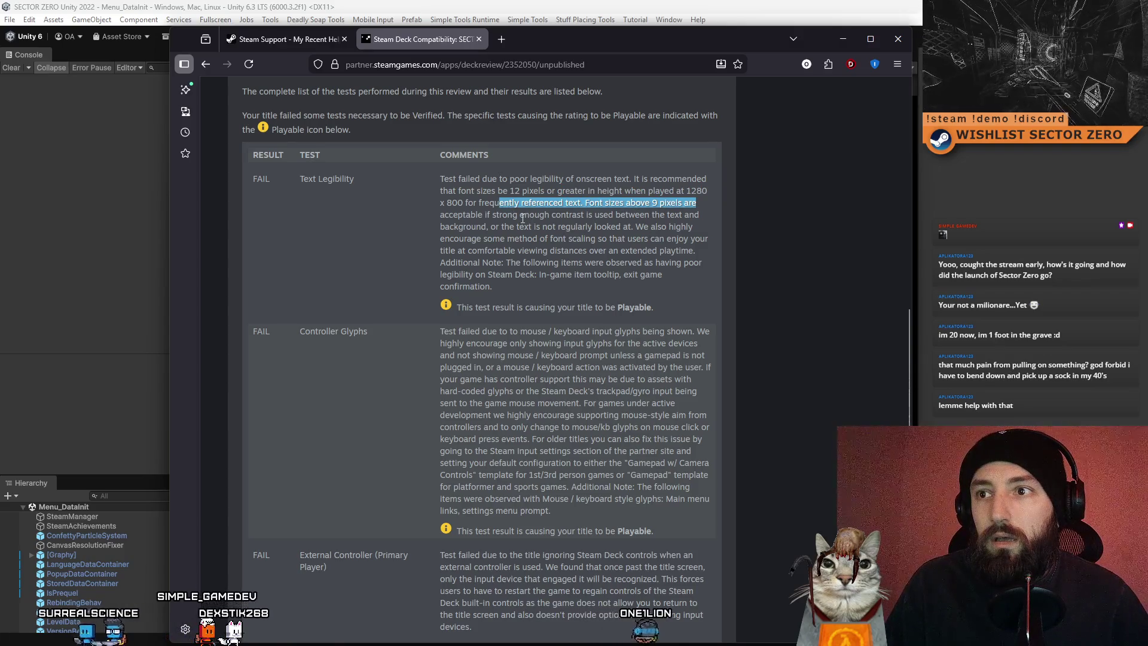
click(483, 214)
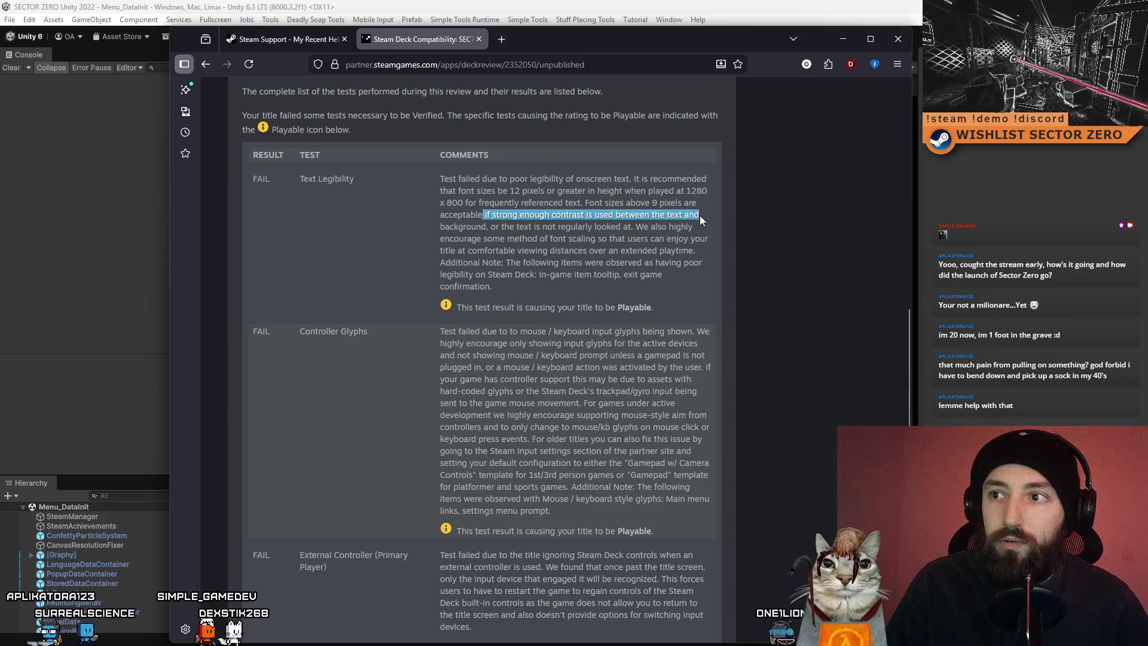
Highlight the contrast line and the whole Text Legibility comment, then drag the browser aside
drag(700, 217, 707, 228)
click(609, 251)
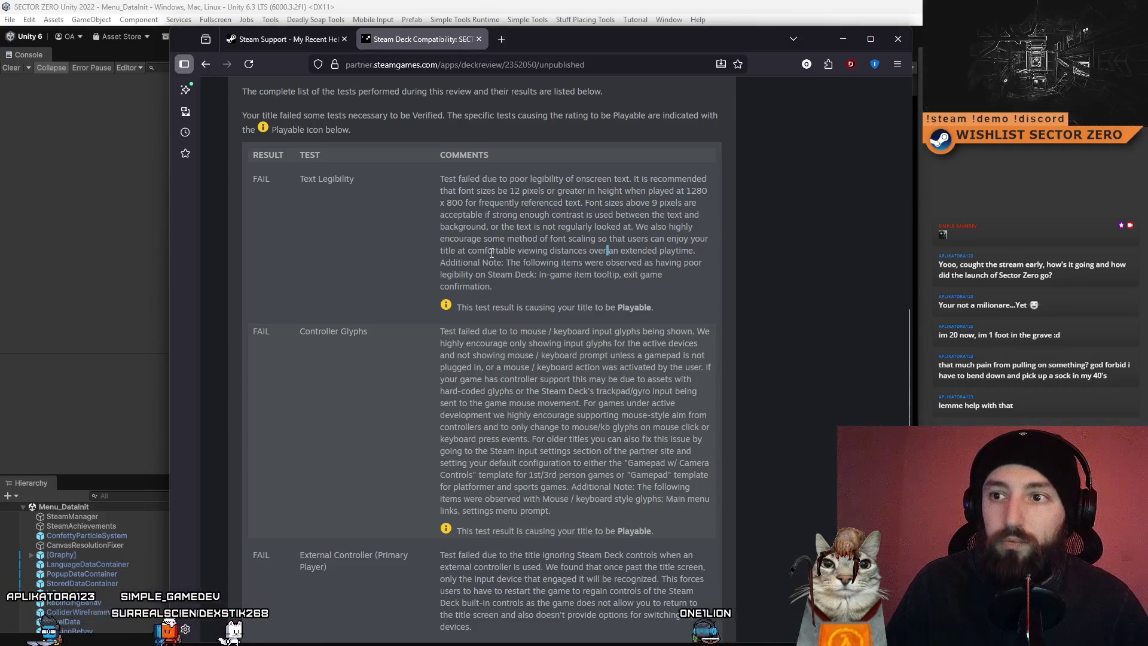
drag(443, 179, 649, 295)
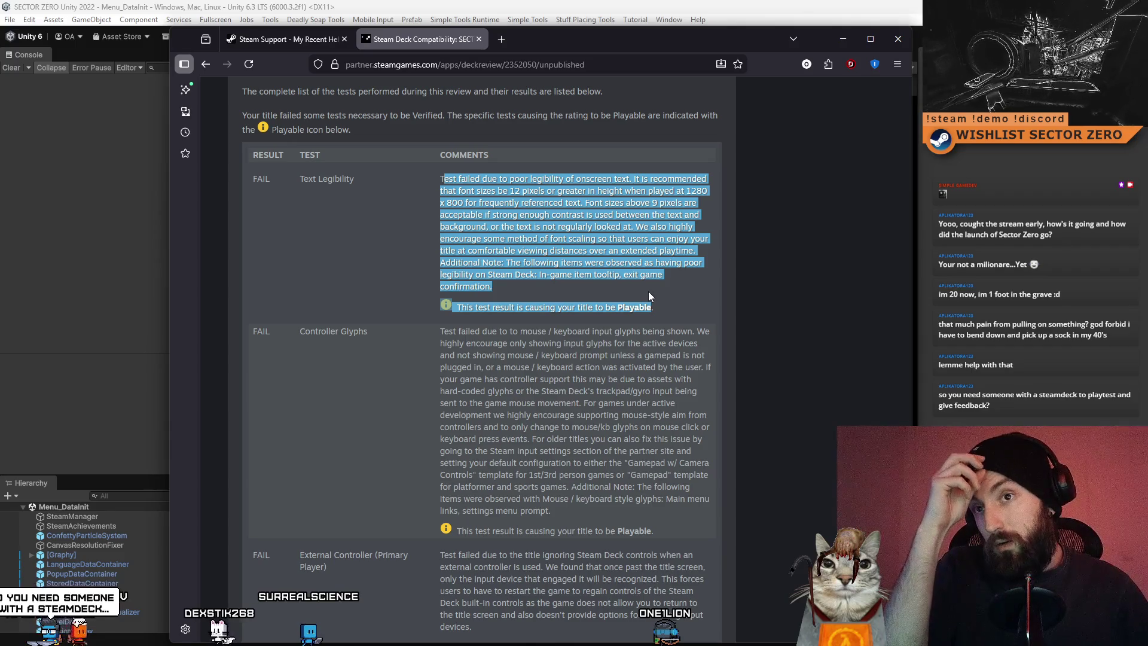
click(584, 375)
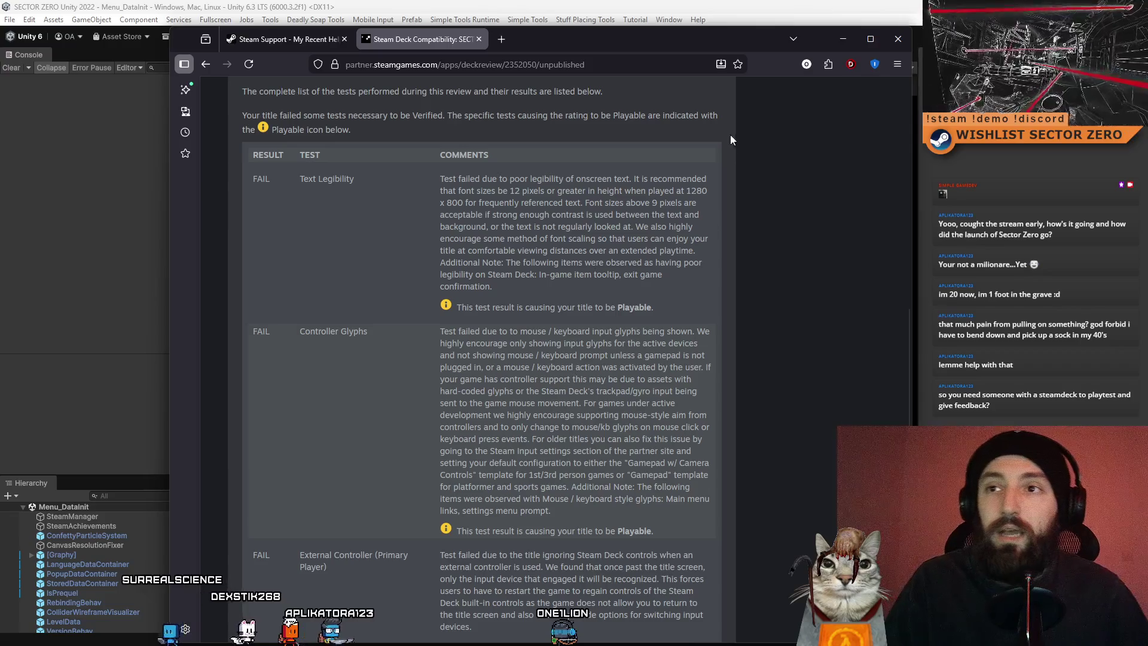
drag(572, 40, 438, 86)
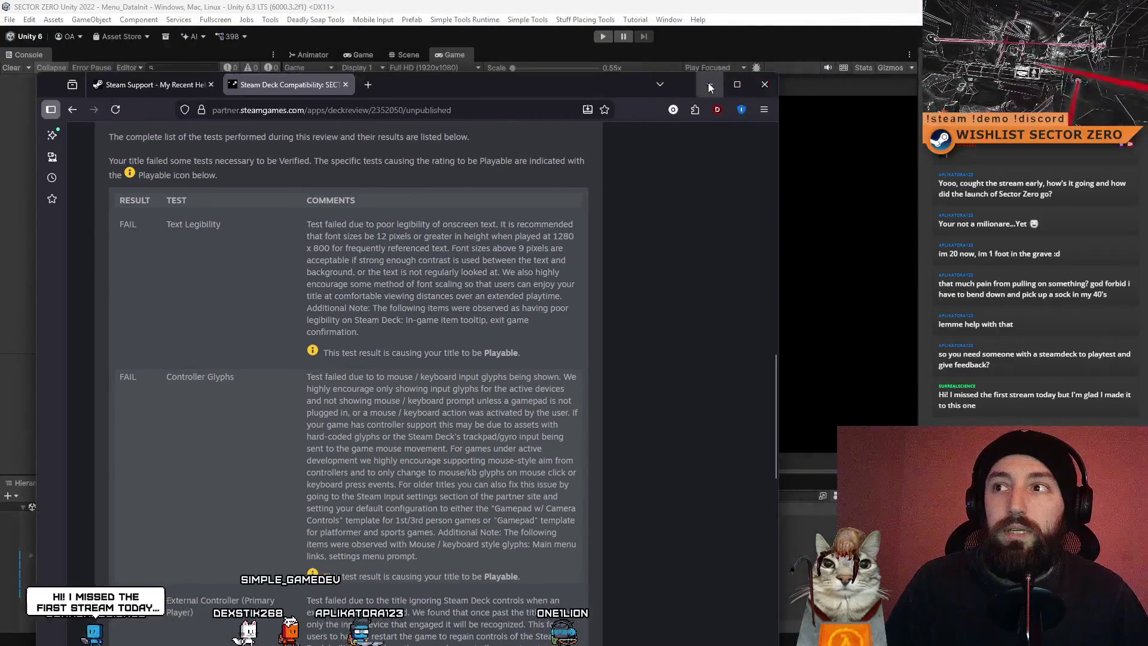
Minimize Firefox, run SECTOR ZERO in play mode to its main menu, and clear the Console
click(707, 88)
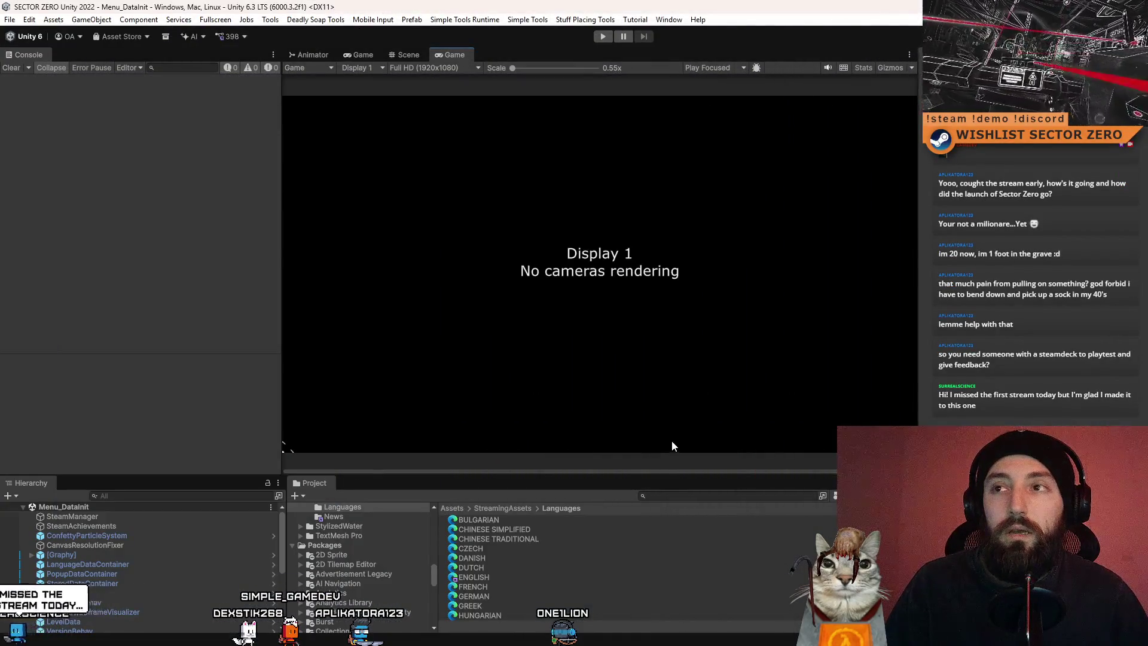
click(603, 37)
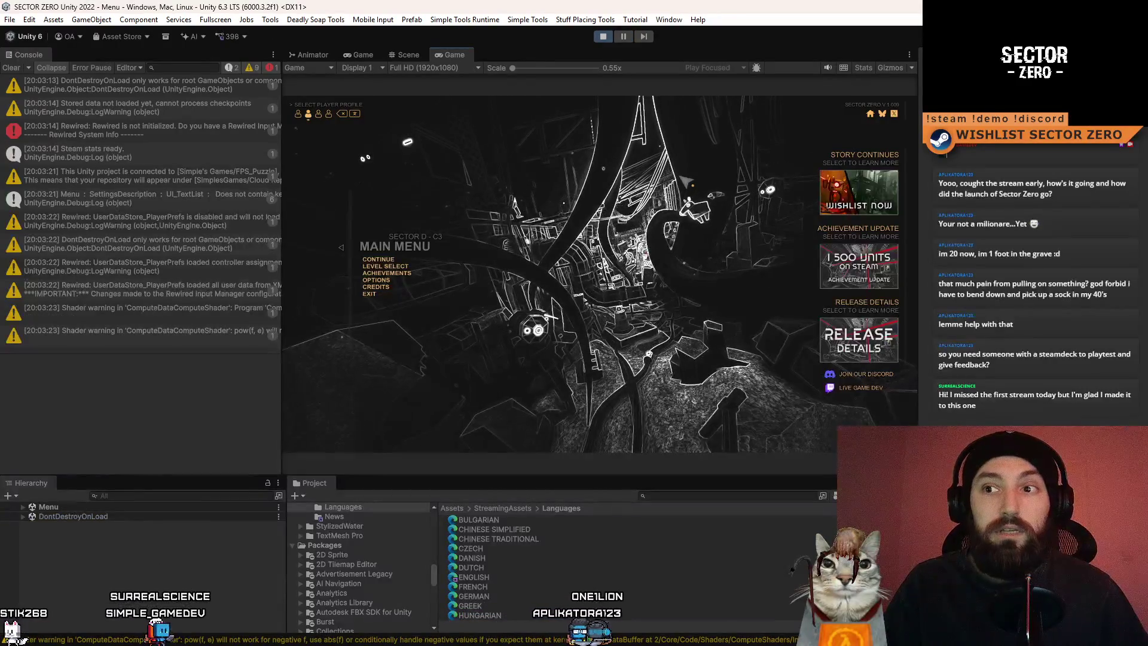
click(12, 68)
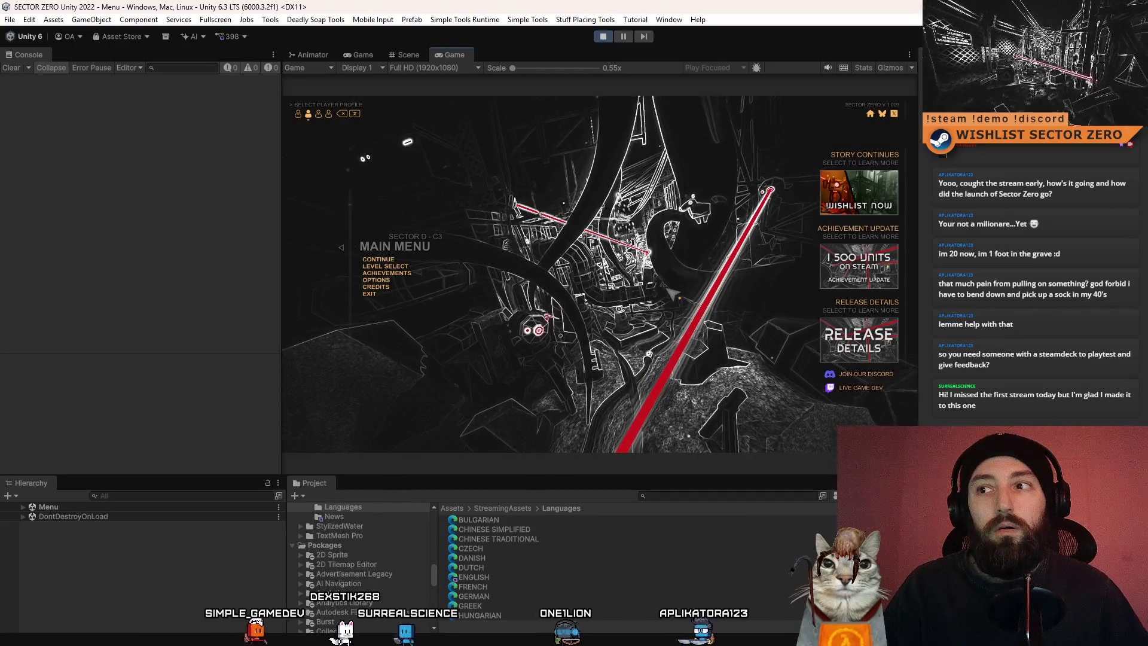
click(308, 116)
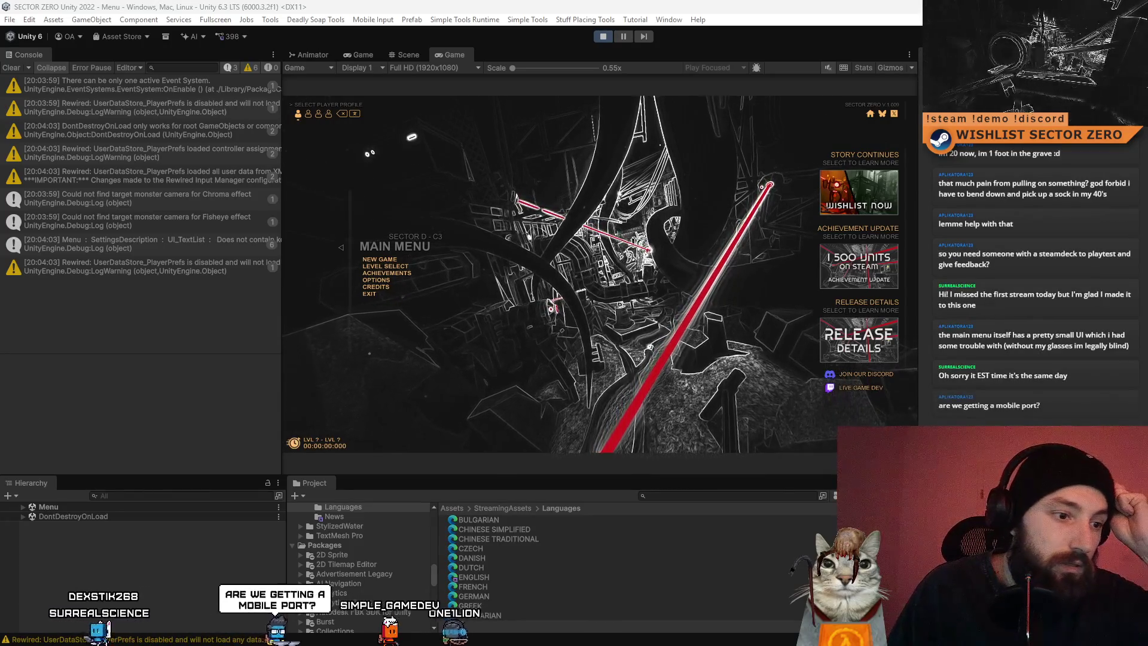
Bring the Firefox Steam Deck review window back in front of the running game
key(alt+Tab)
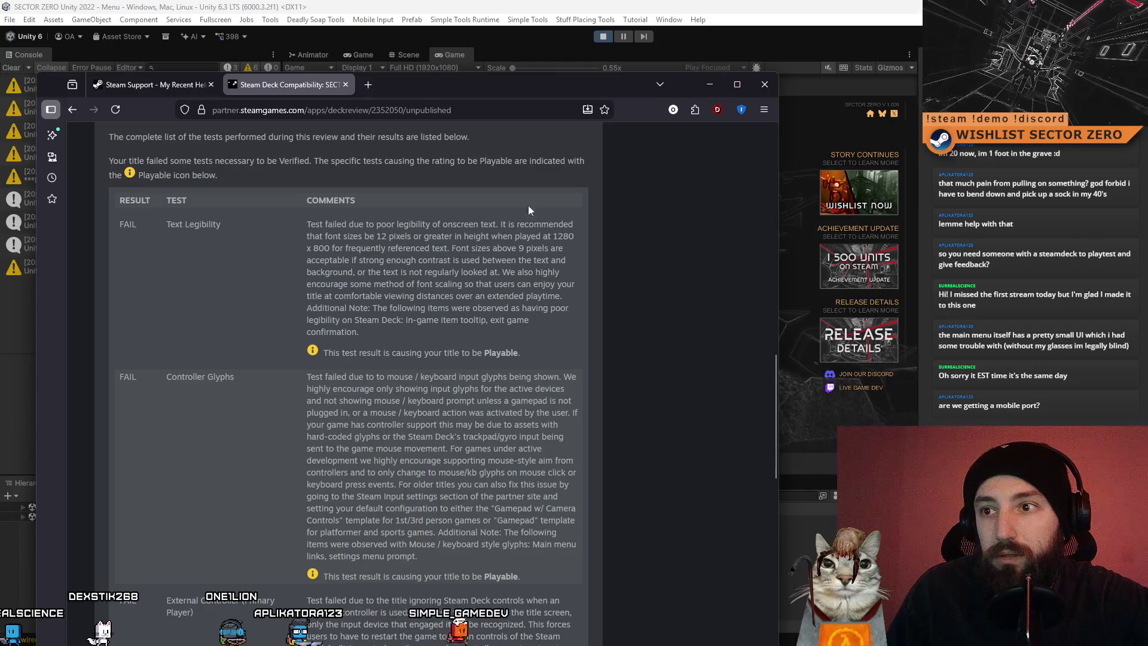
Minimize the review, check the Game view resolution list unchanged, leave Options, and stop play mode
click(710, 84)
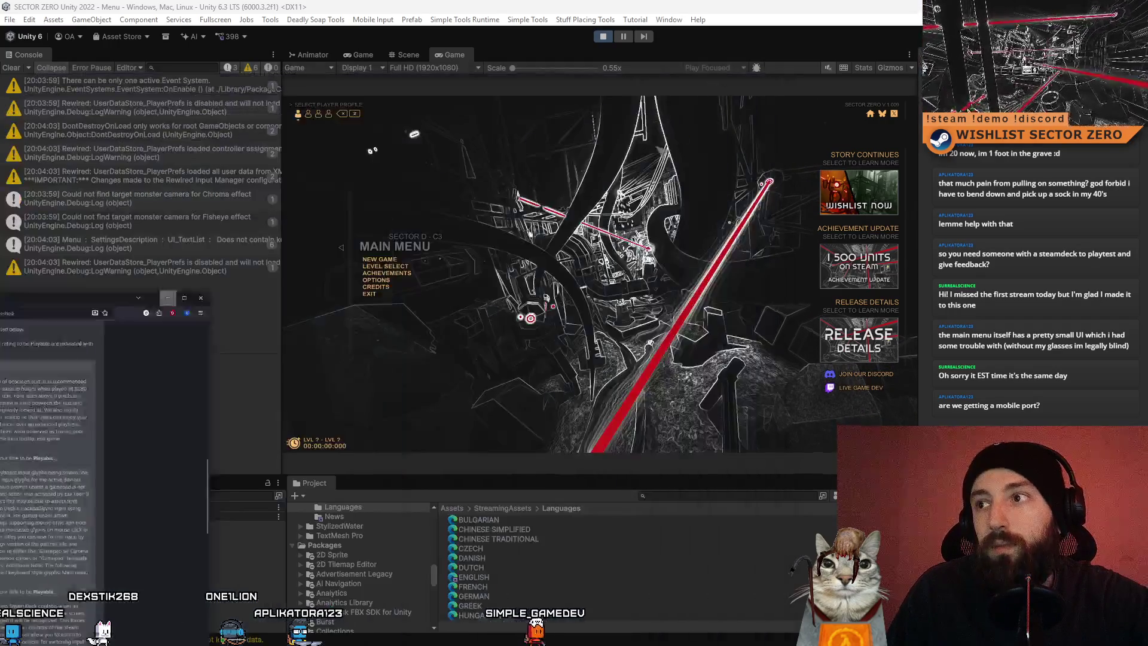
click(431, 67)
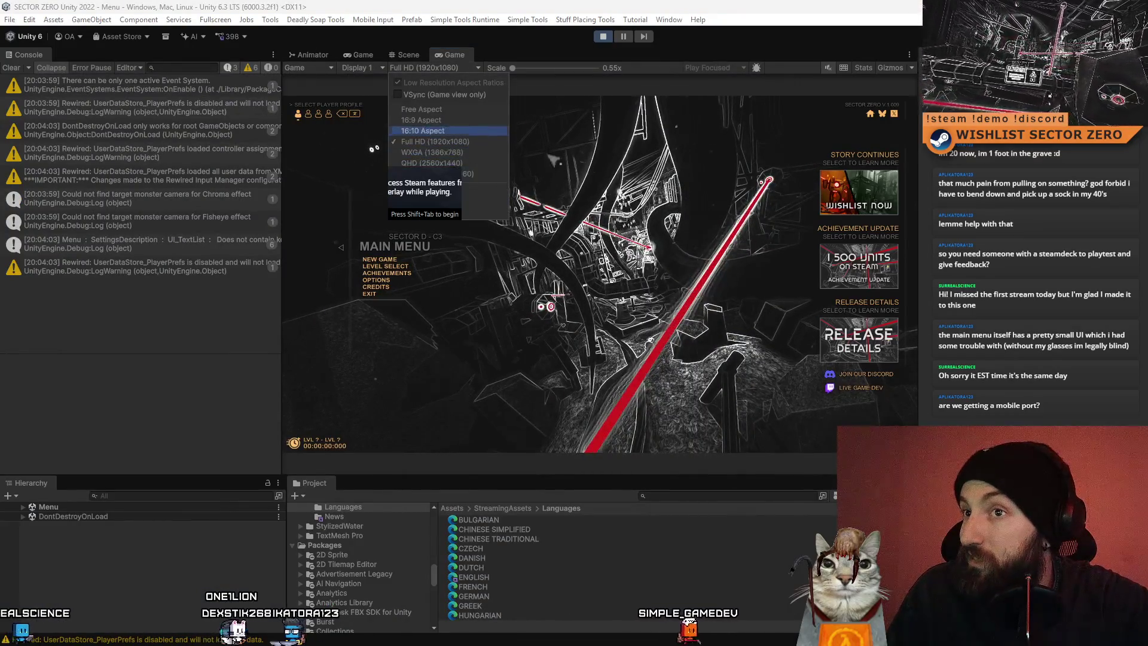
key(Escape)
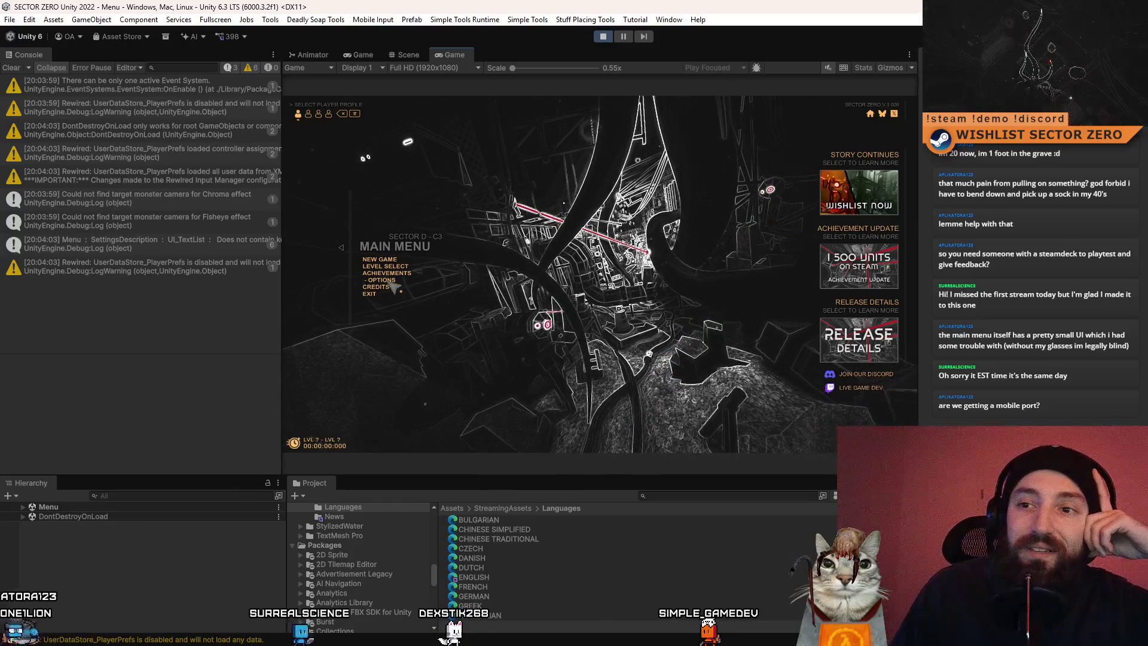
click(344, 256)
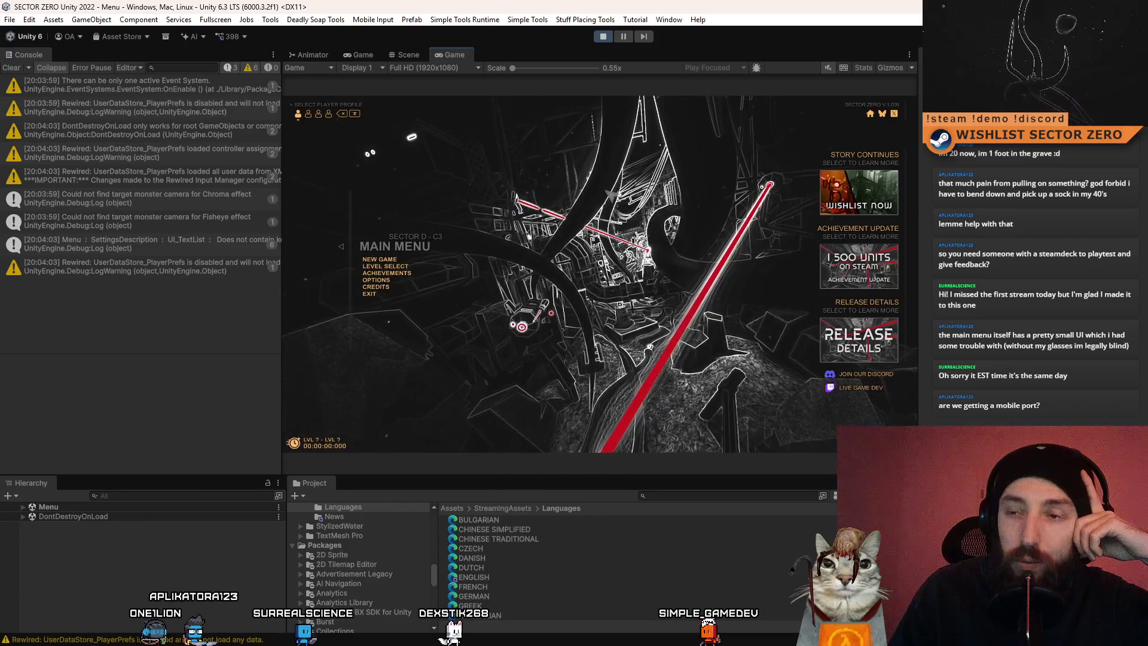
click(604, 38)
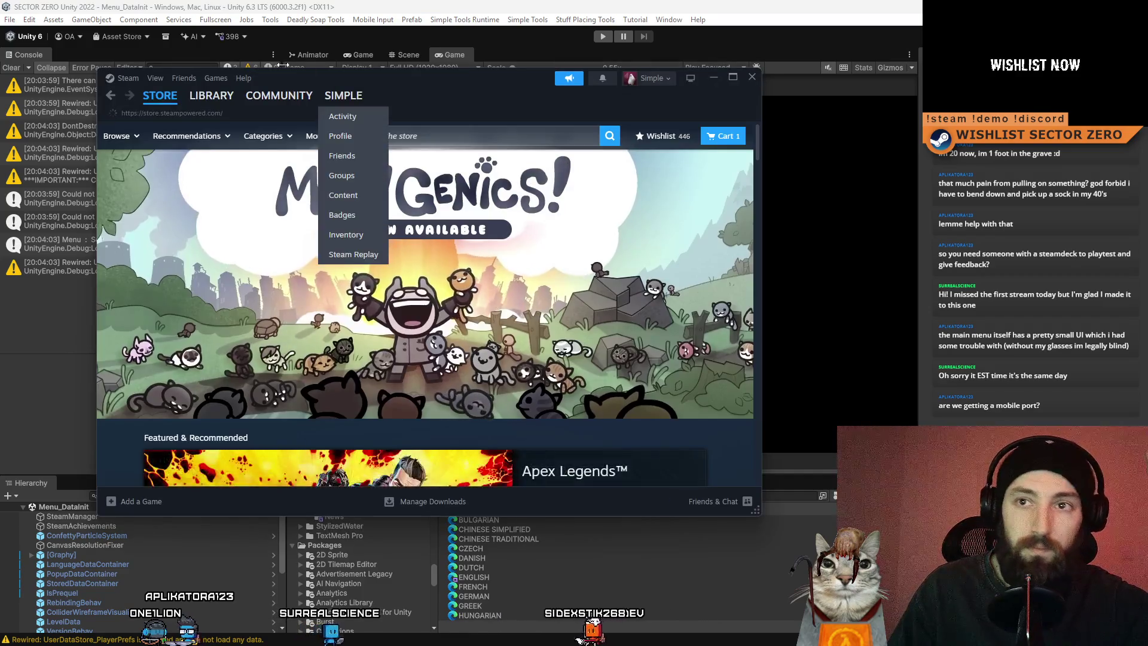
Go to Steam's Library home and launch SECTOR ZERO from its recent games tile
click(209, 118)
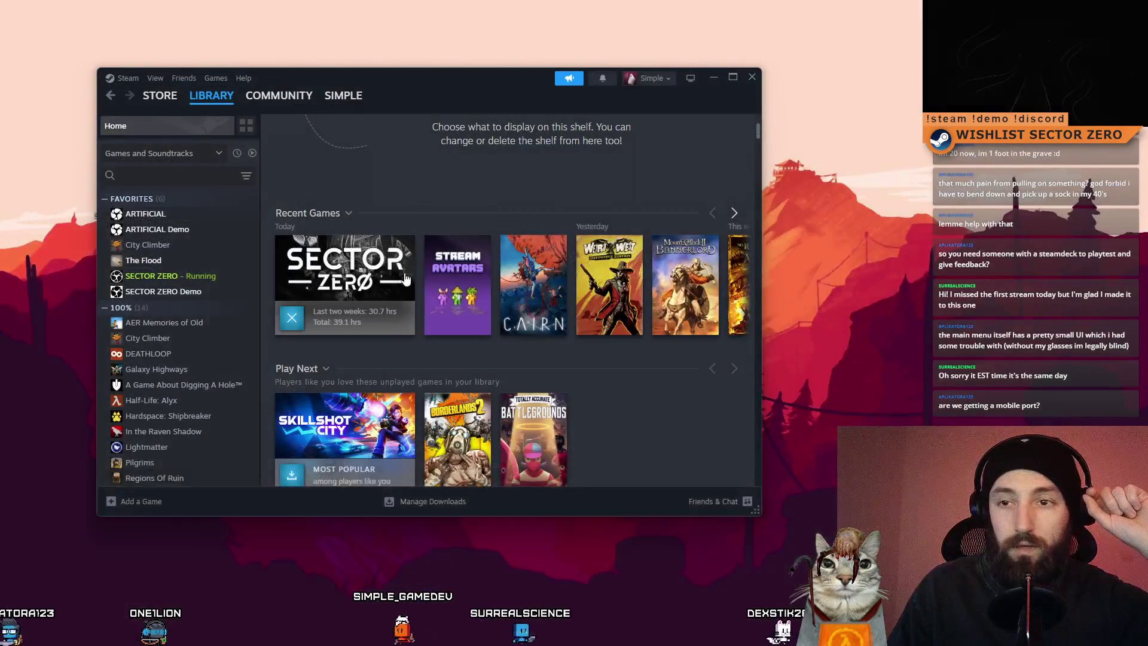
mouse_move(383, 263)
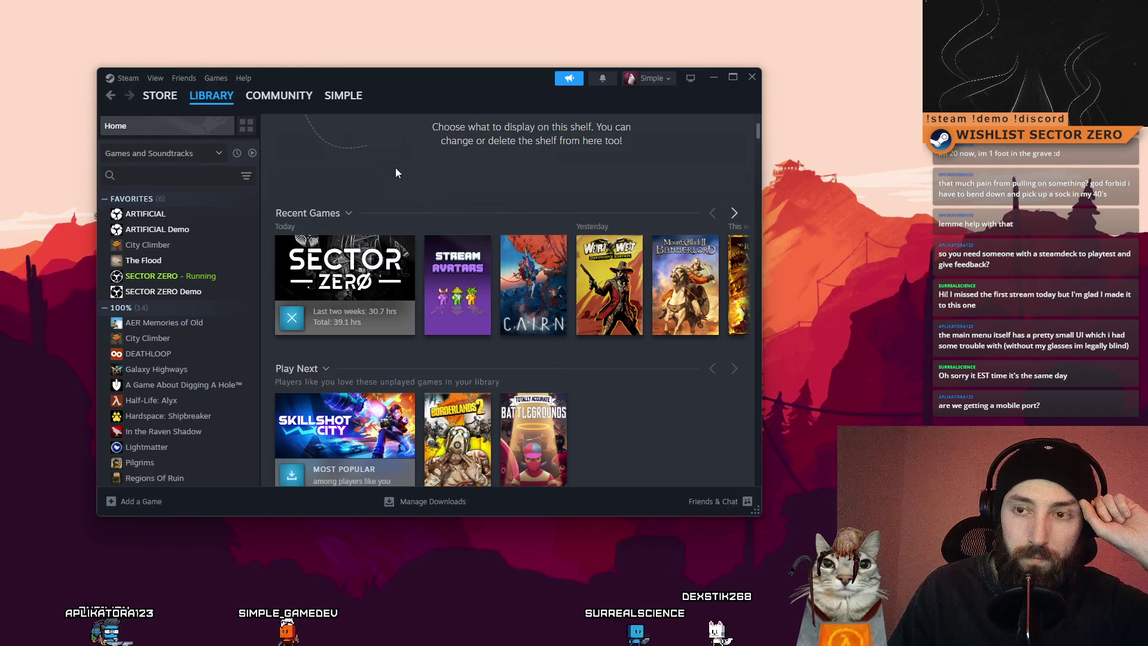
click(292, 318)
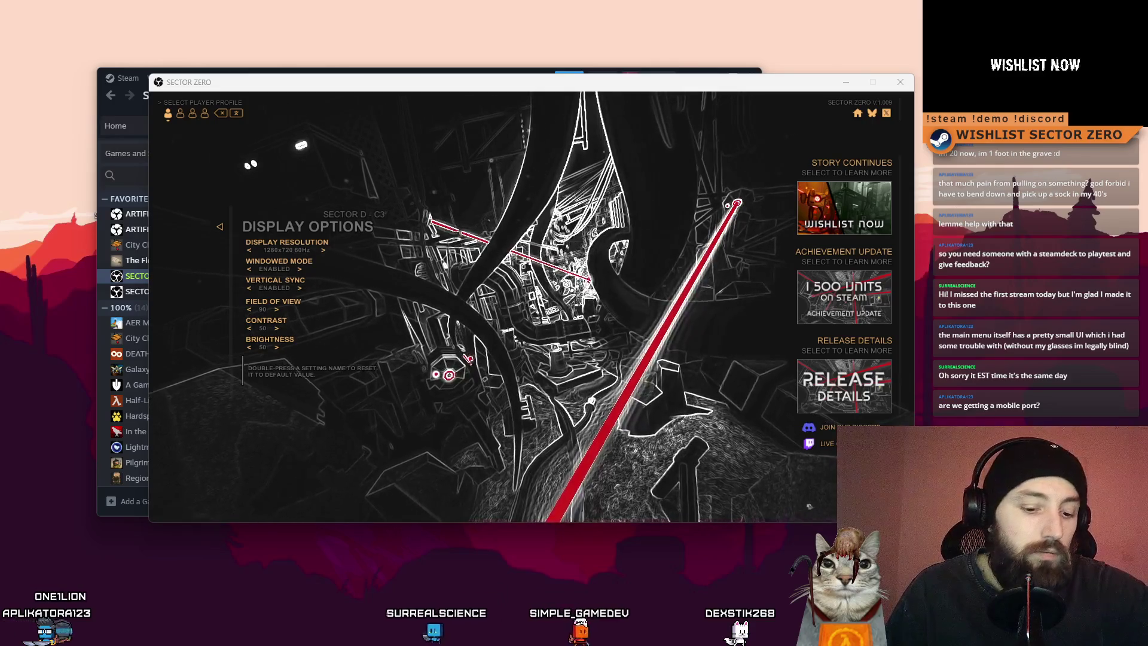
Show the new 1282x752 GIMP image of the SECTOR ZERO Display Options capture
click(648, 94)
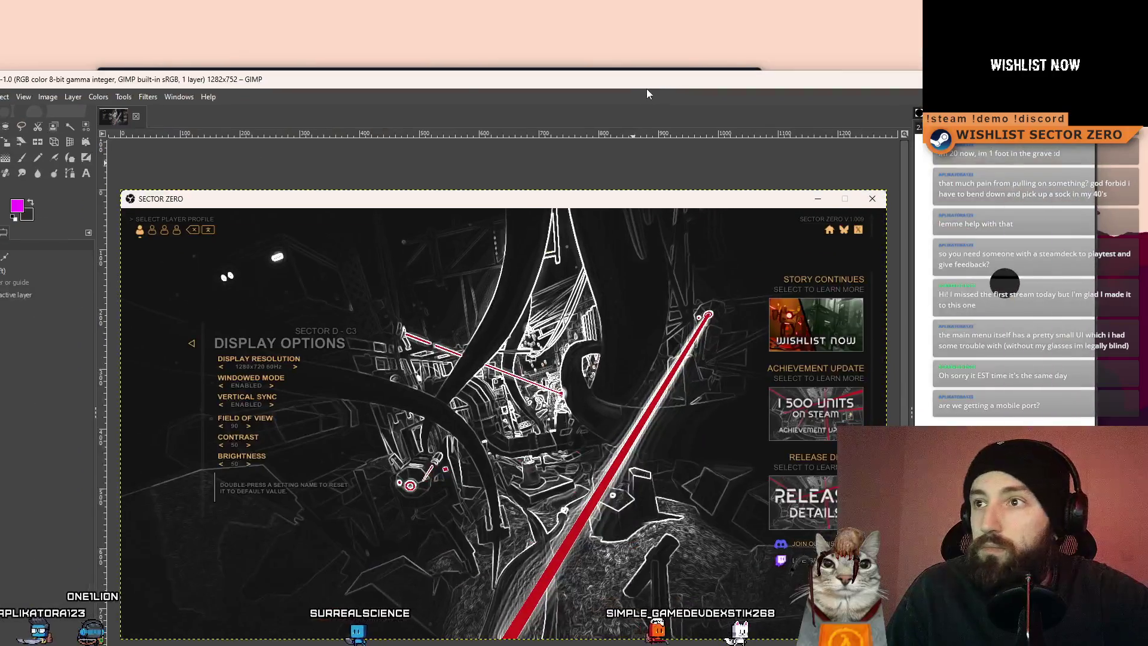
Maximize GIMP, switch to Rectangle Select, and measure the reset hint letters at about 8 px tall
double_click(649, 86)
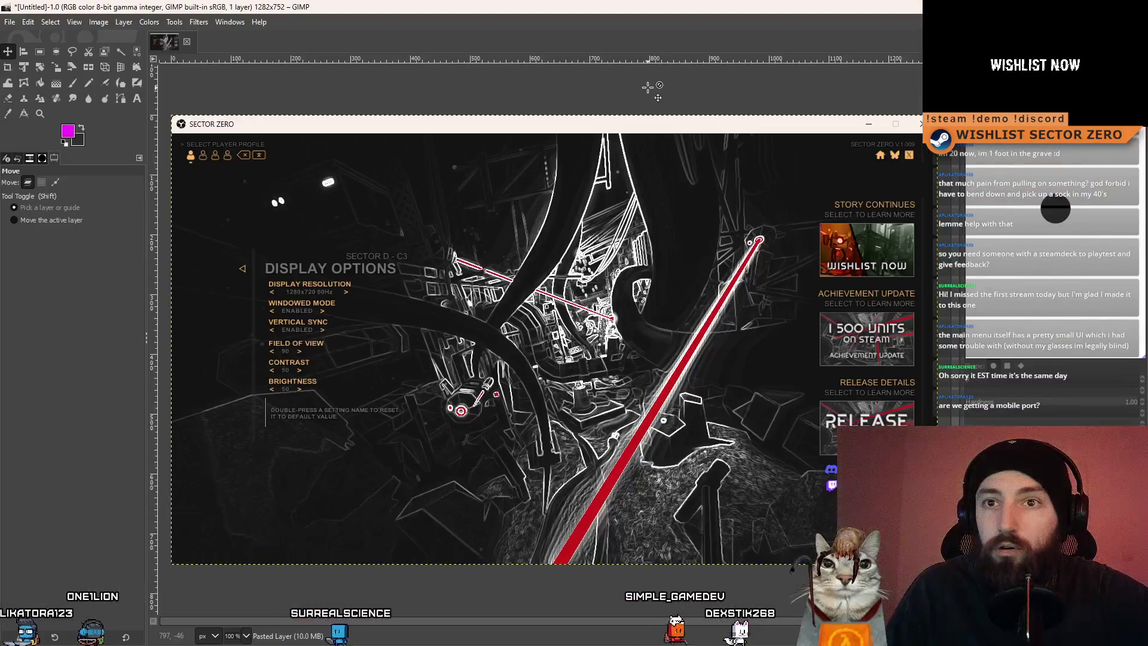
click(40, 54)
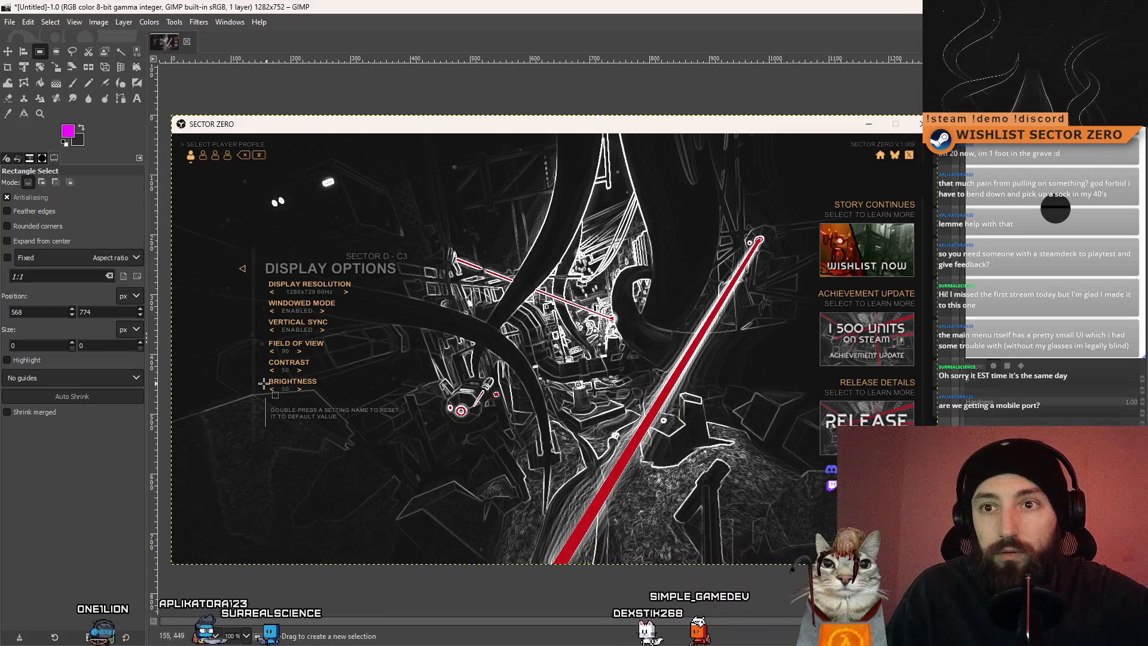
scroll(263, 383, up, 10)
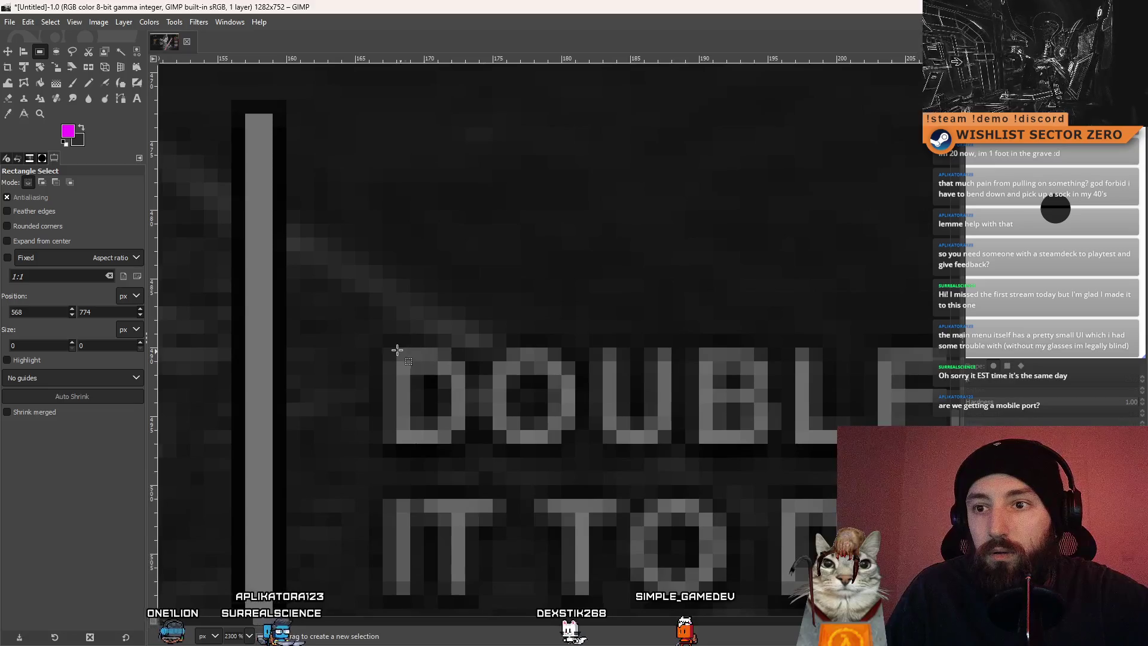
drag(386, 350, 398, 452)
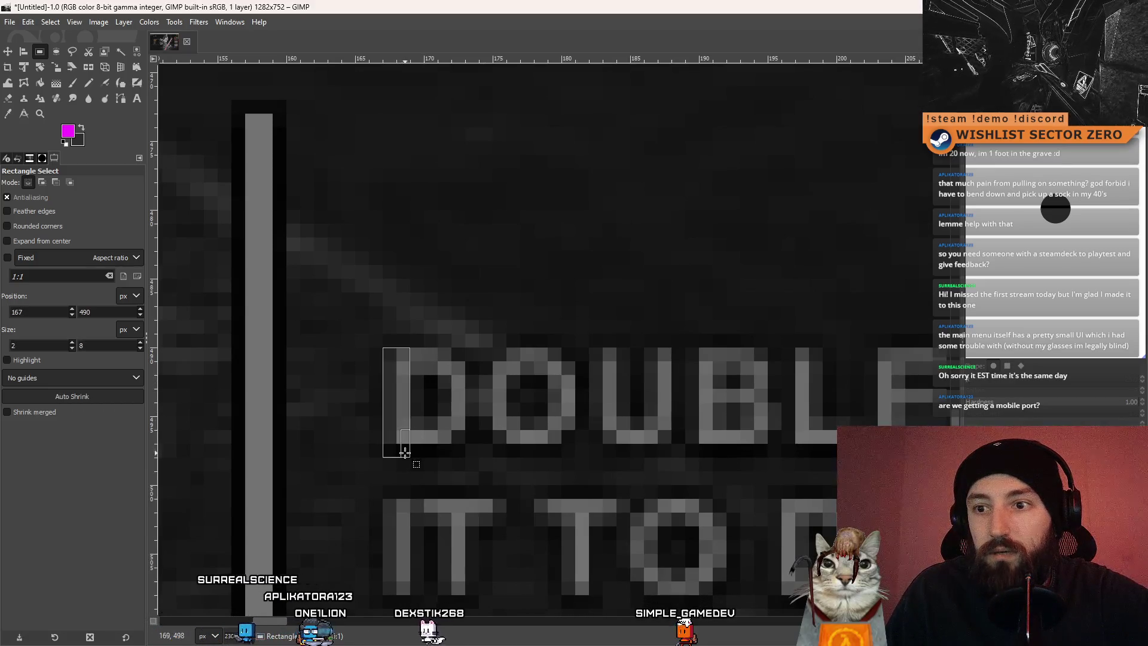
Measure the L in LIVE with a thin selection, reading about 7 px tall
scroll(476, 453, down, 1)
scroll(476, 452, down, 8)
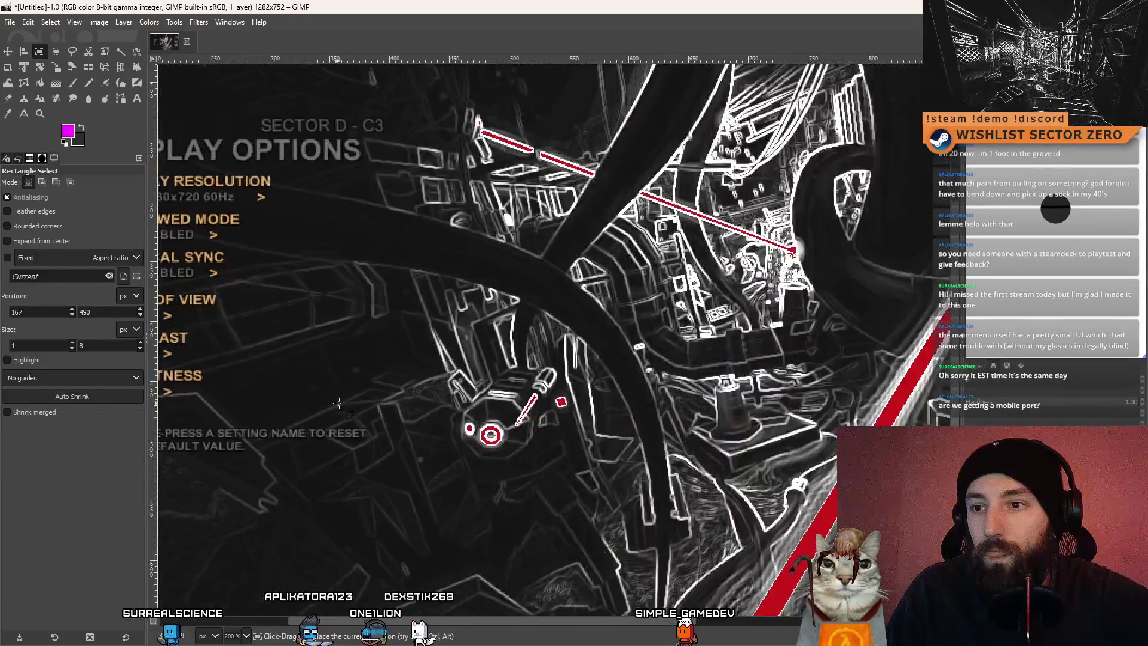
scroll(459, 401, up, 7)
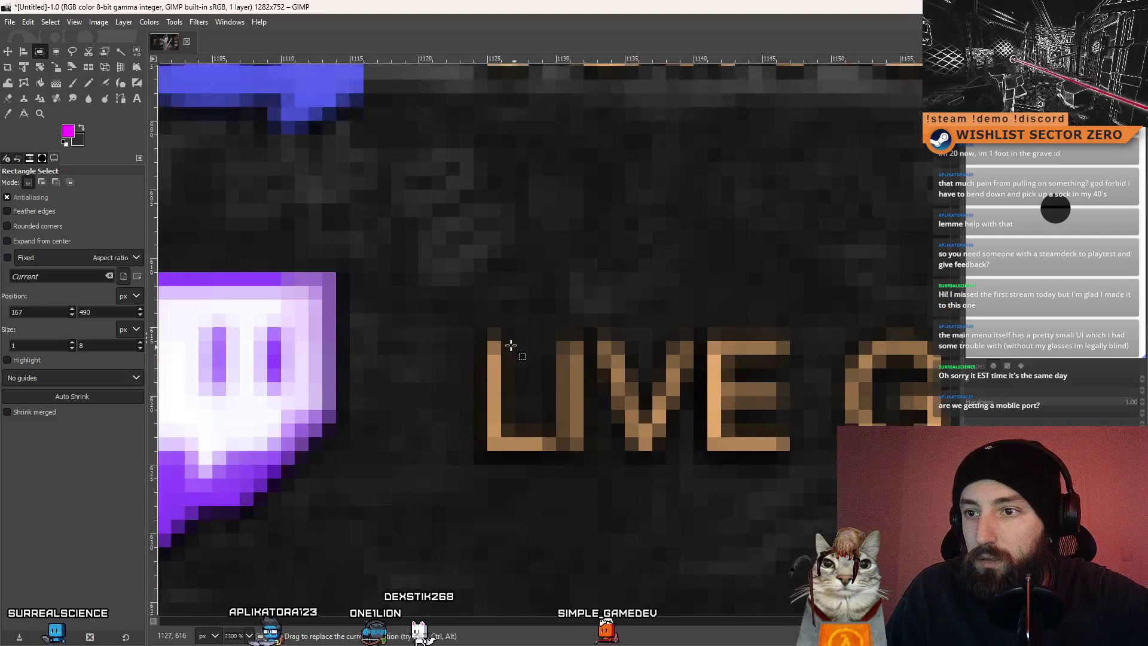
drag(495, 344, 502, 452)
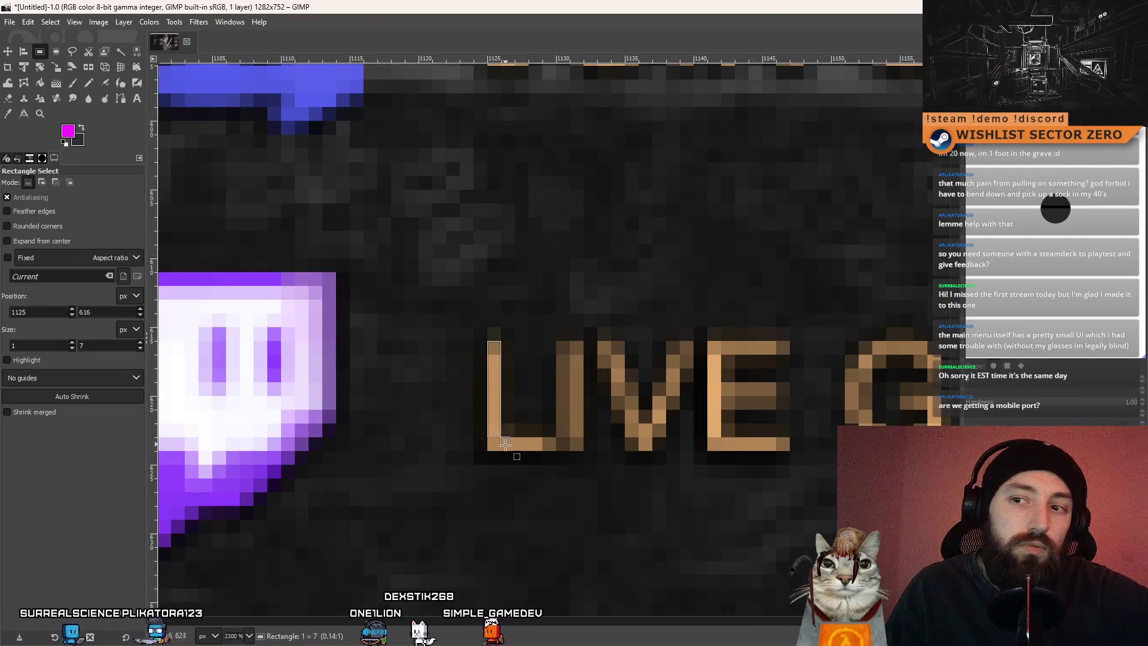
drag(505, 445, 505, 446)
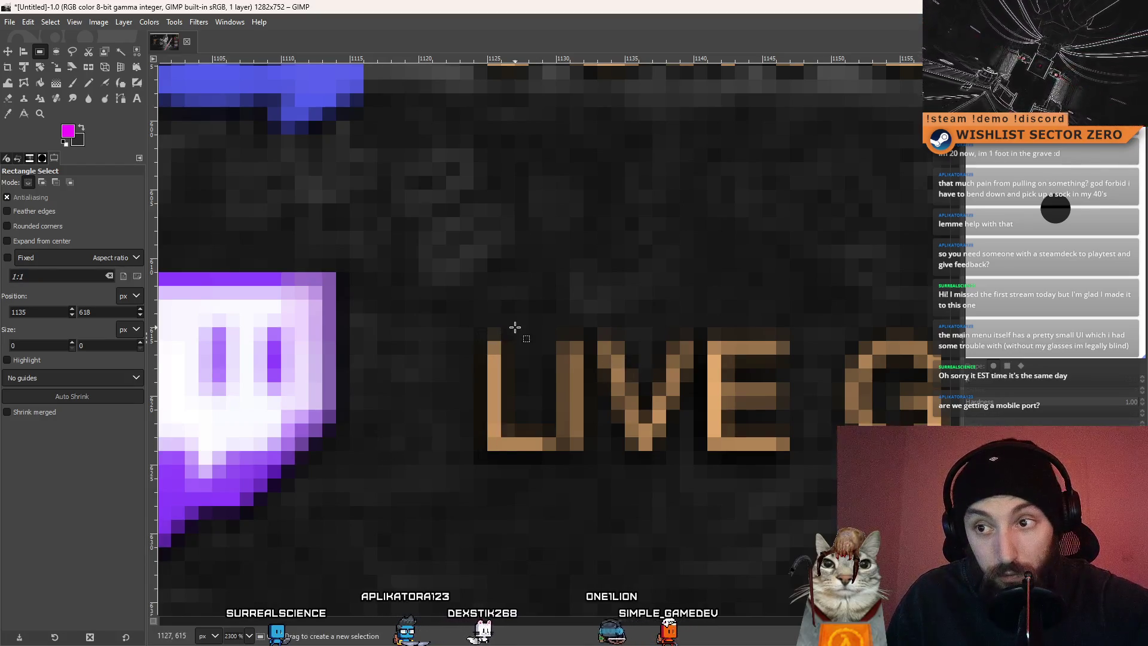
Re-measure the L of LIVE, then deselect and zoom back out to about 200%
drag(556, 312, 567, 361)
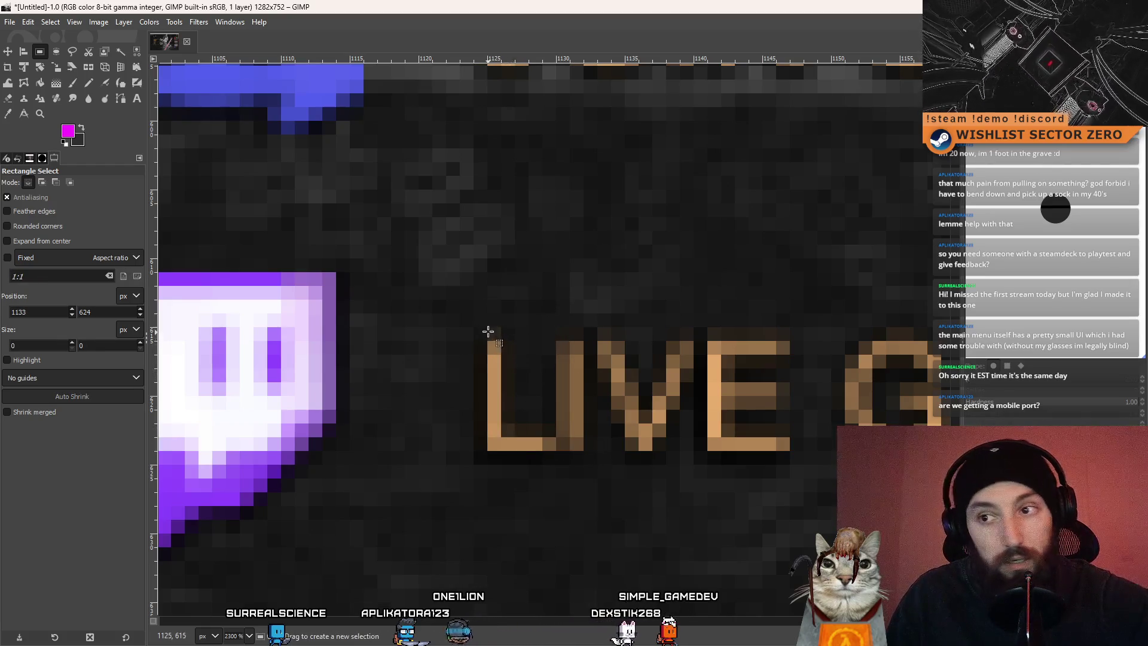
mouse_move(562, 345)
mouse_down()
mouse_move(594, 415)
mouse_move(590, 458)
mouse_up()
click(595, 475)
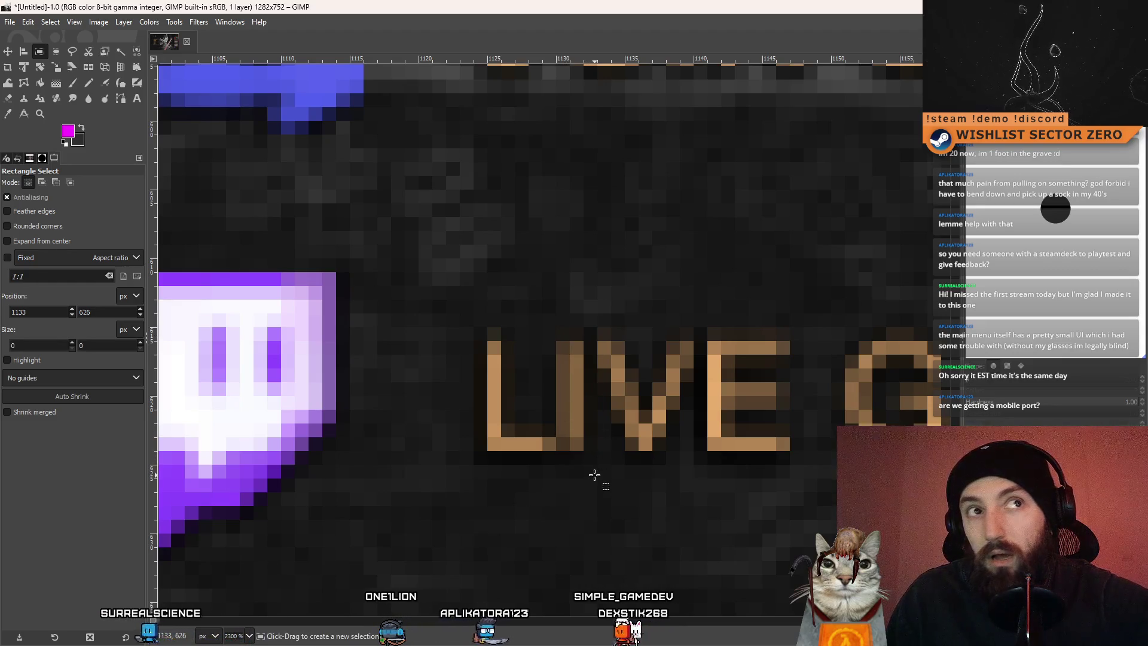
scroll(507, 457, right, 5)
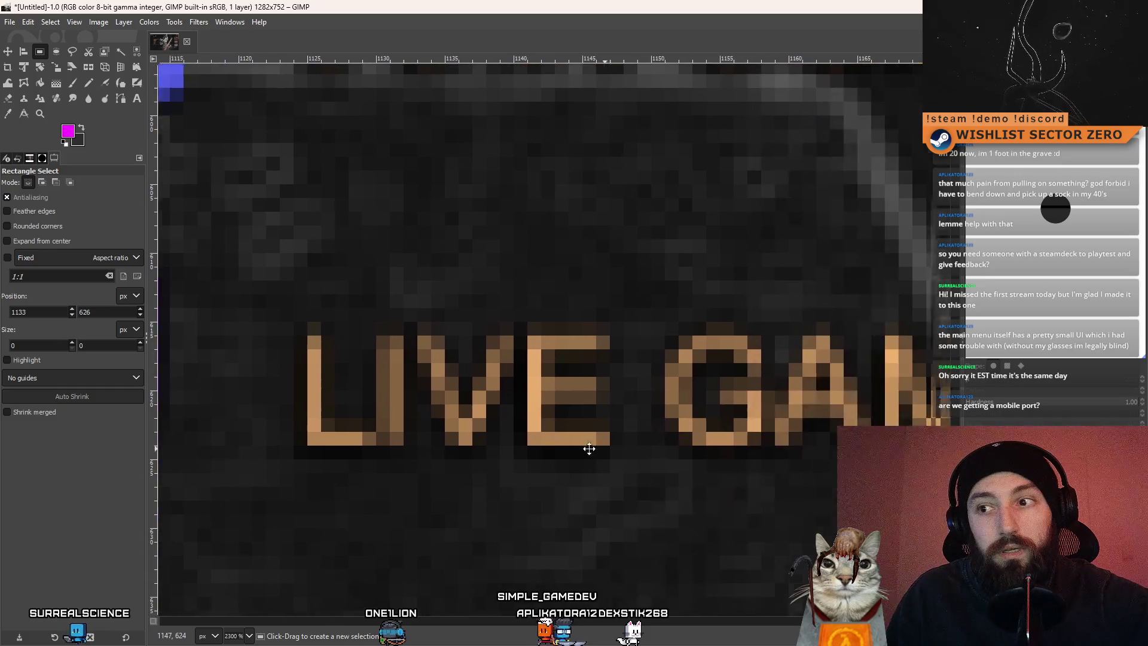
scroll(573, 438, down, 7)
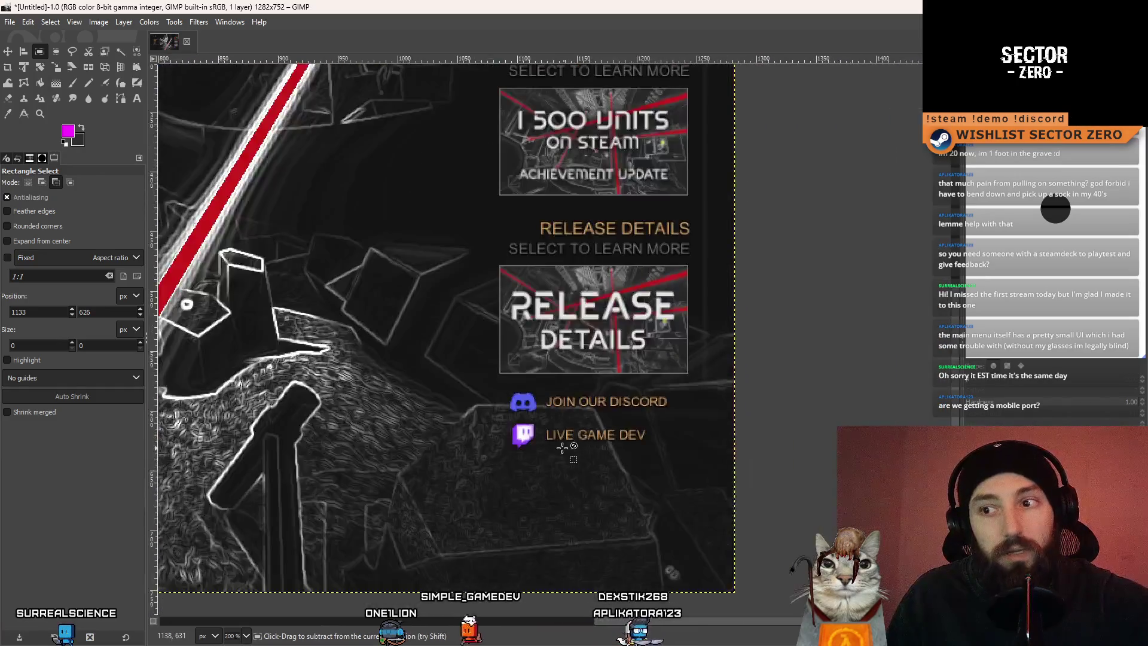
Zoom in on the JOIN OUR DISCORD, CONTRAST and PROFILE labels to check their letter heights
scroll(559, 440, up, 3)
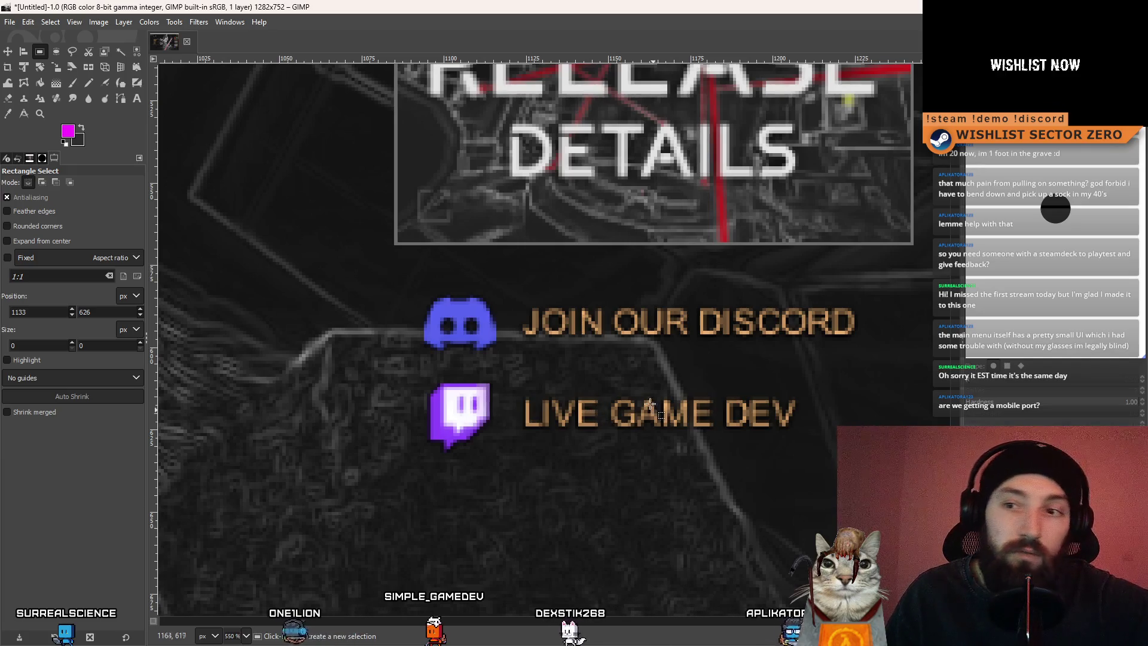
scroll(580, 395, up, 1)
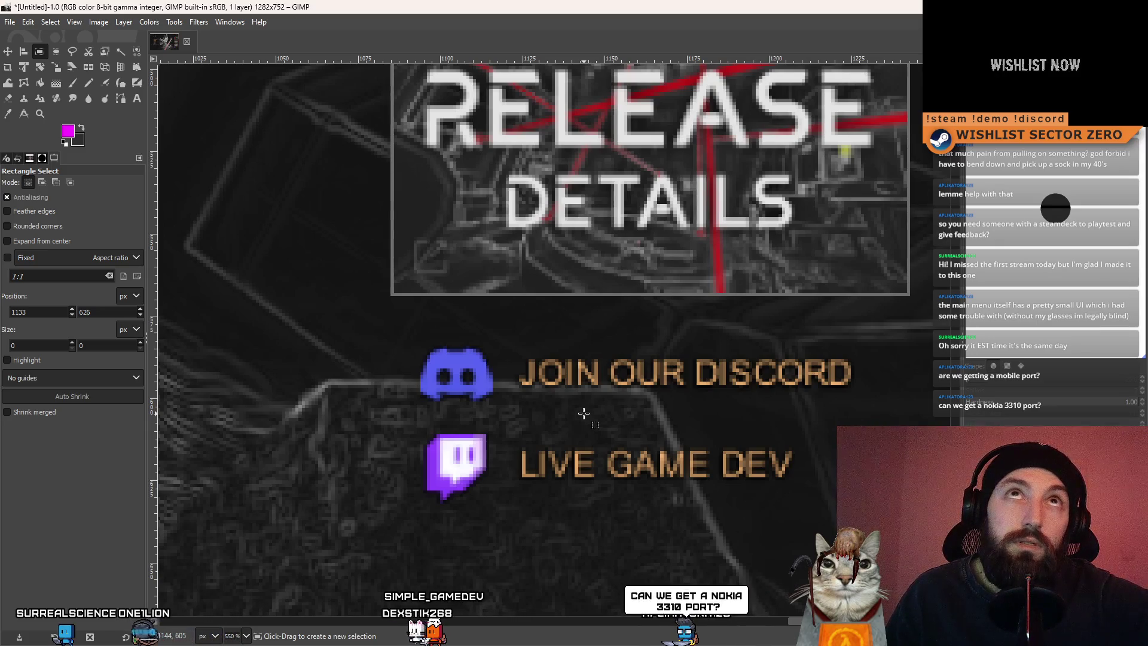
drag(588, 407, 469, 416)
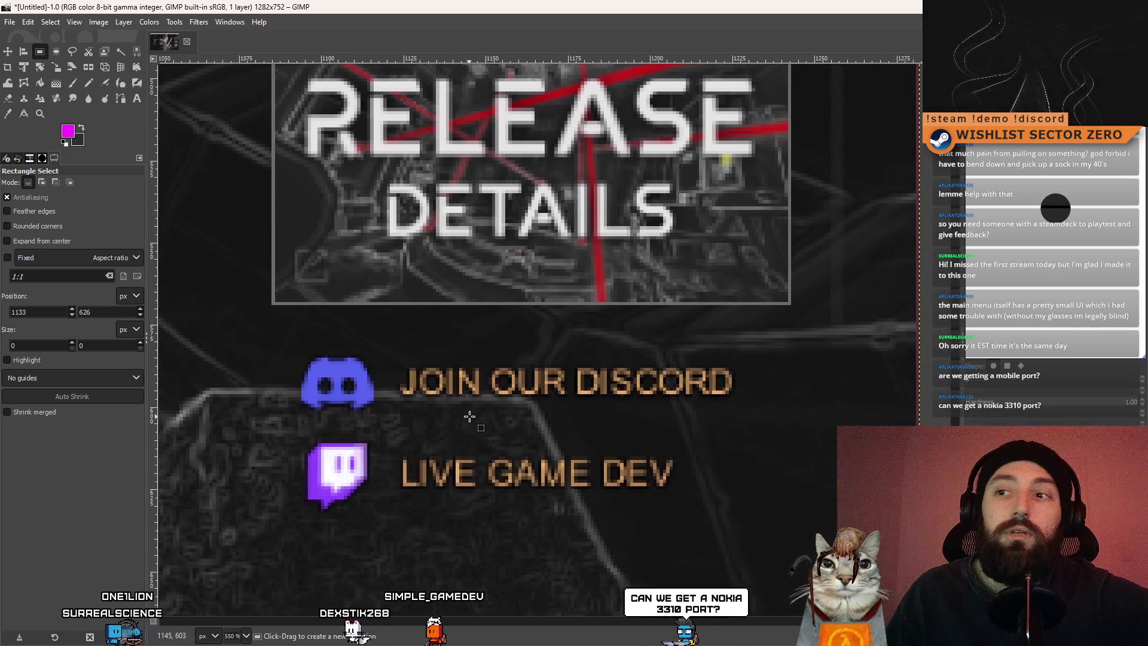
ctrl+scroll(422, 383, up, 3)
ctrl+scroll(393, 345, up, 2)
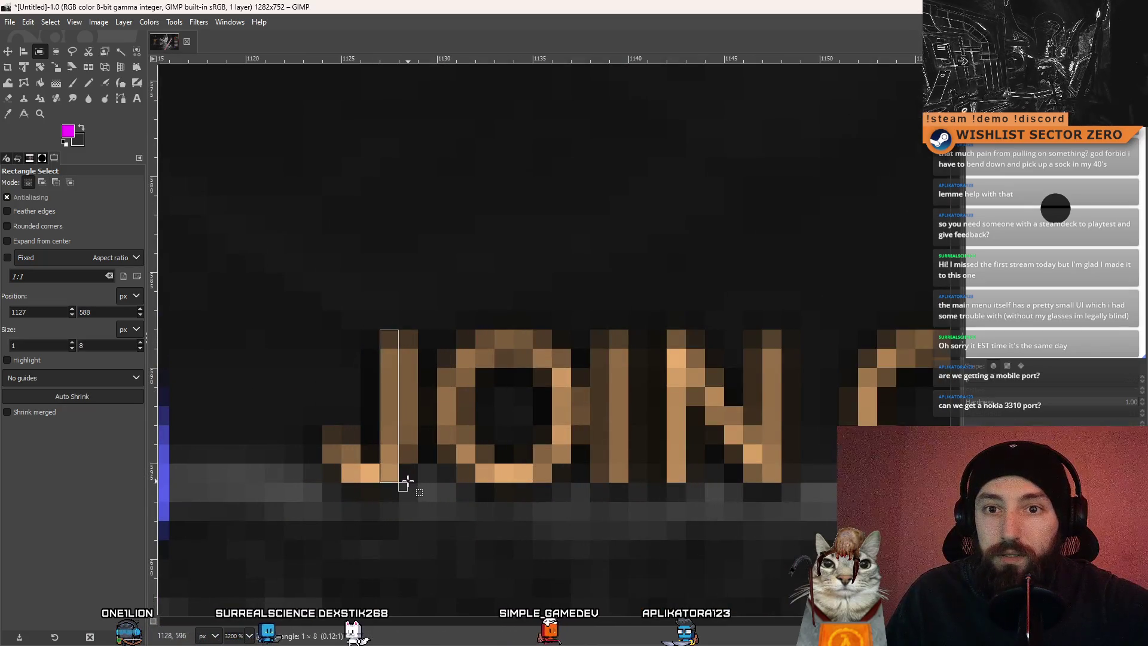
ctrl+scroll(508, 488, down, 10)
ctrl+scroll(419, 381, up, 3)
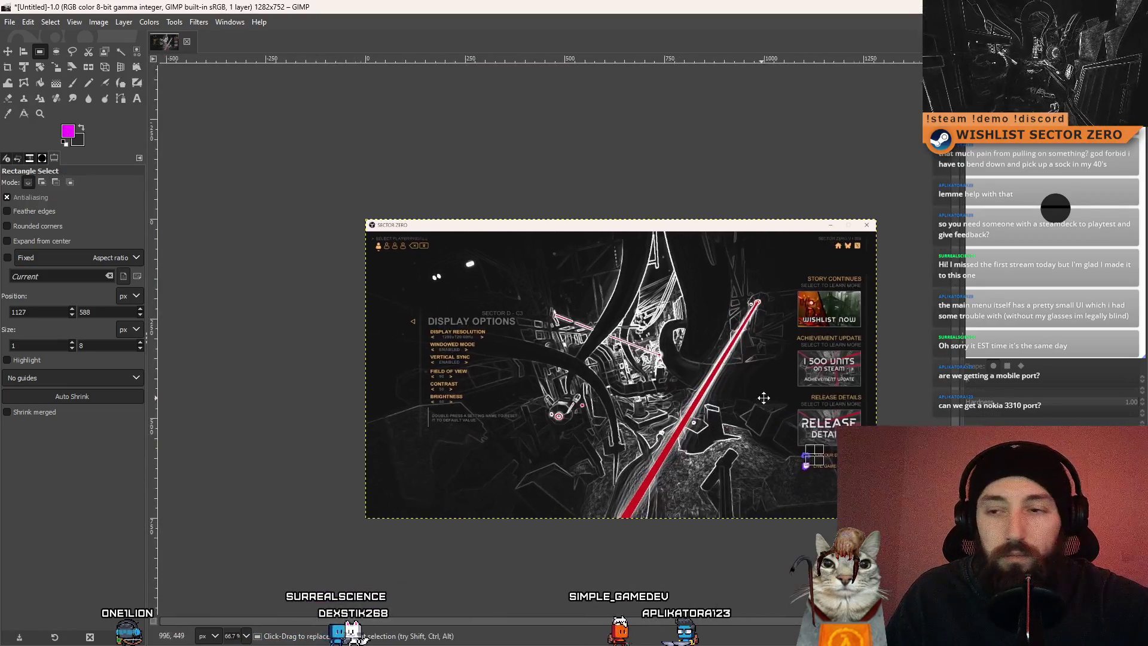
ctrl+scroll(419, 381, up, 2)
ctrl+scroll(353, 332, up, 5)
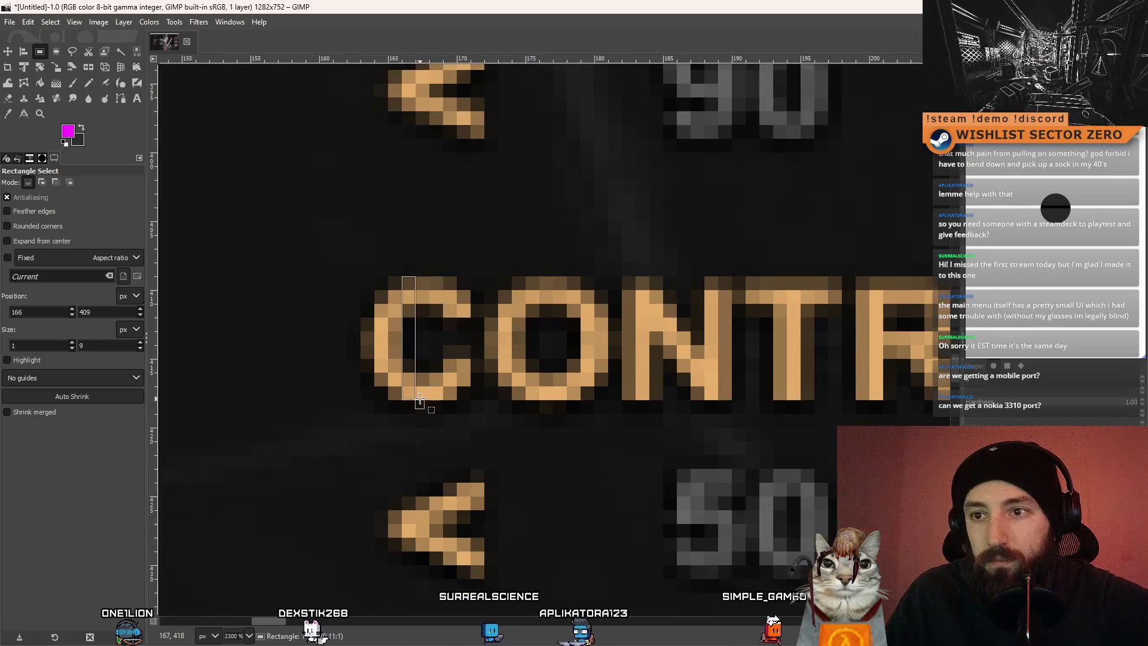
ctrl+scroll(416, 400, down, 5)
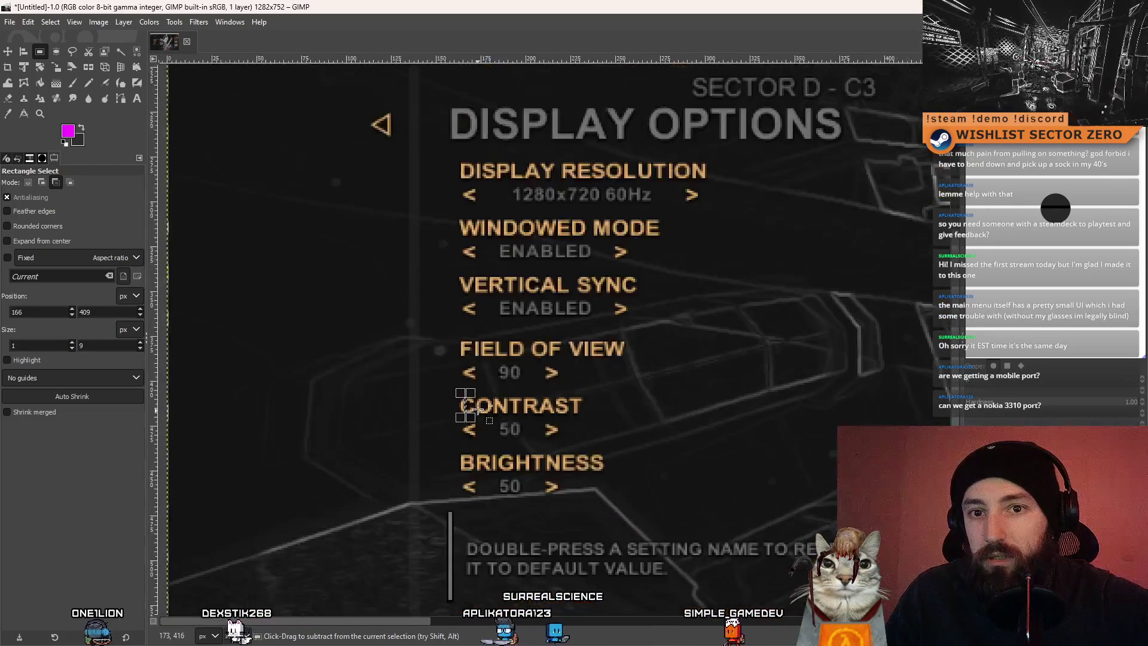
ctrl+scroll(451, 397, up, 3)
ctrl+scroll(489, 414, up, 3)
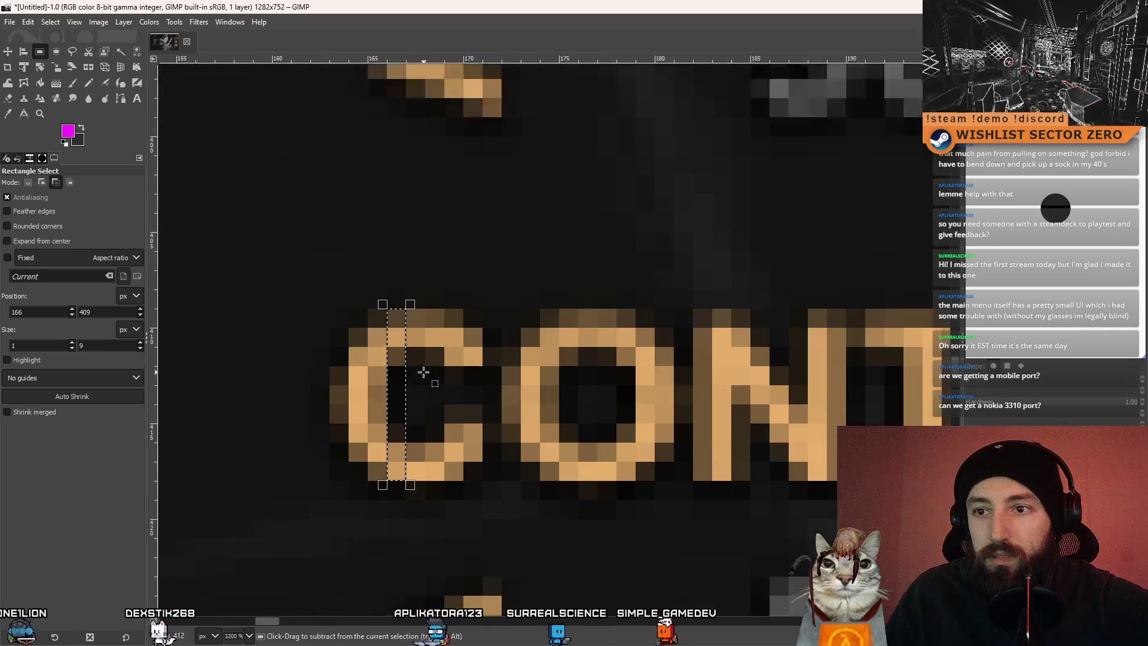
ctrl+scroll(463, 426, down, 8)
ctrl+scroll(364, 372, up, 1)
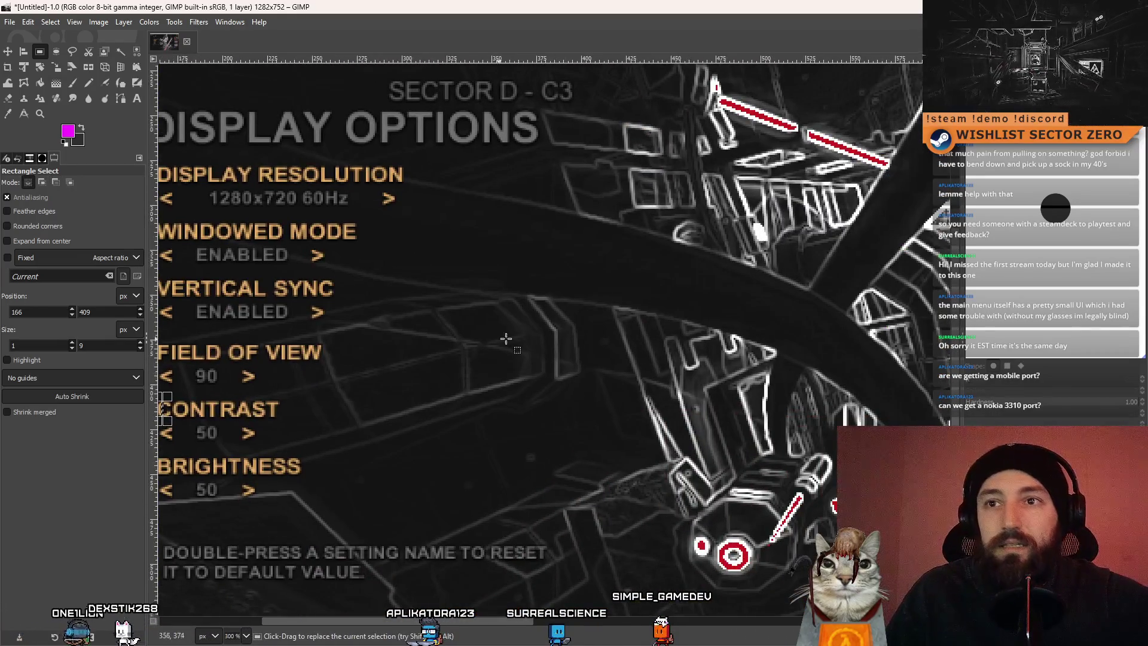
ctrl+scroll(505, 339, down, 2)
ctrl+scroll(446, 225, up, 7)
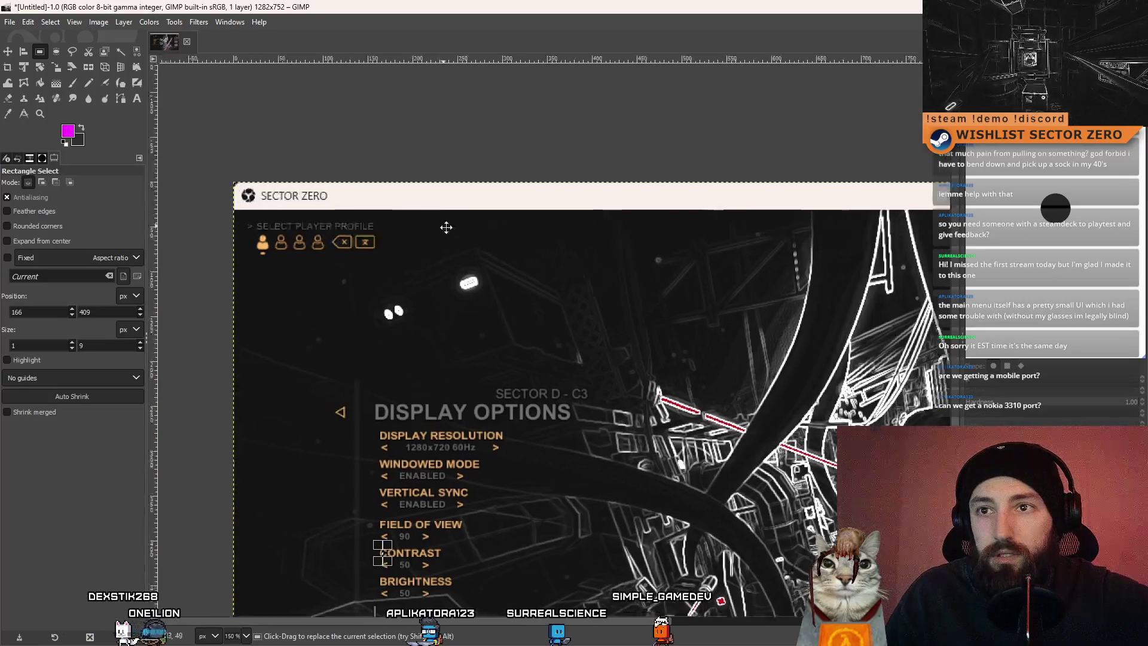
ctrl+scroll(396, 308, up, 2)
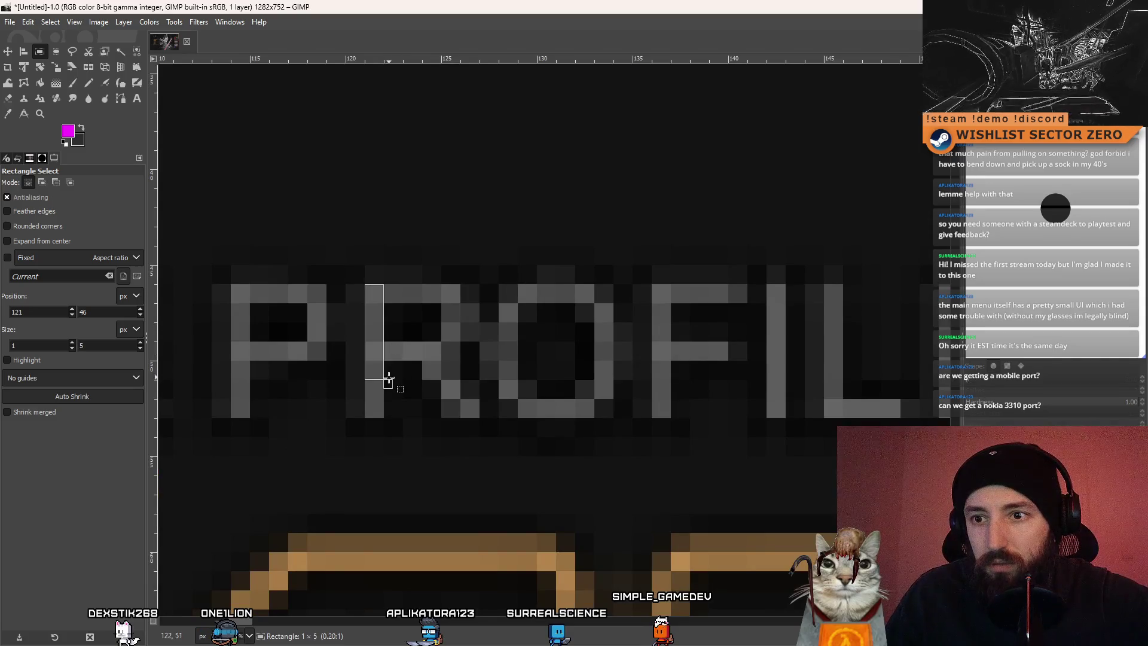
scroll(568, 412, down, 10)
scroll(725, 363, up, 2)
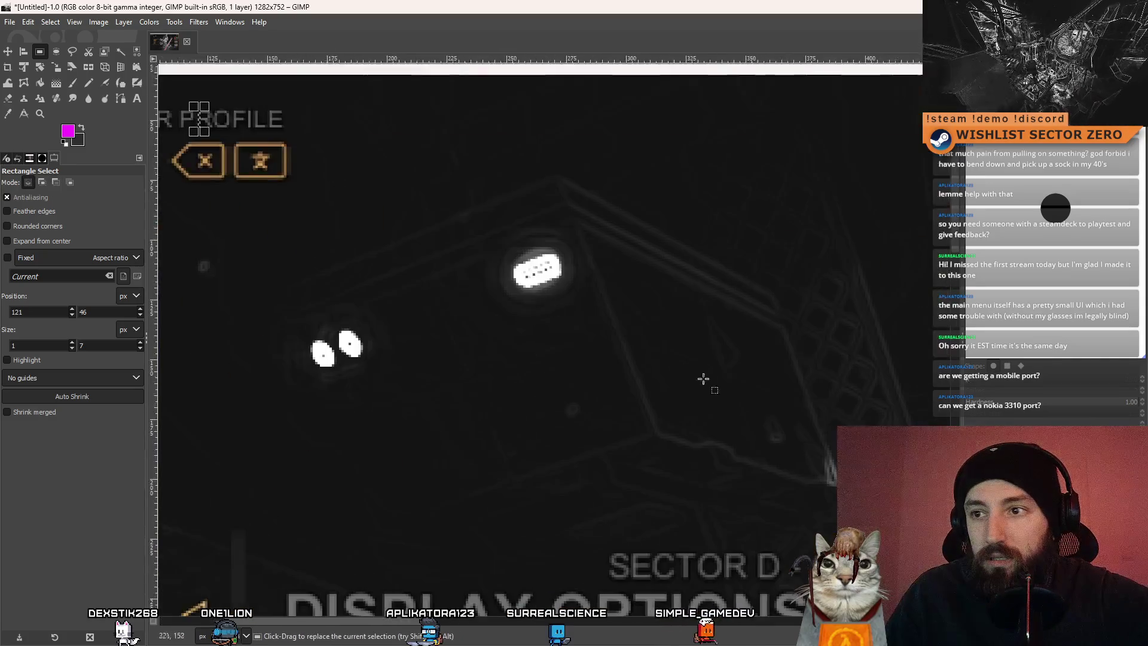
ctrl+scroll(724, 363, down, 1)
scroll(598, 347, right, 10)
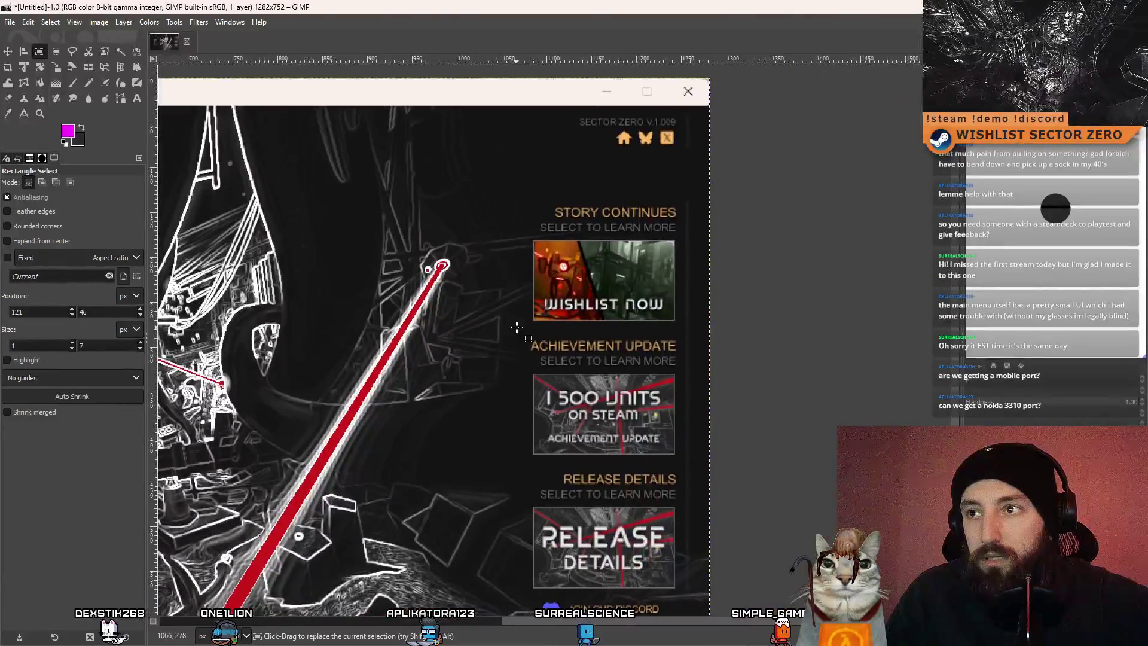
ctrl+scroll(652, 178, up, 8)
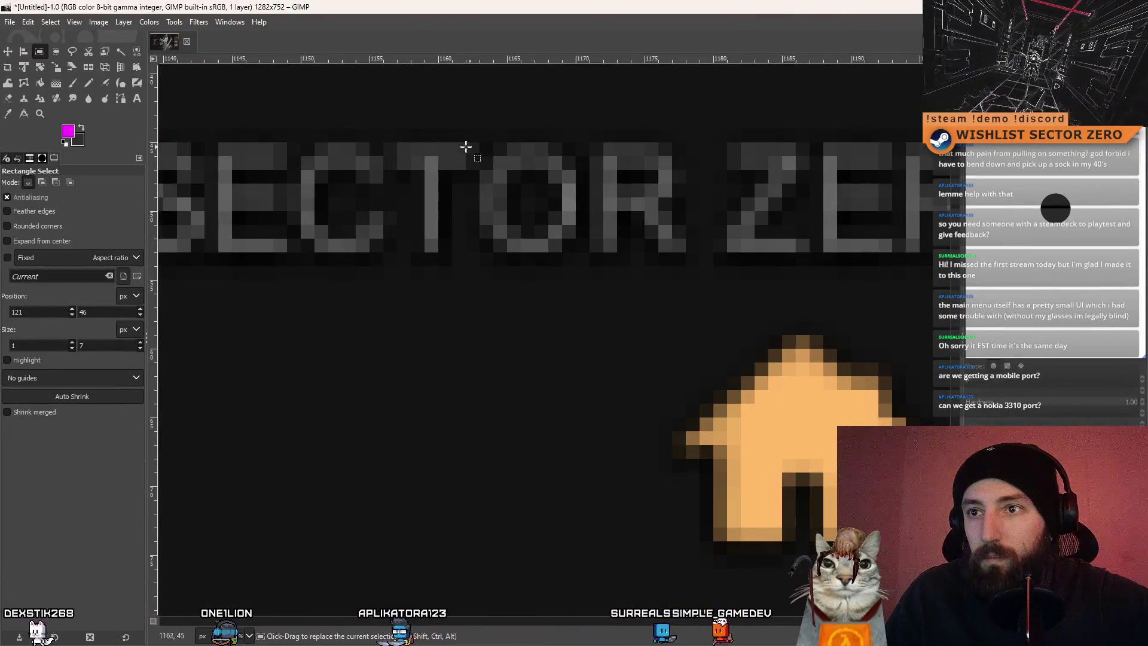
Measure the SECTOR ZERO title's letter height, then minimize GIMP to return to the game
drag(434, 254, 436, 263)
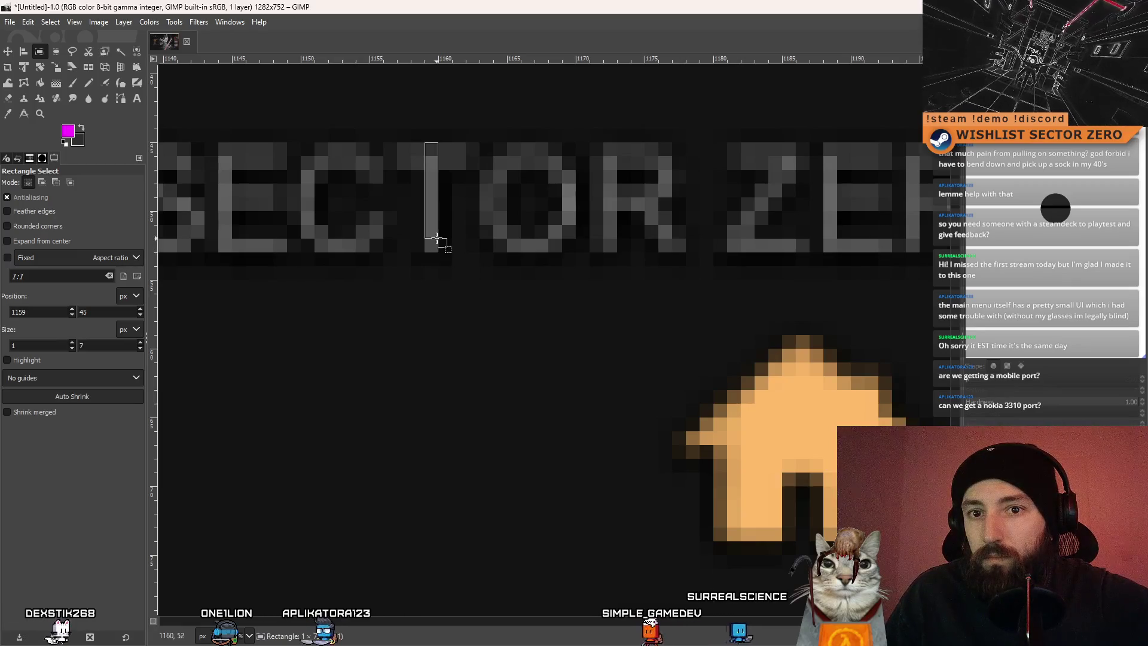
ctrl+scroll(517, 329, down, 10)
ctrl+scroll(567, 197, up, 8)
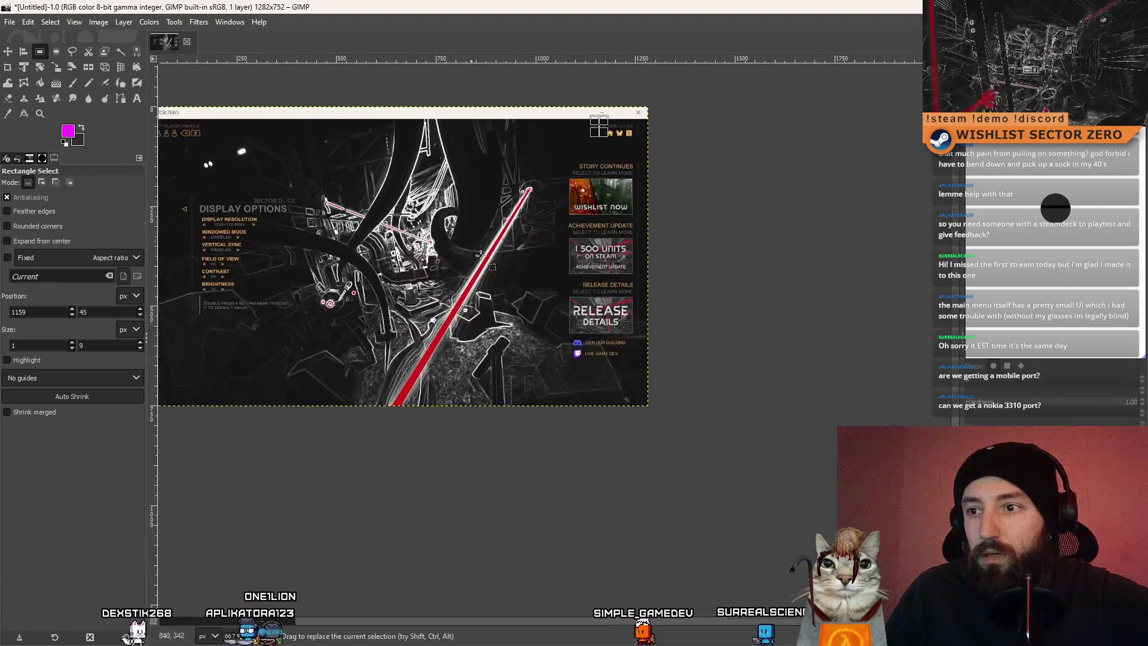
ctrl+scroll(566, 198, down, 5)
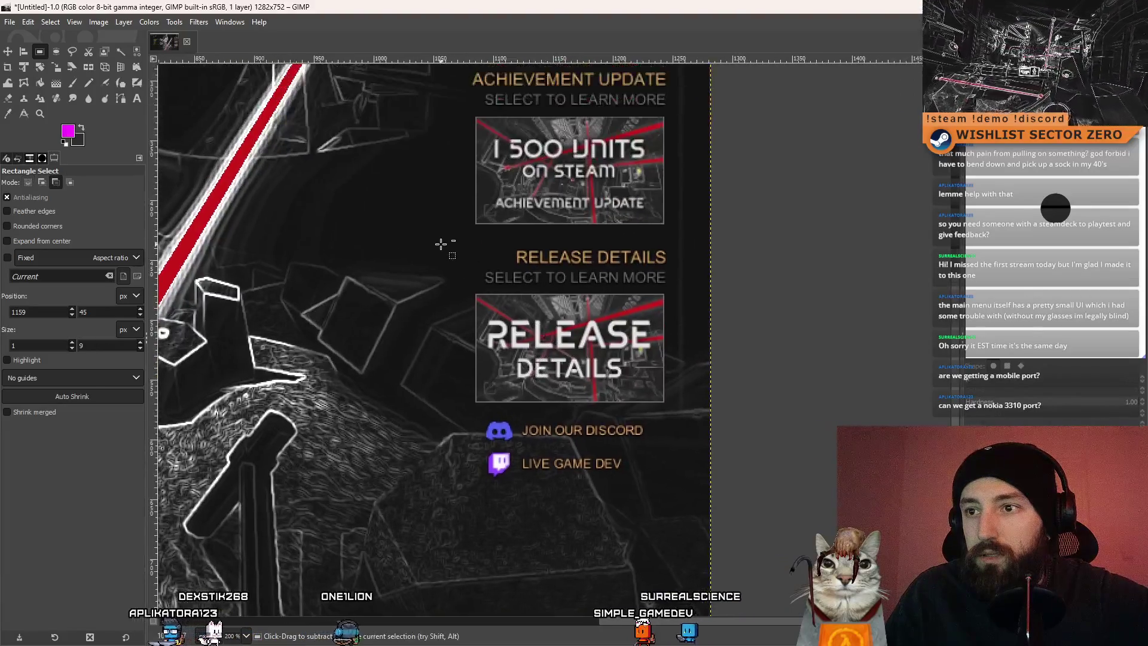
ctrl+scroll(783, 230, up, 3)
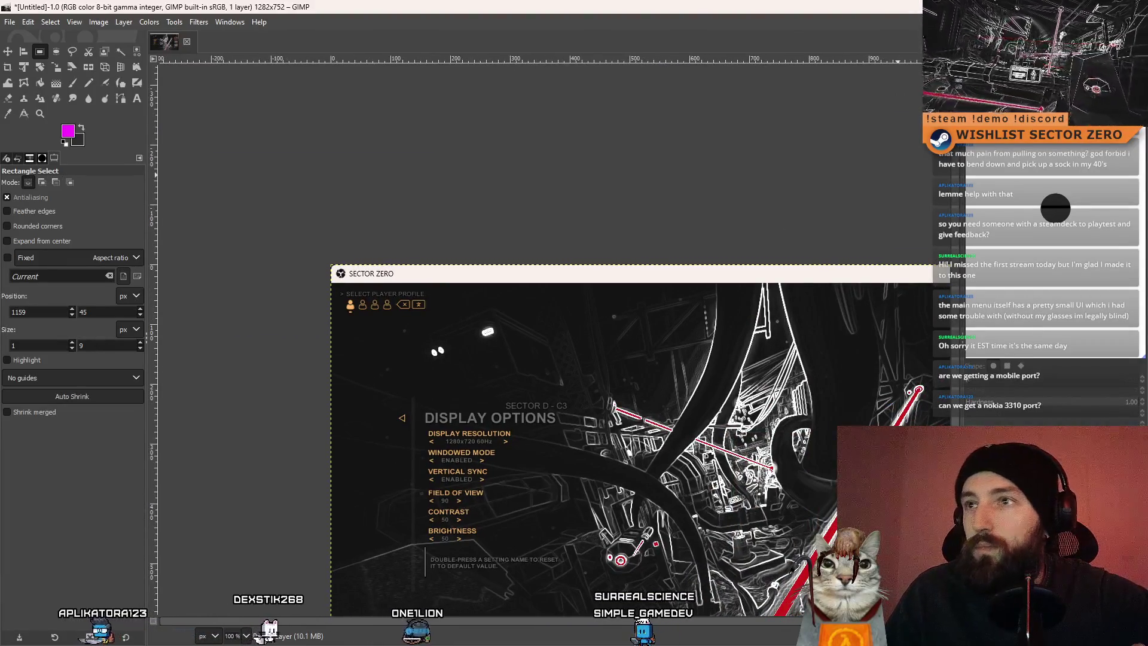
key(super+Down)
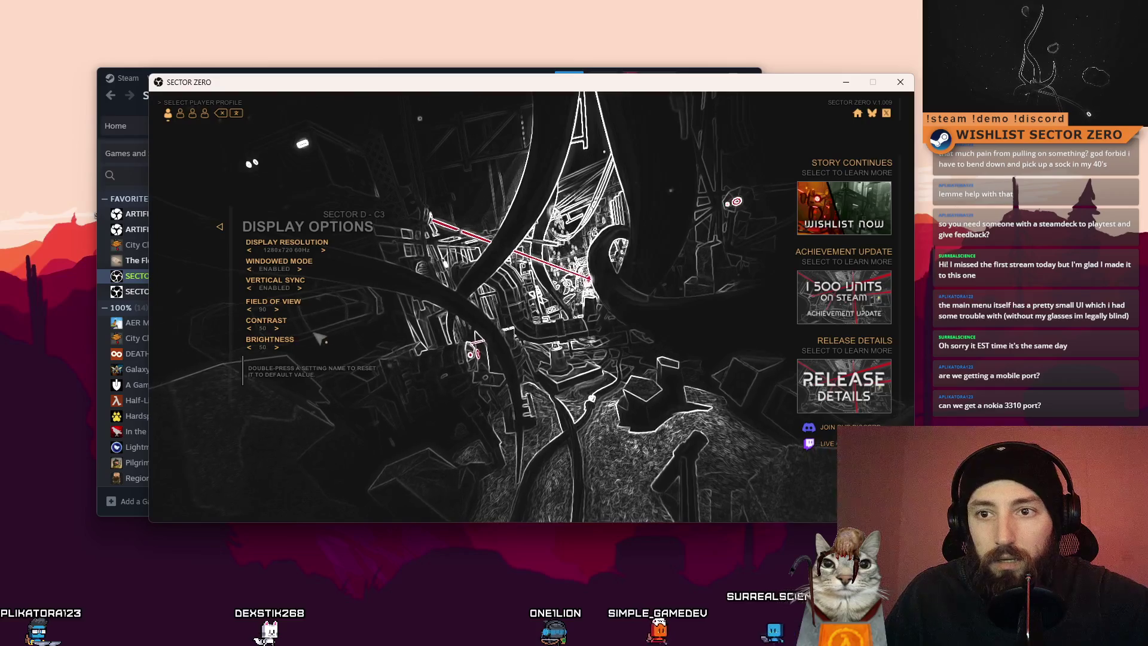
Back out of Display Options and Graphics Options to the Options list
key(Escape)
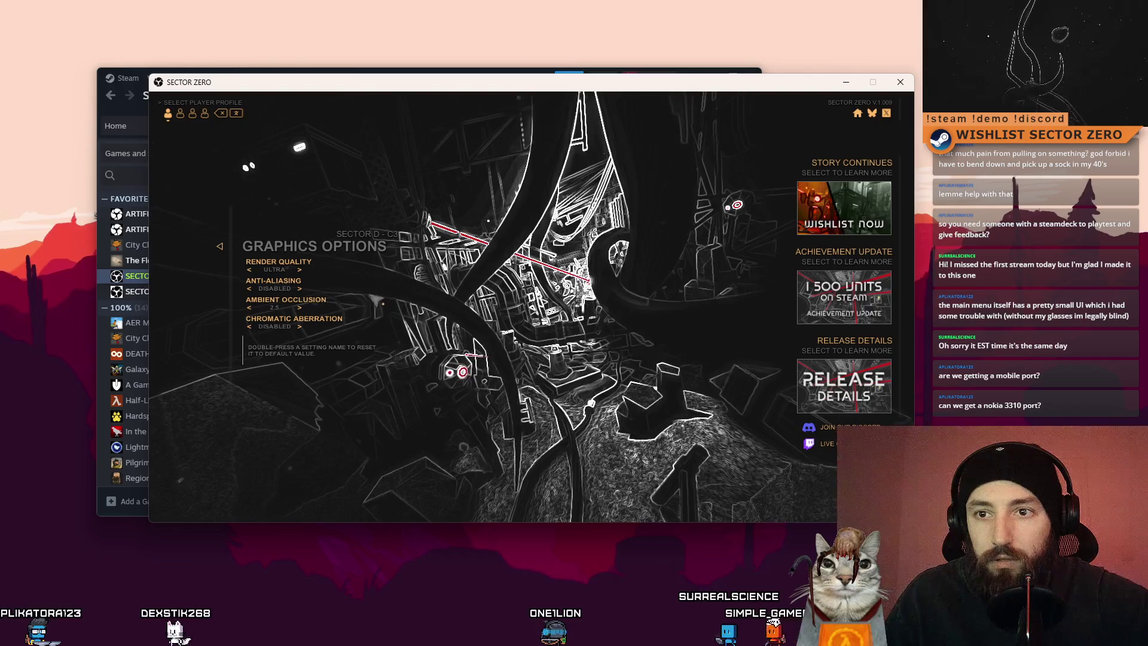
key(Escape)
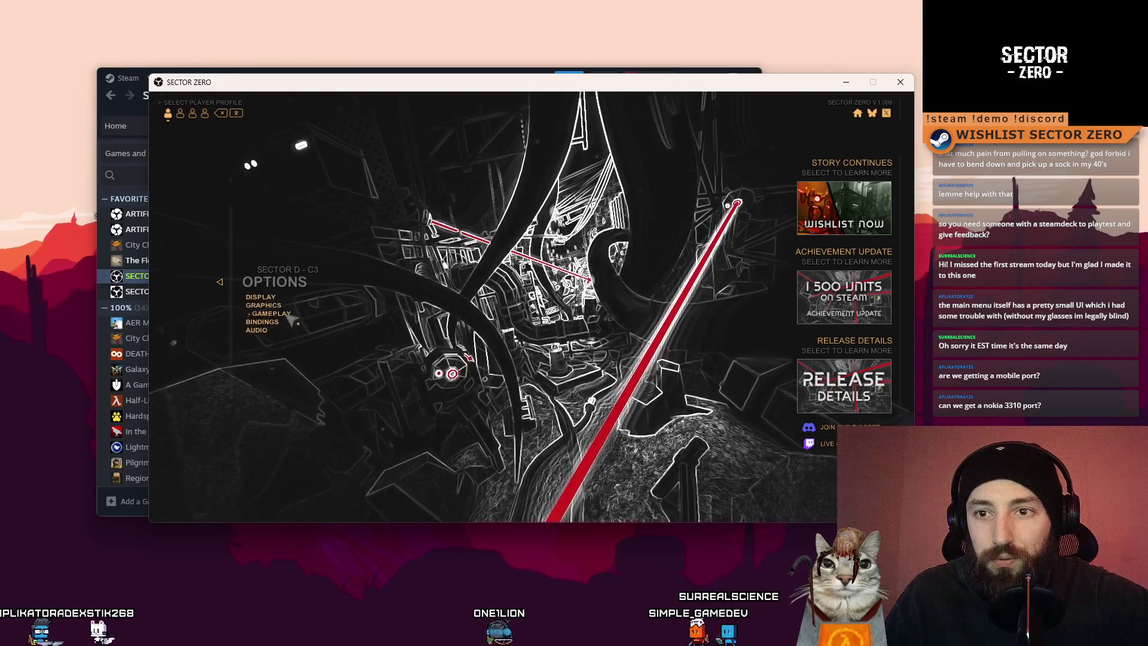
Open Gameplay Options and nudge Interface Size up toward 46, then down to 45
click(288, 317)
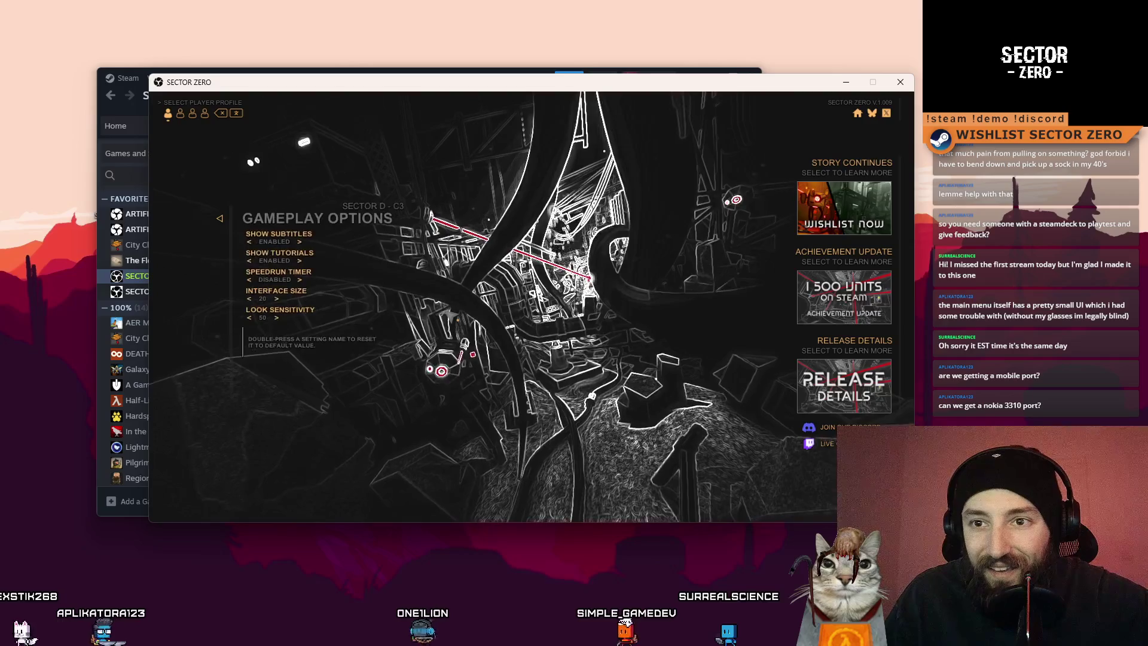
click(278, 298)
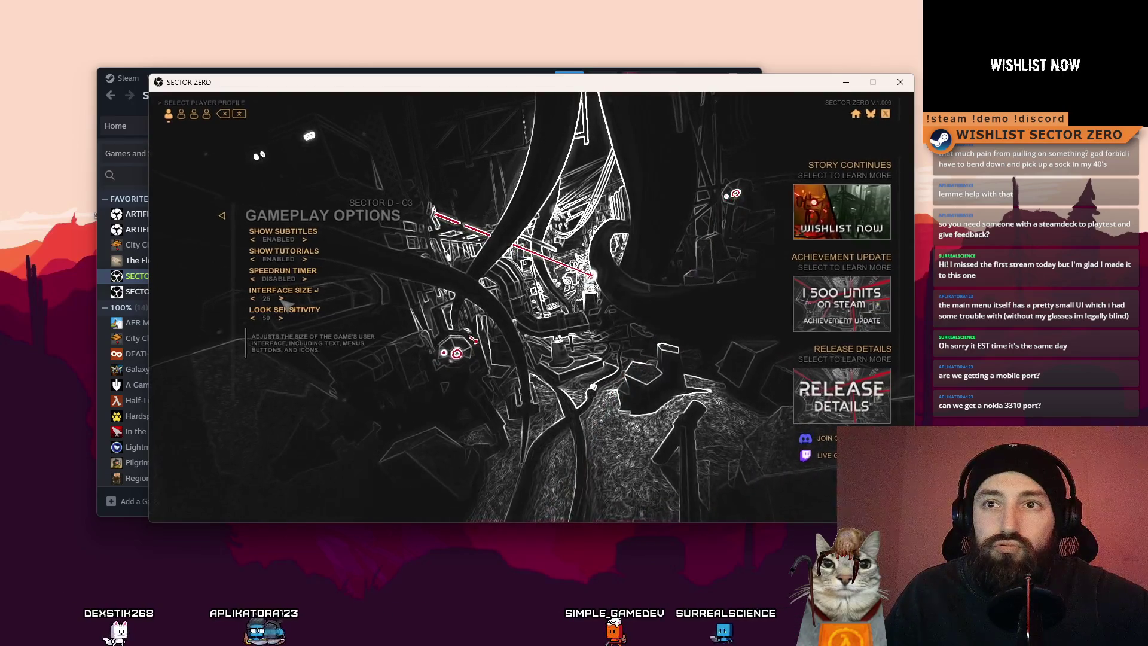
click(291, 302)
click(292, 301)
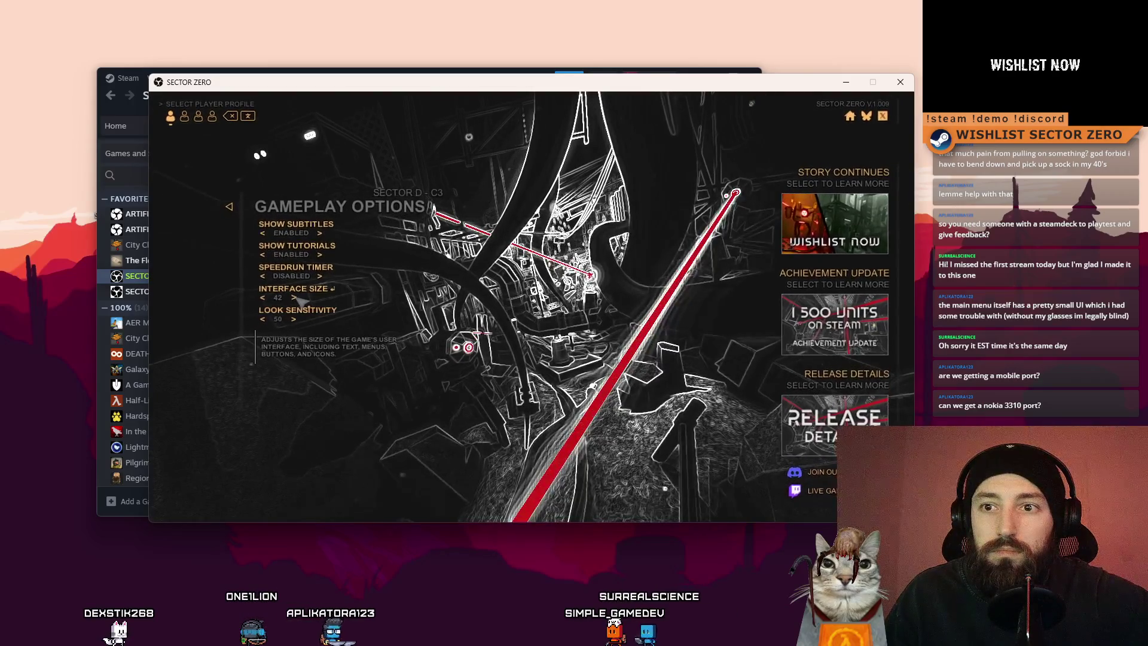
click(299, 300)
click(299, 300)
click(300, 300)
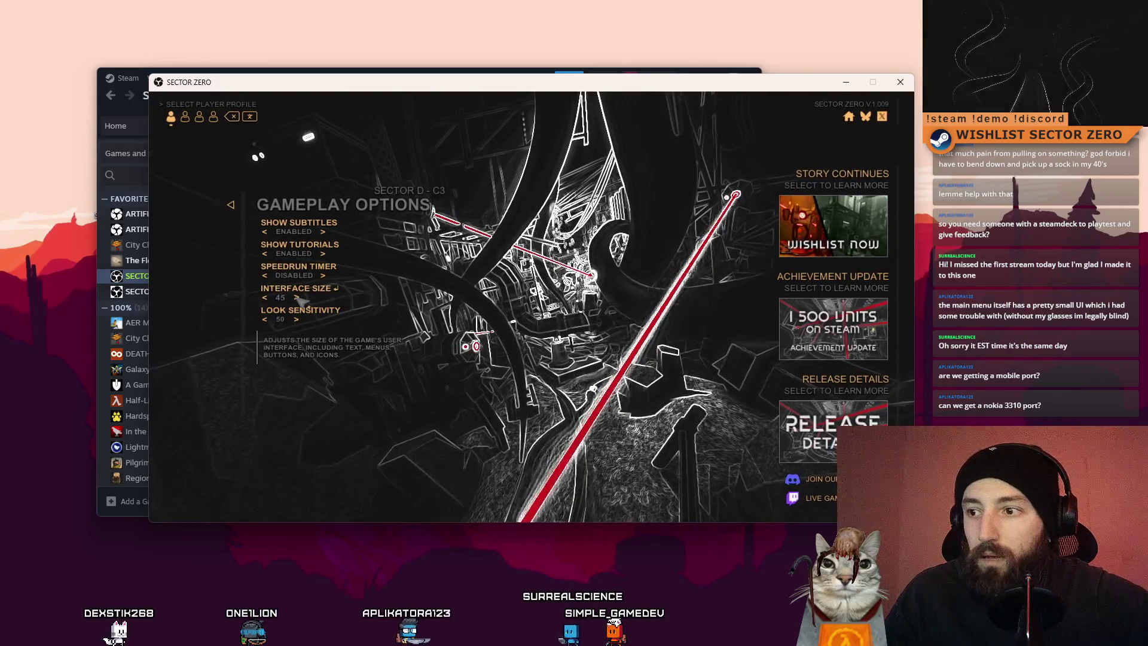
click(301, 300)
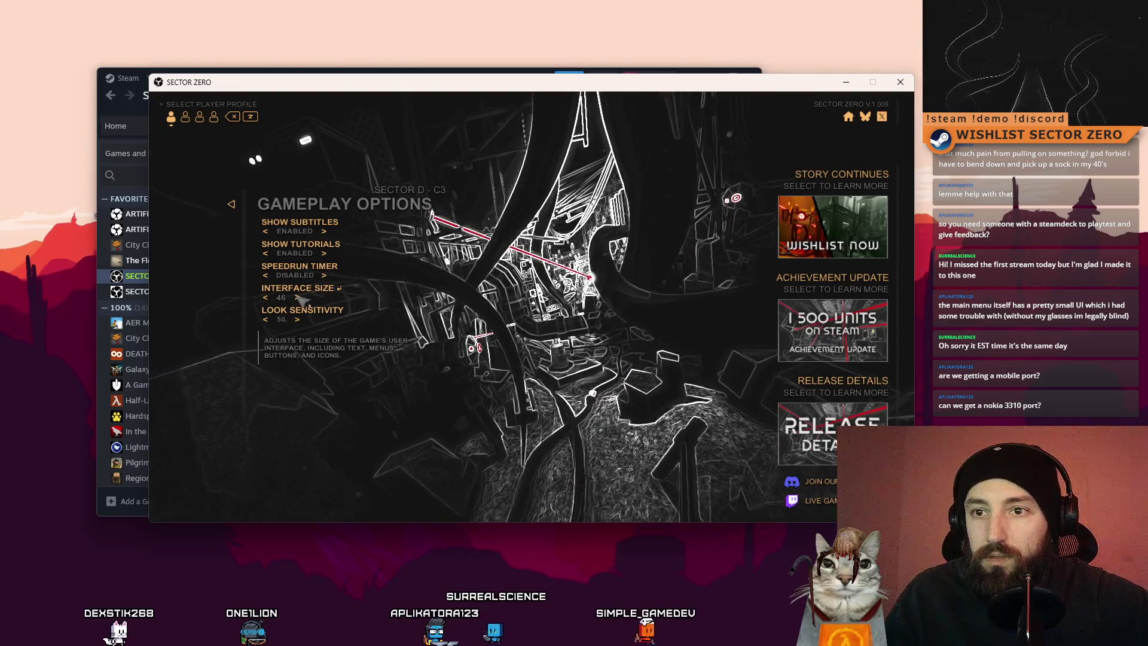
click(267, 299)
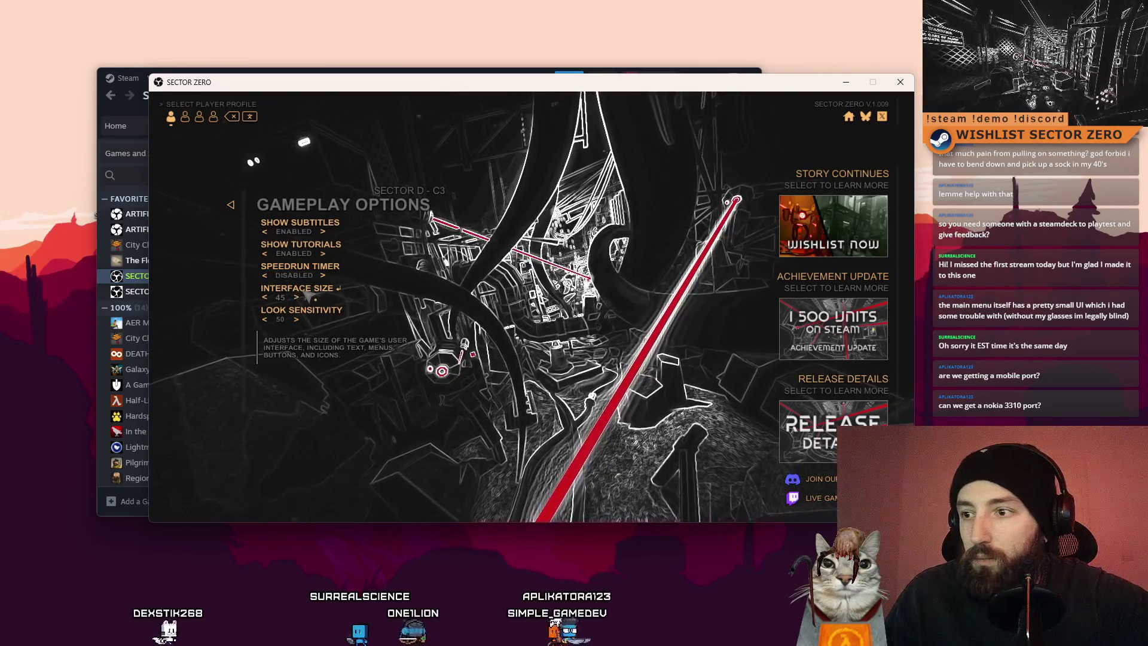
Scroll over the Interface Size setting and raise it further toward 54
scroll(306, 295, down, 5)
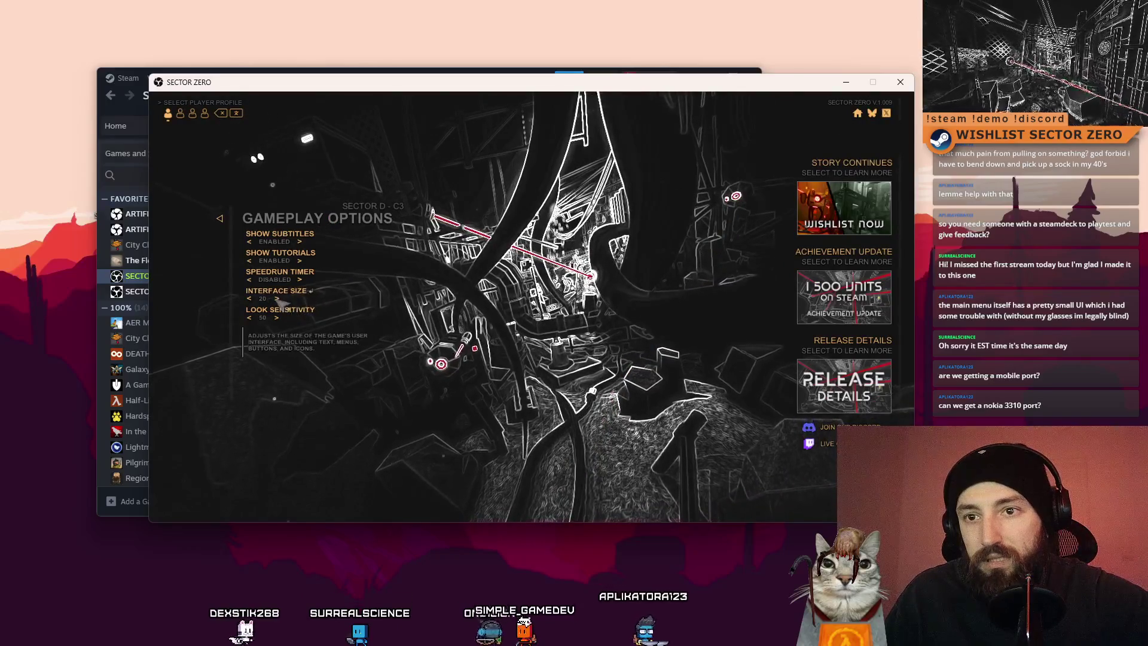
scroll(297, 303, up, 2)
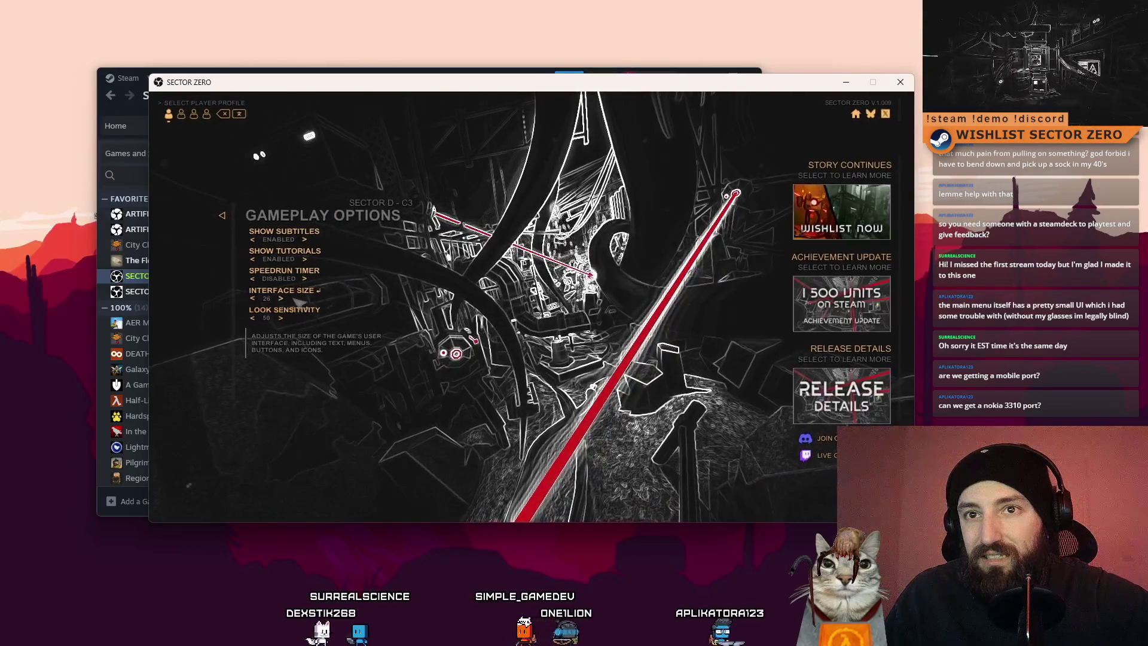
scroll(299, 303, up, 4)
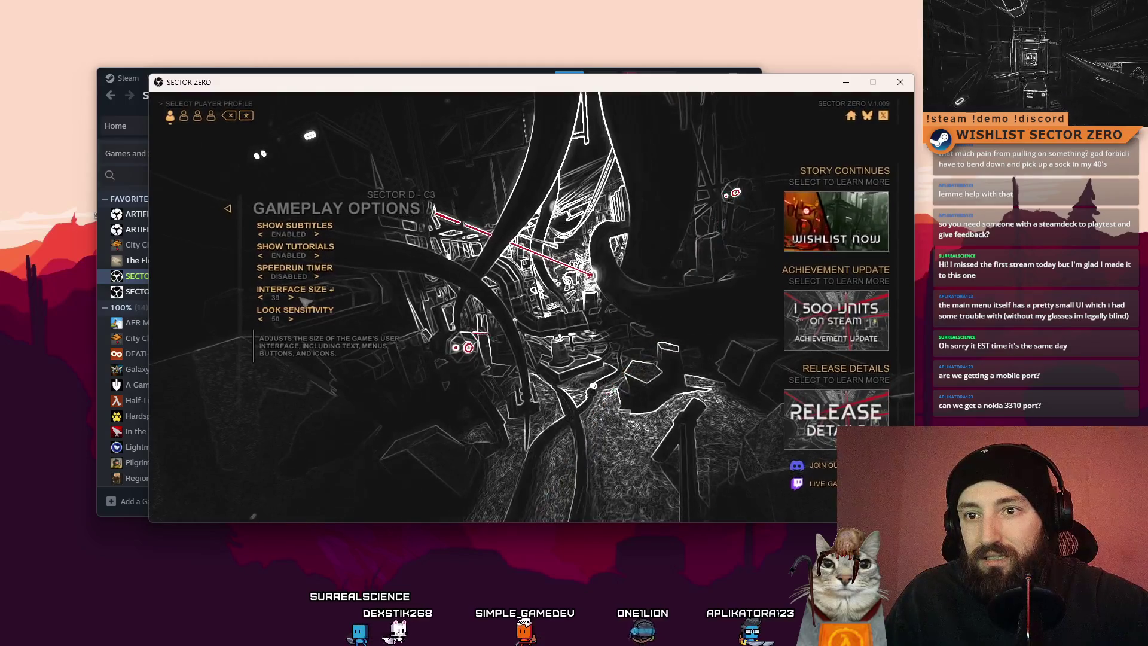
scroll(297, 303, up, 2)
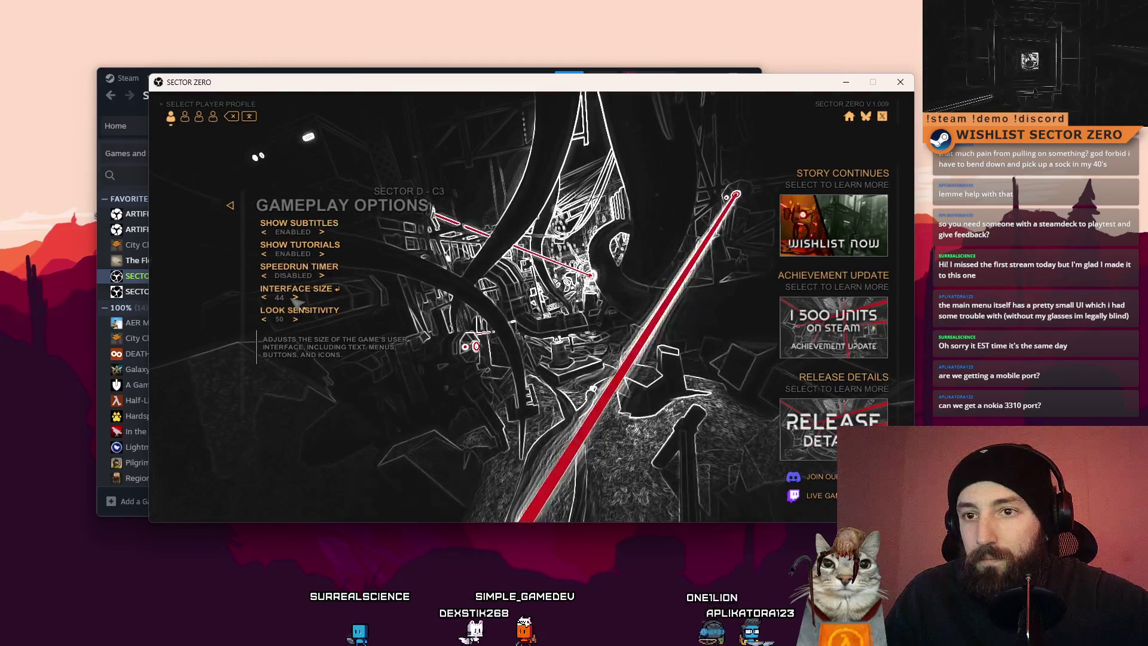
scroll(301, 302, up, 1)
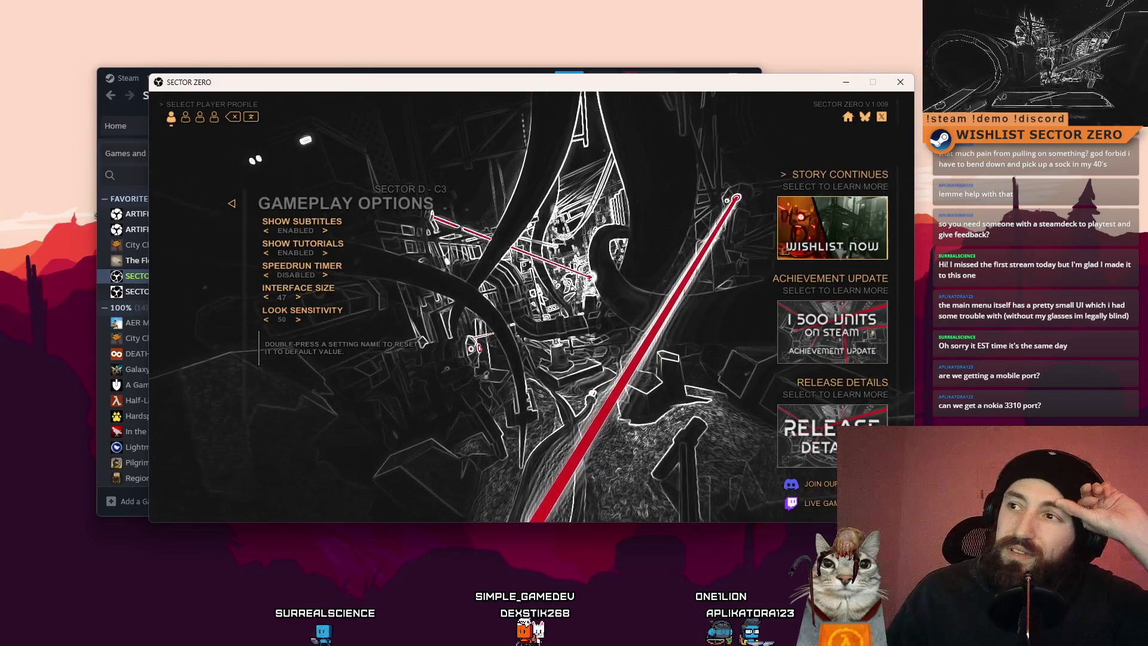
scroll(306, 296, up, 2)
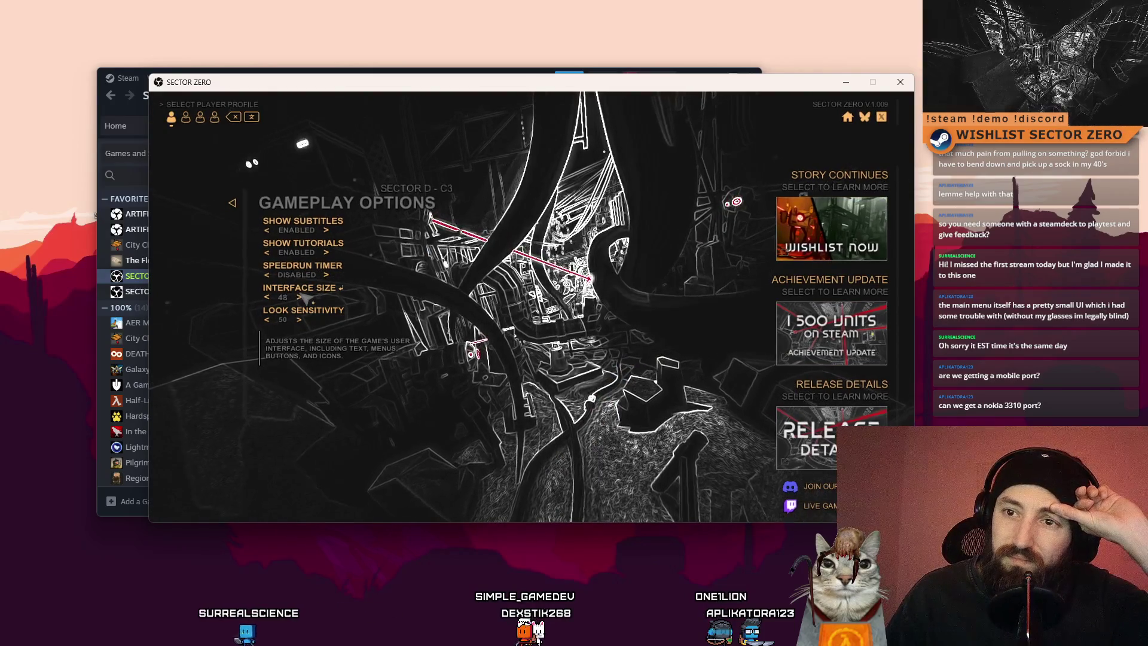
scroll(304, 298, up, 1)
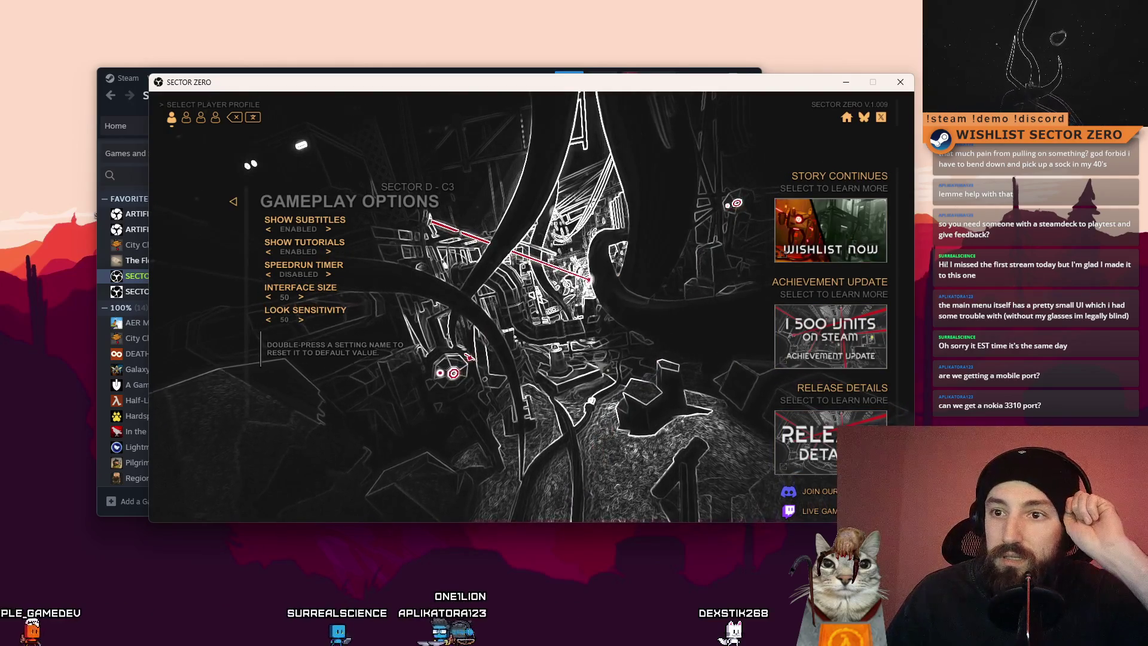
click(301, 297)
click(301, 297)
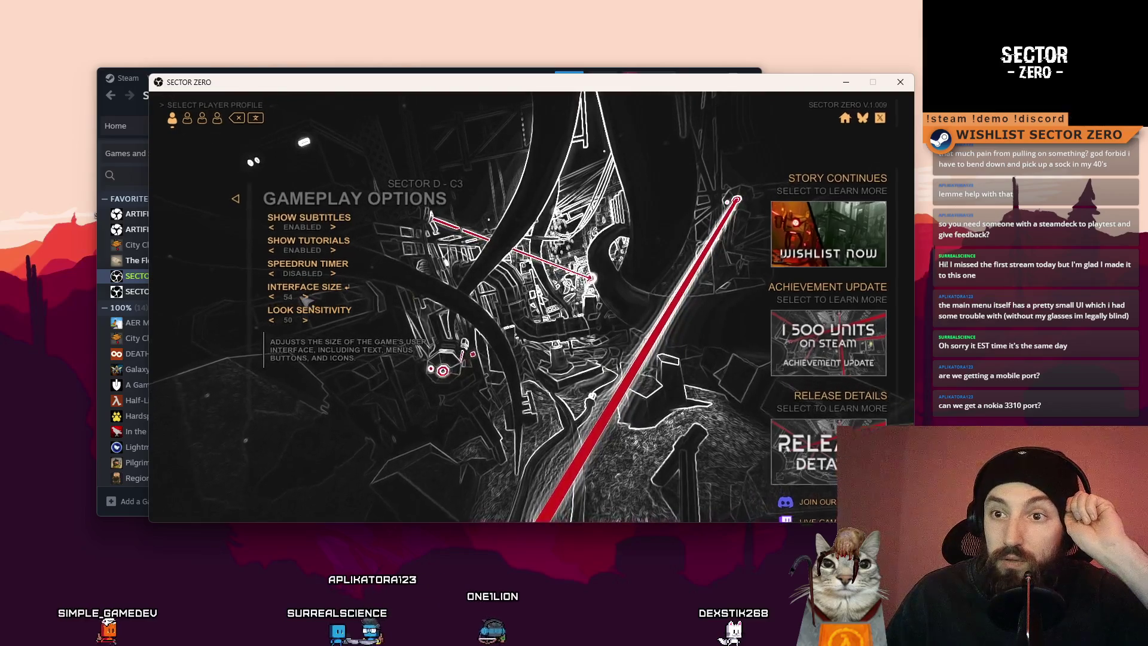
Push Interface Size up to 77, then back down through 65 and 59 to 53
click(304, 296)
click(307, 297)
triple_click(312, 297)
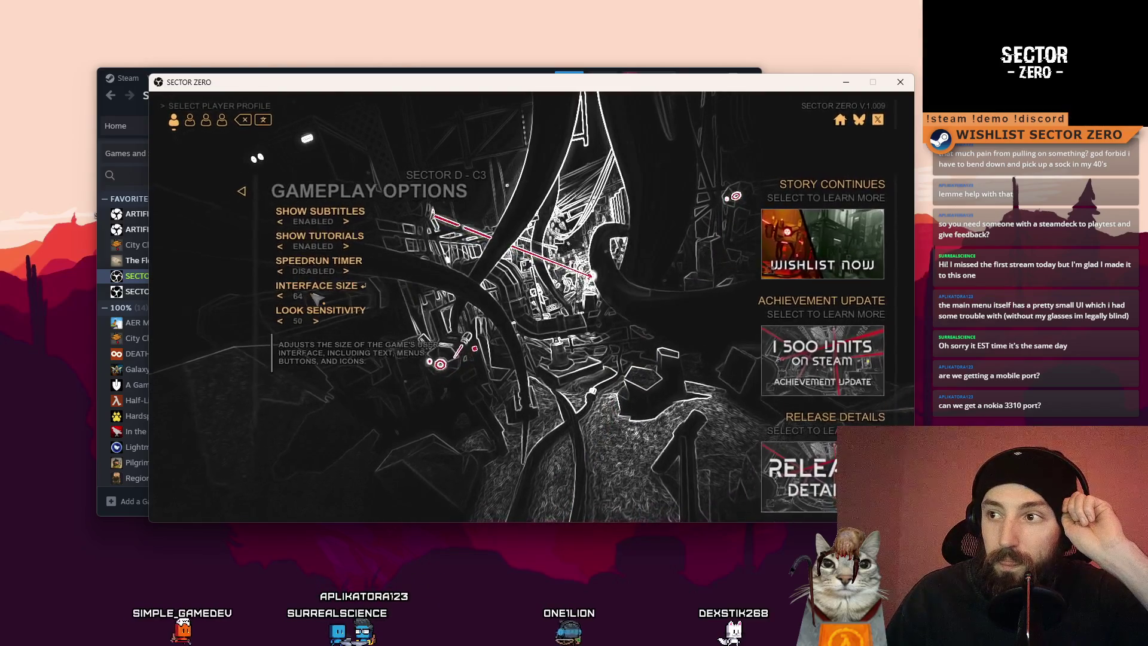
triple_click(315, 296)
triple_click(317, 296)
triple_click(320, 296)
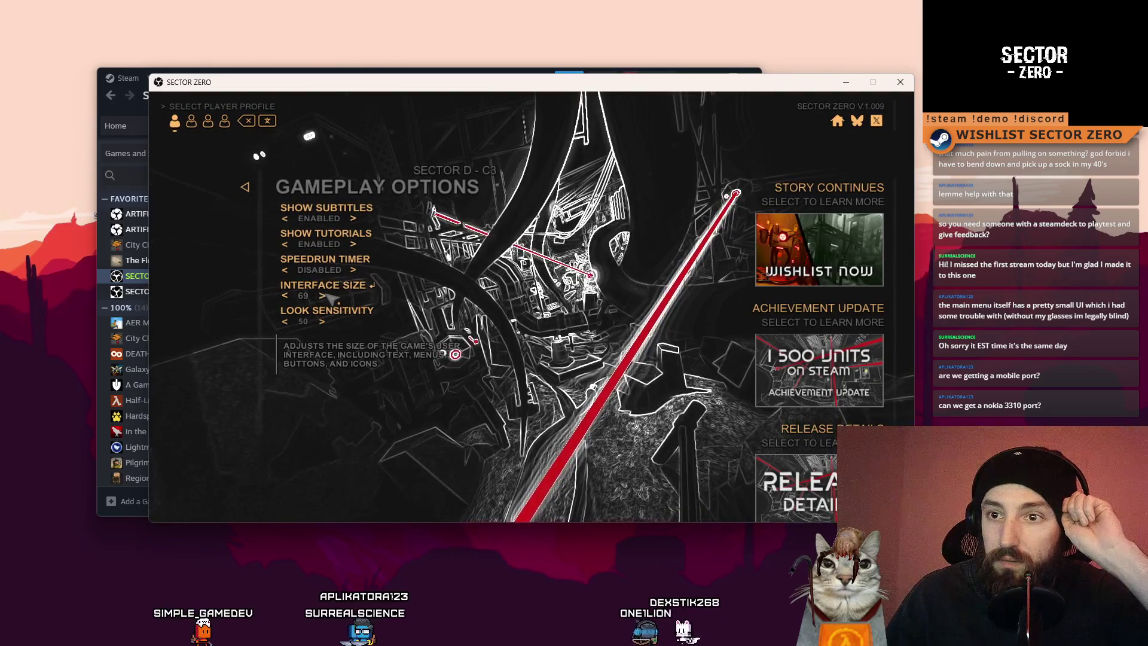
double_click(323, 297)
triple_click(329, 298)
triple_click(338, 299)
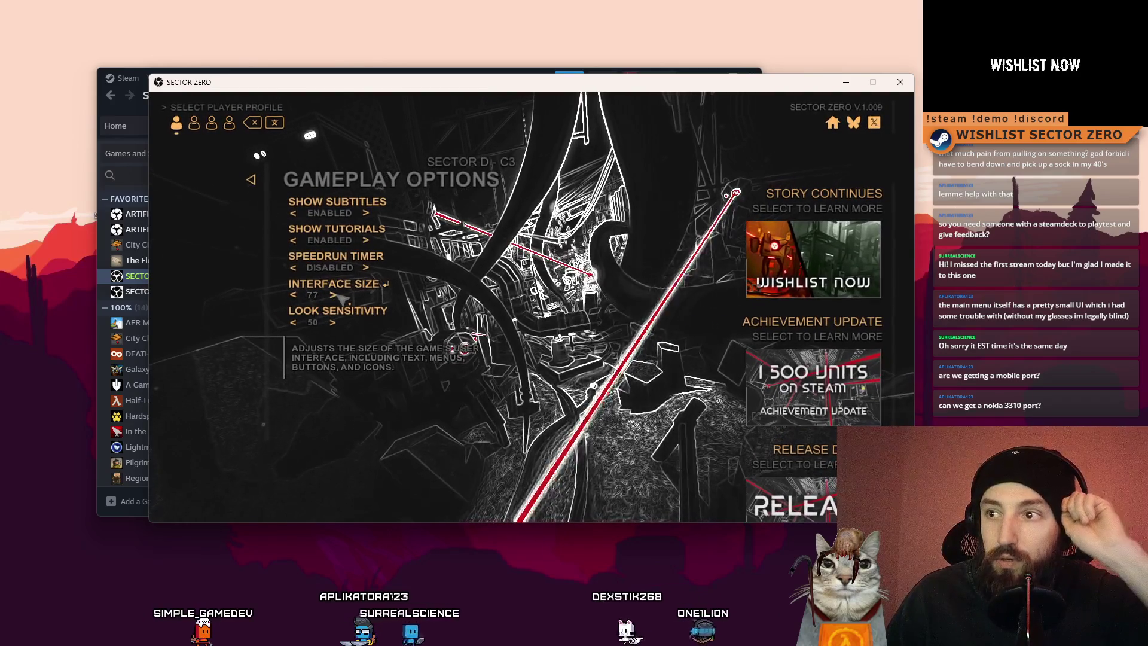
triple_click(297, 296)
triple_click(292, 297)
triple_click(289, 299)
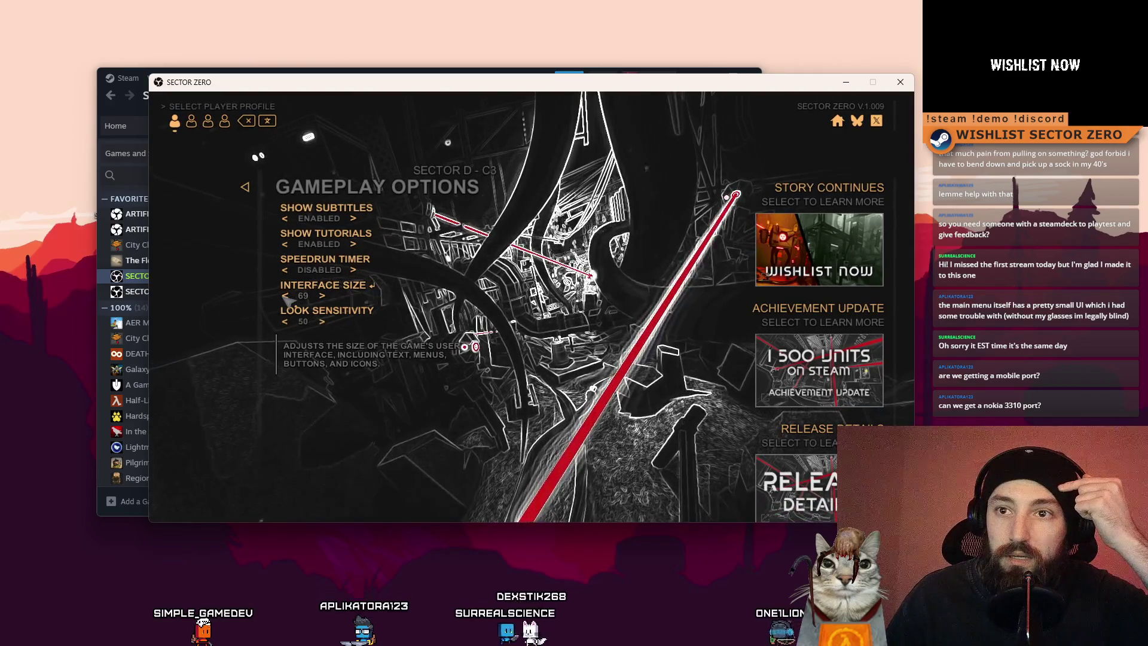
triple_click(288, 301)
triple_click(284, 300)
triple_click(282, 299)
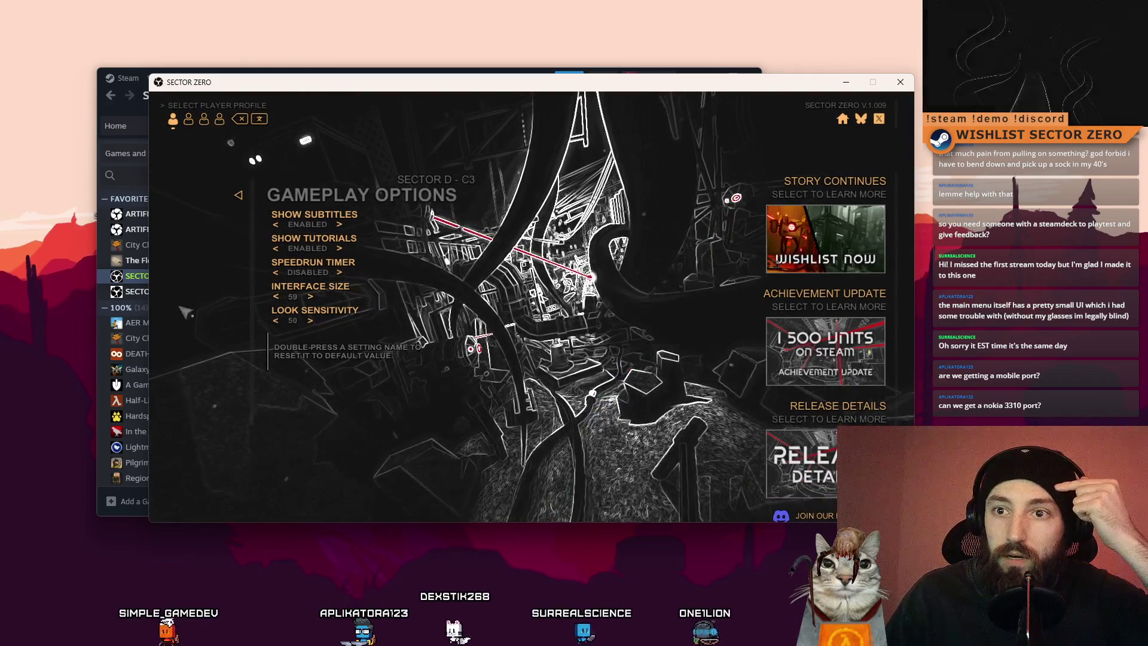
triple_click(281, 299)
triple_click(281, 299)
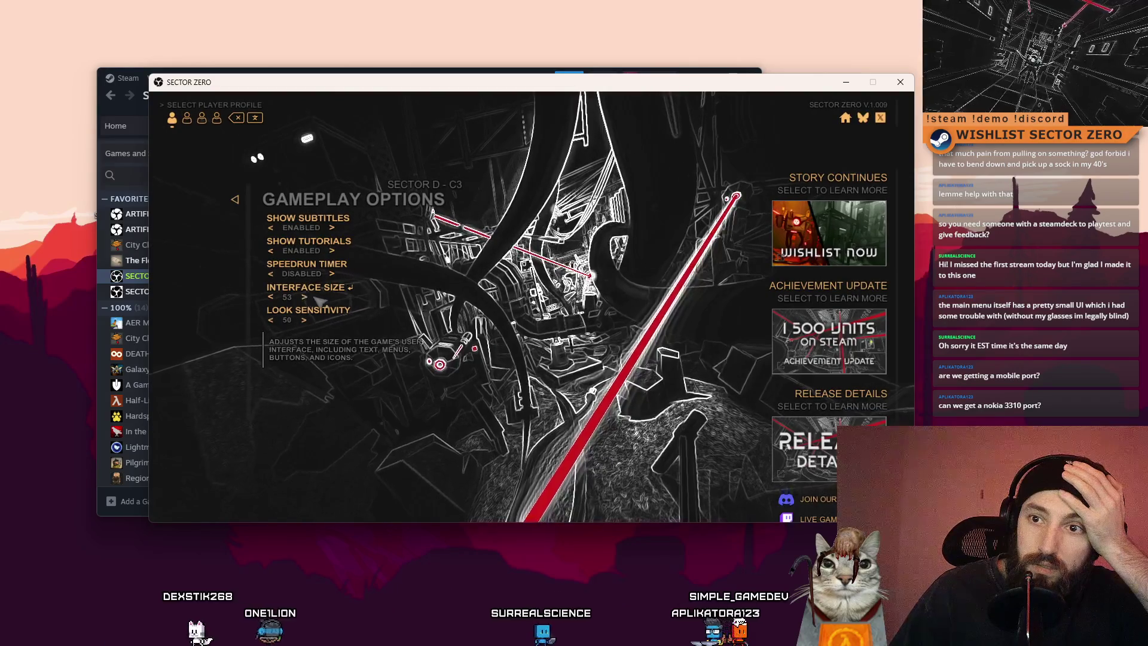
Raise Interface Size through 66 and 73 to 80, then leave Gameplay Options
triple_click(309, 297)
triple_click(312, 296)
triple_click(315, 296)
triple_click(317, 295)
click(319, 295)
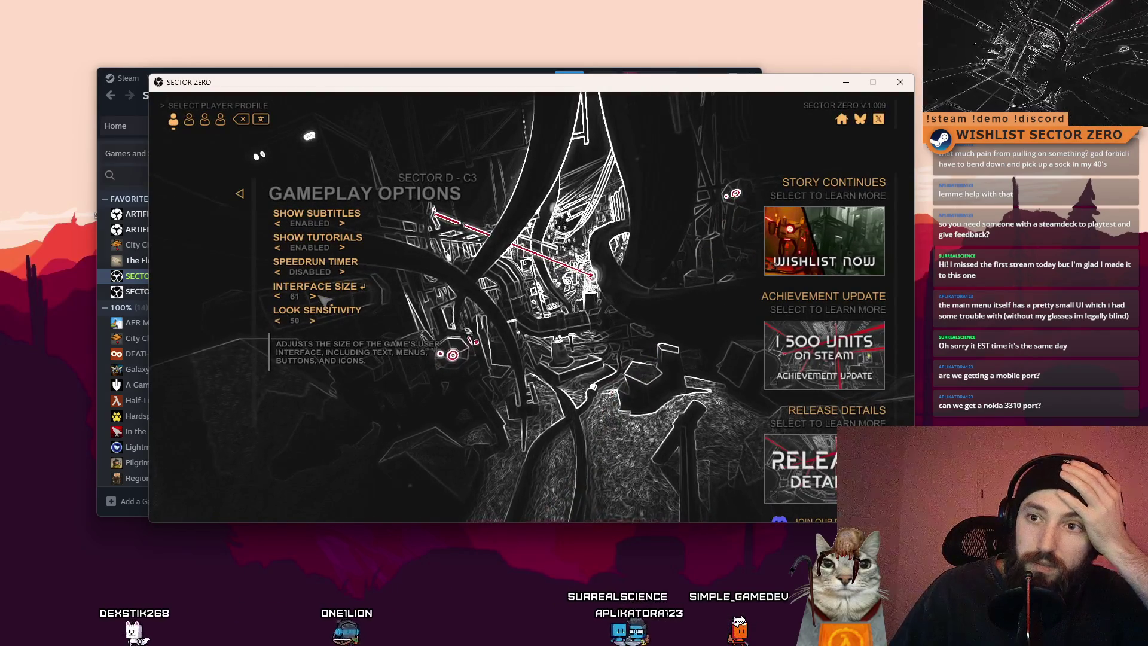
triple_click(328, 298)
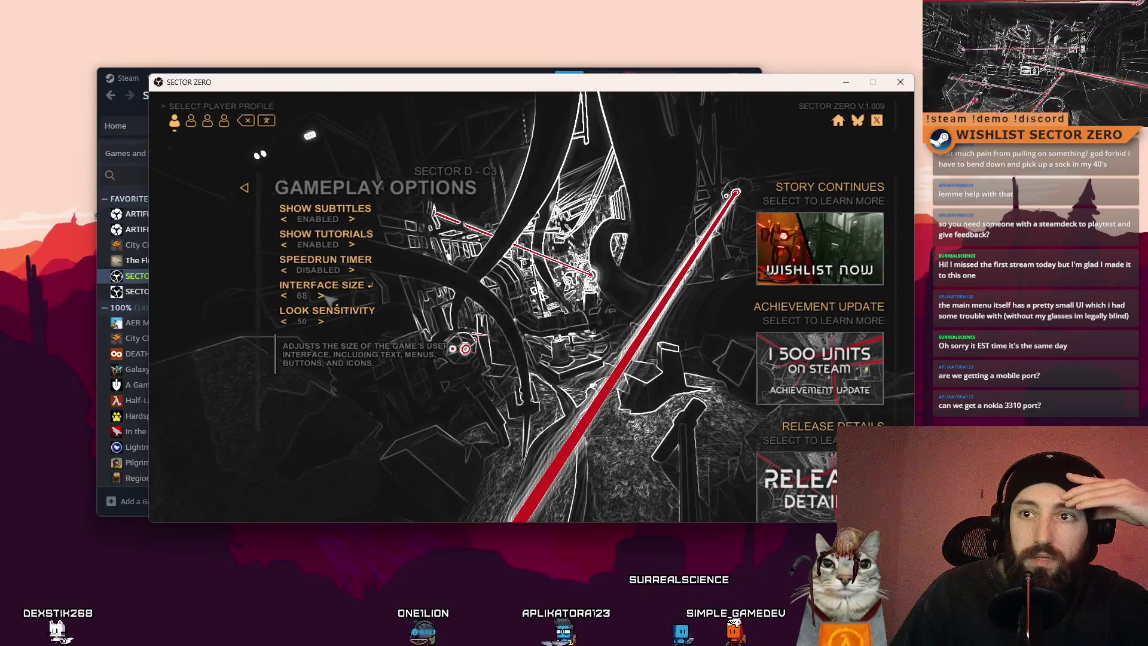
triple_click(333, 297)
click(337, 296)
triple_click(330, 297)
triple_click(332, 296)
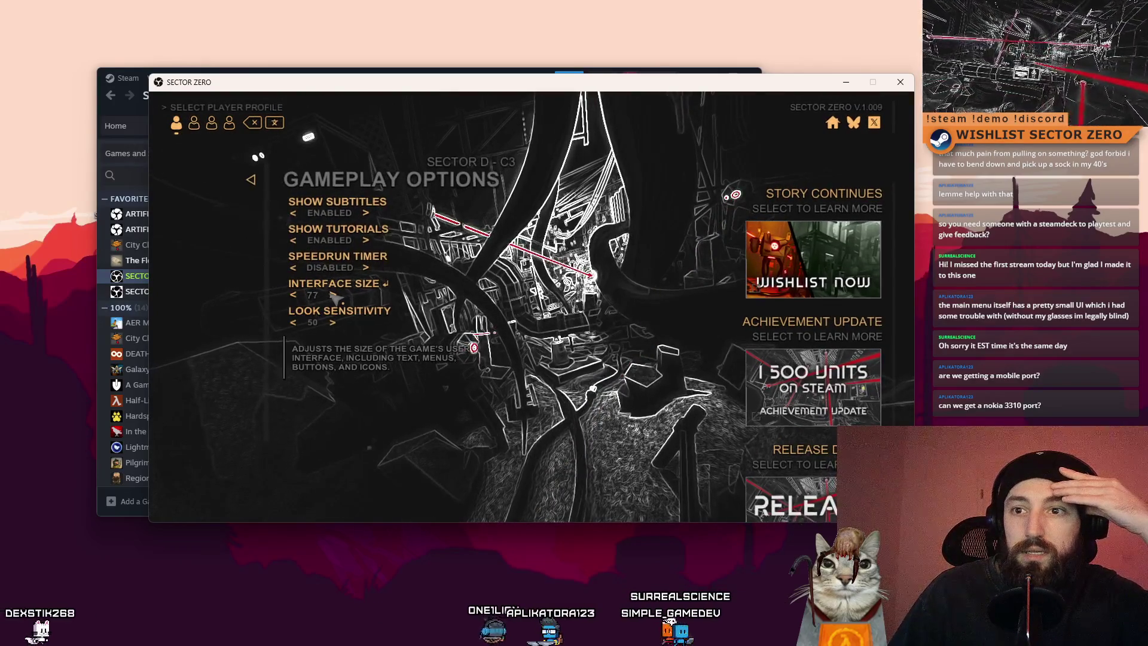
click(335, 295)
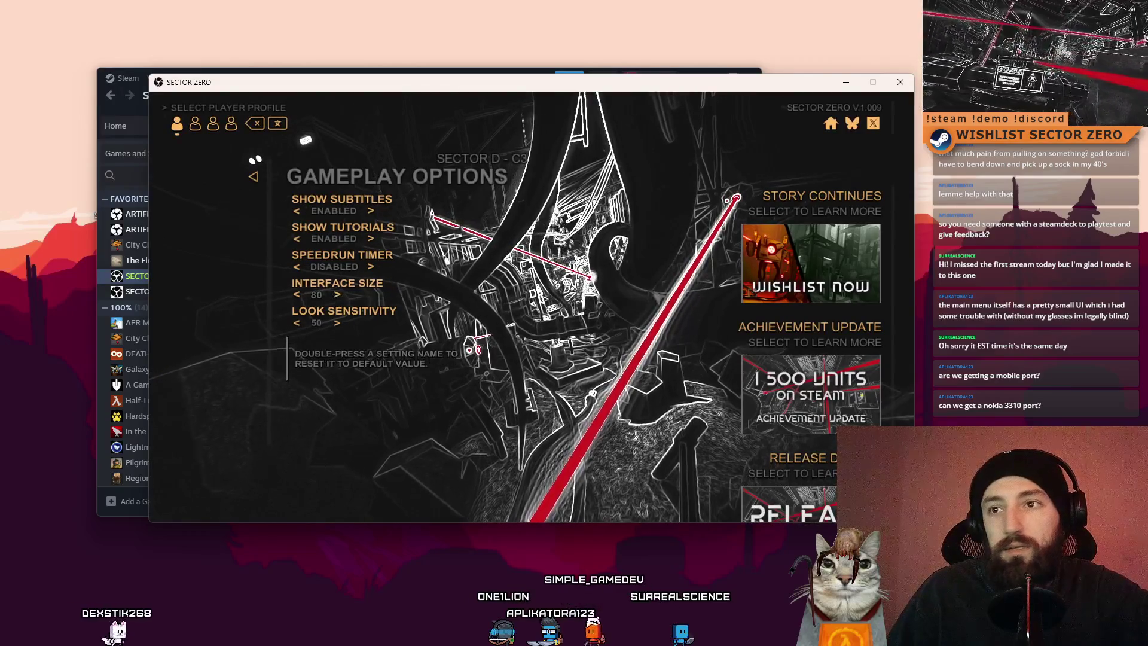
key(Escape)
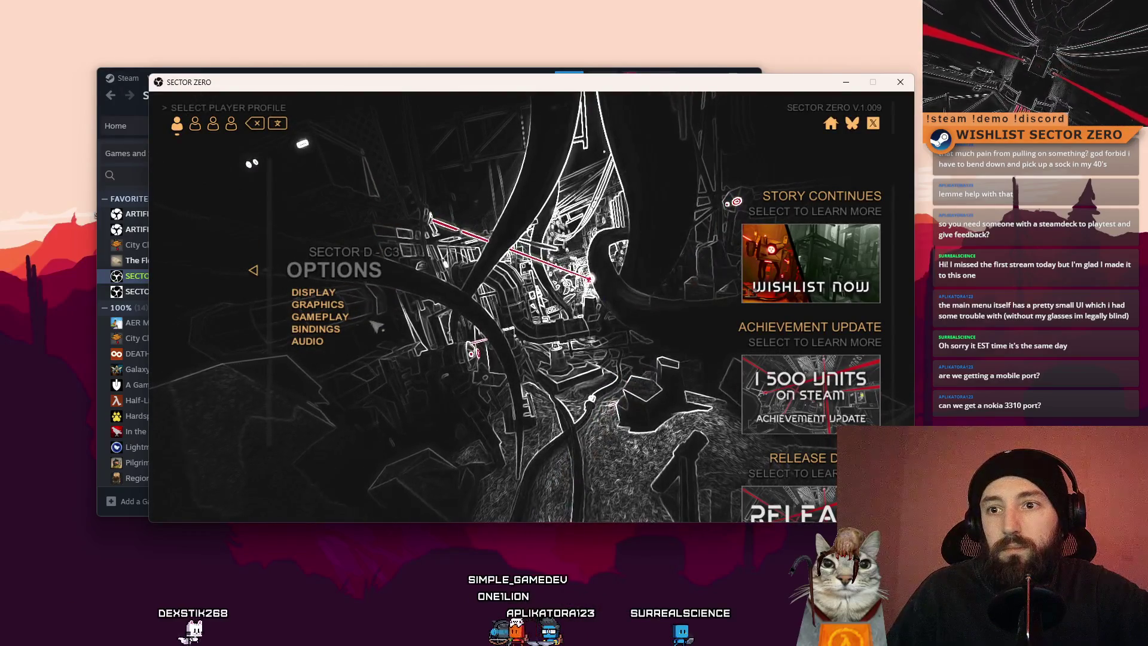
Glance at the Graphics settings page, then bring up the profile's delete-save-data prompt
click(307, 294)
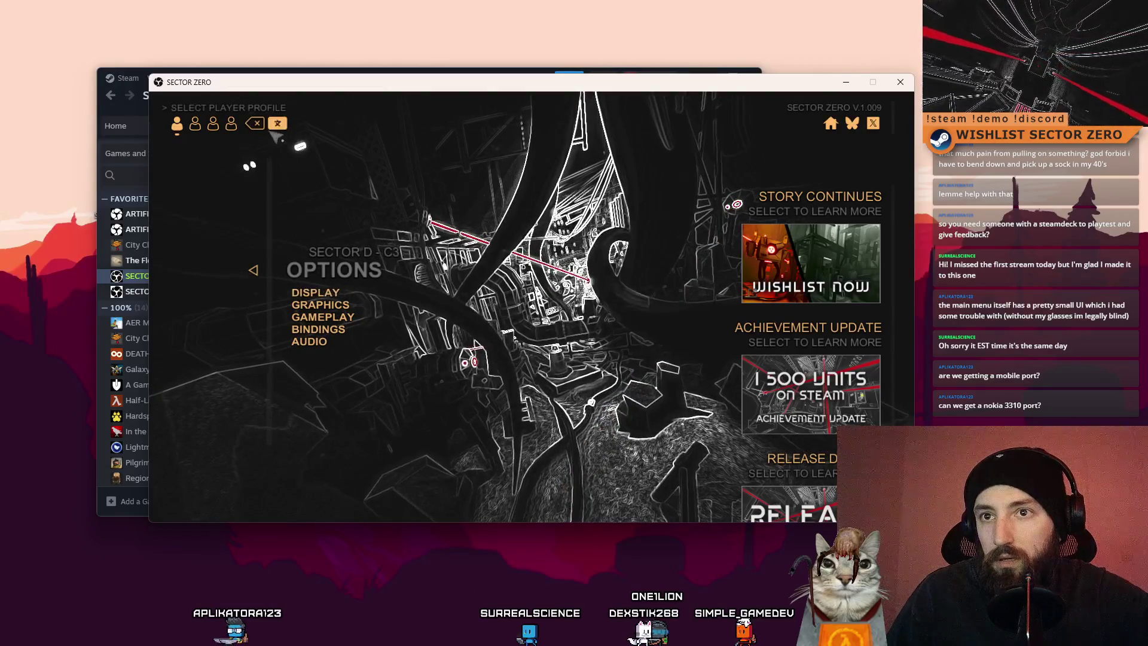
click(259, 124)
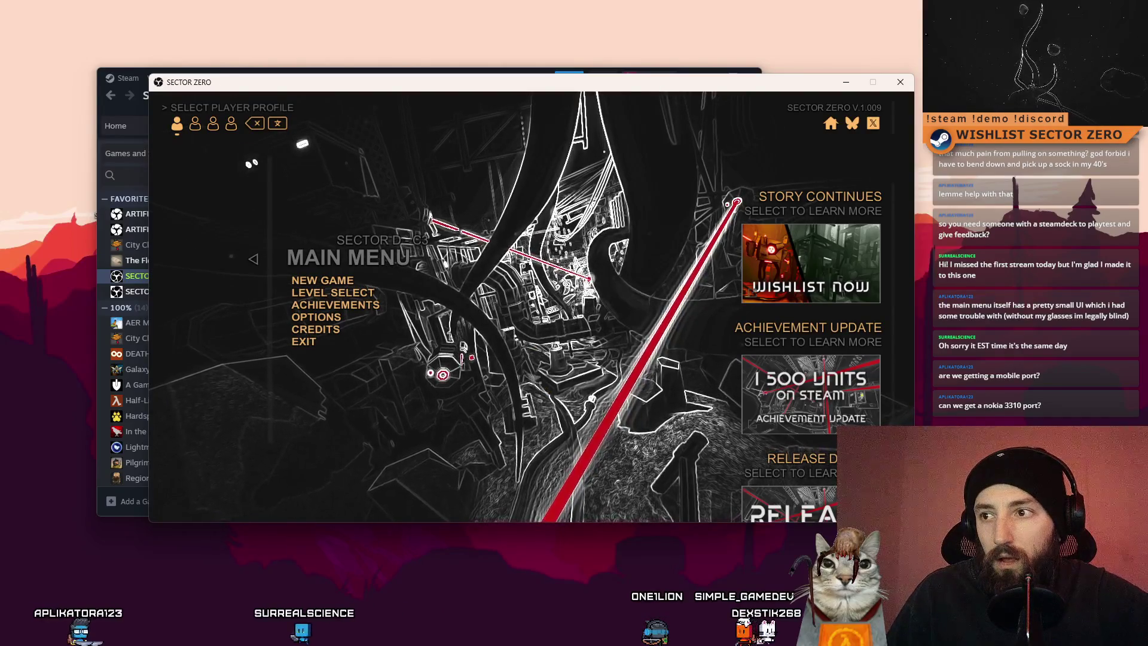
Open Options, check the Display page, and go back into Gameplay Options showing Interface Size 80
key(Return)
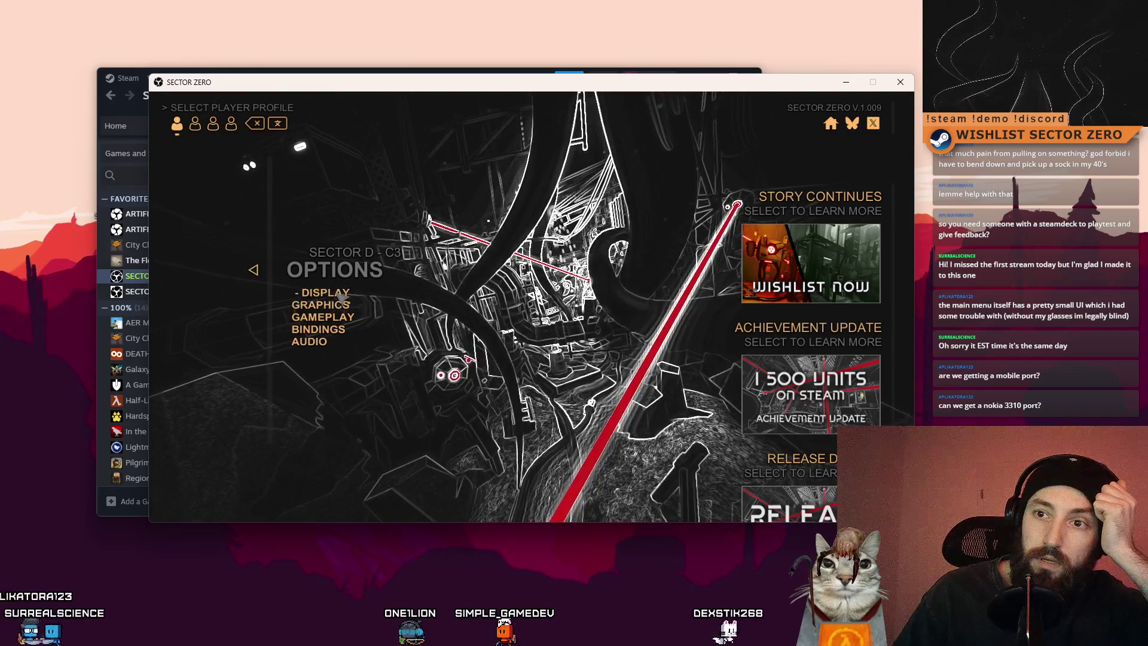
click(337, 306)
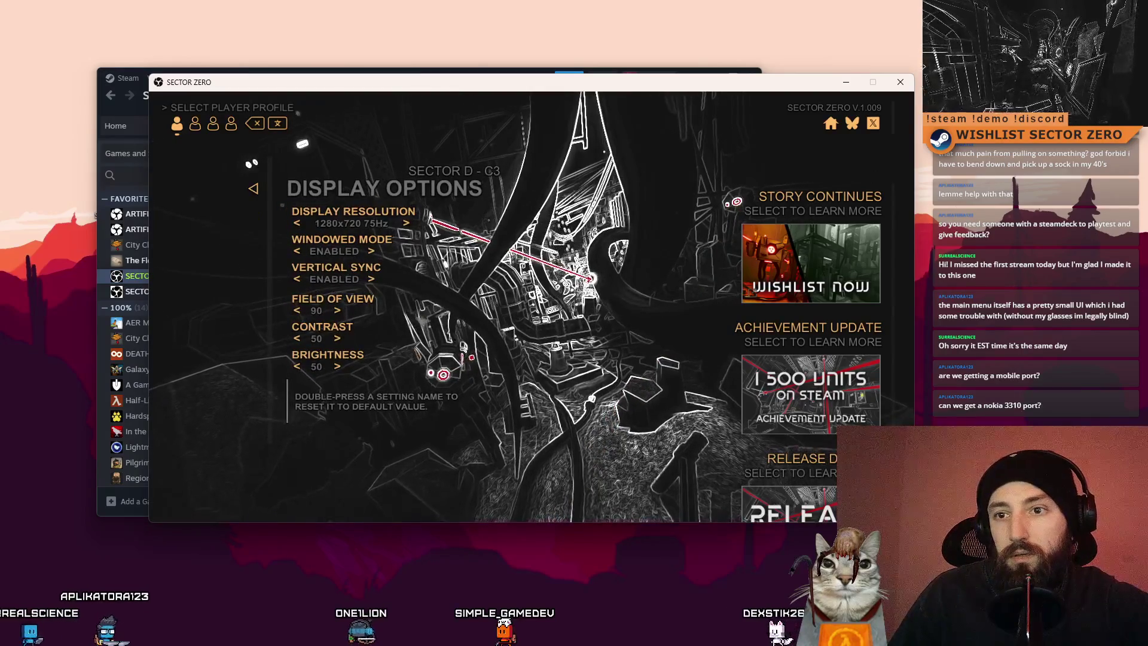
key(Escape)
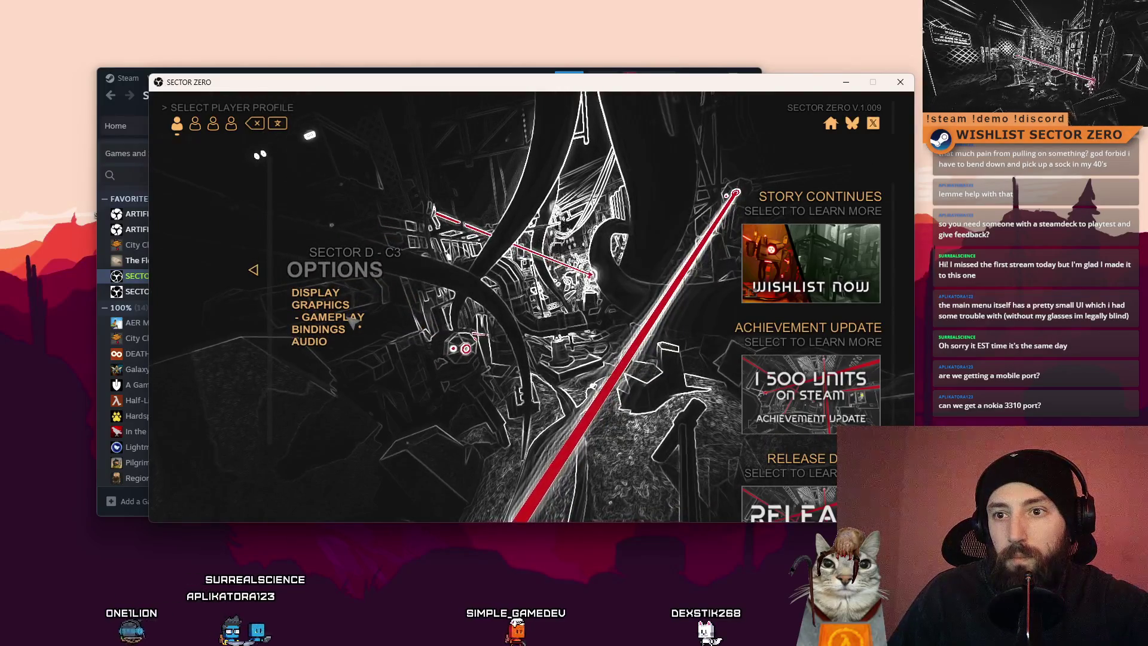
click(354, 320)
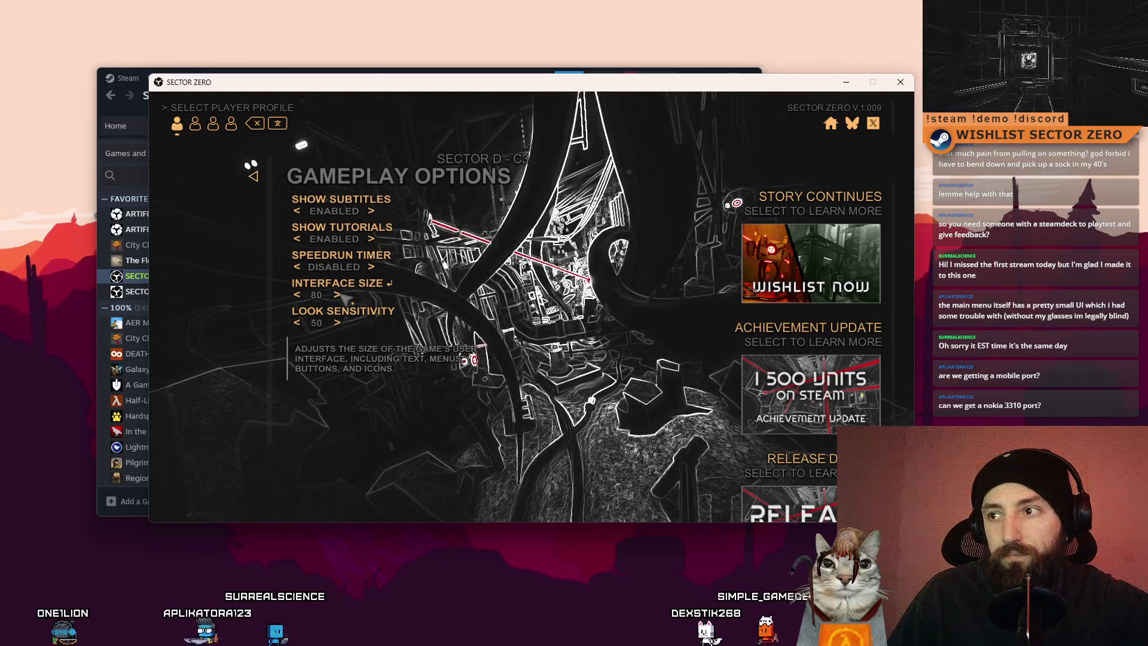
Step Interface Size from 81 down through 74, 66, 56 and 48 to 47
click(341, 294)
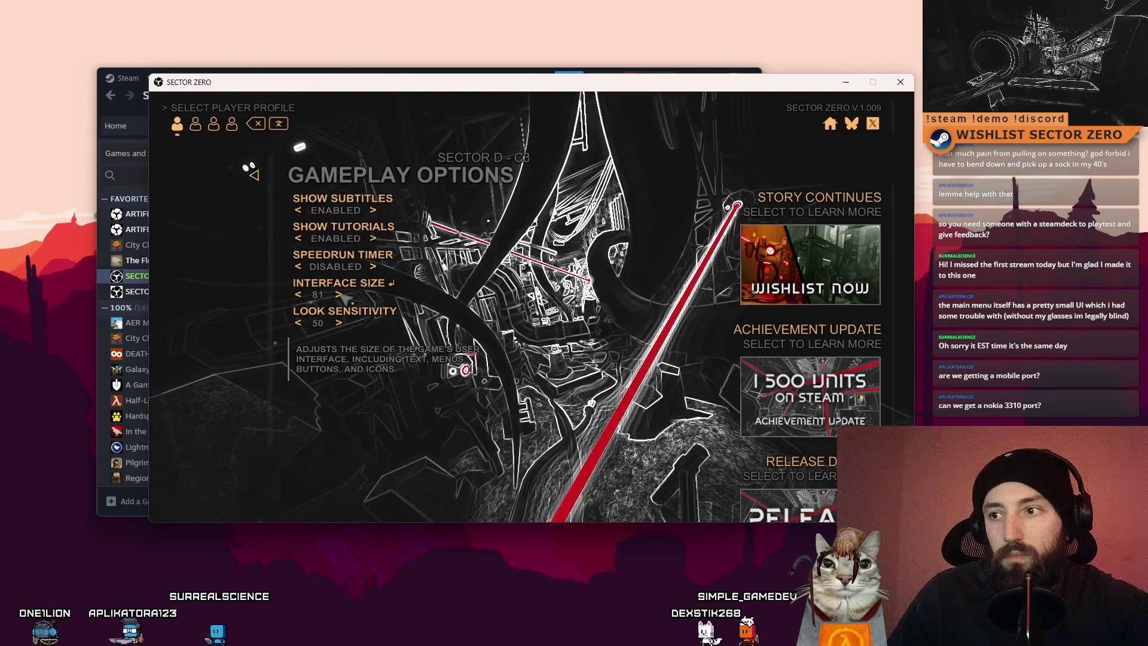
click(302, 295)
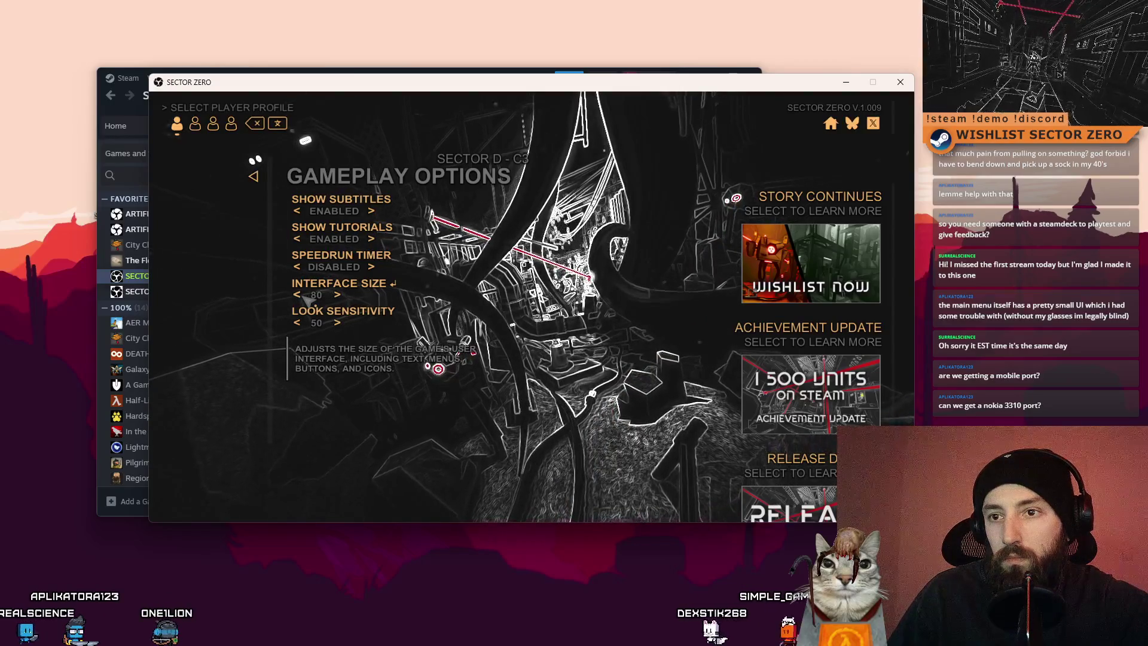
click(302, 295)
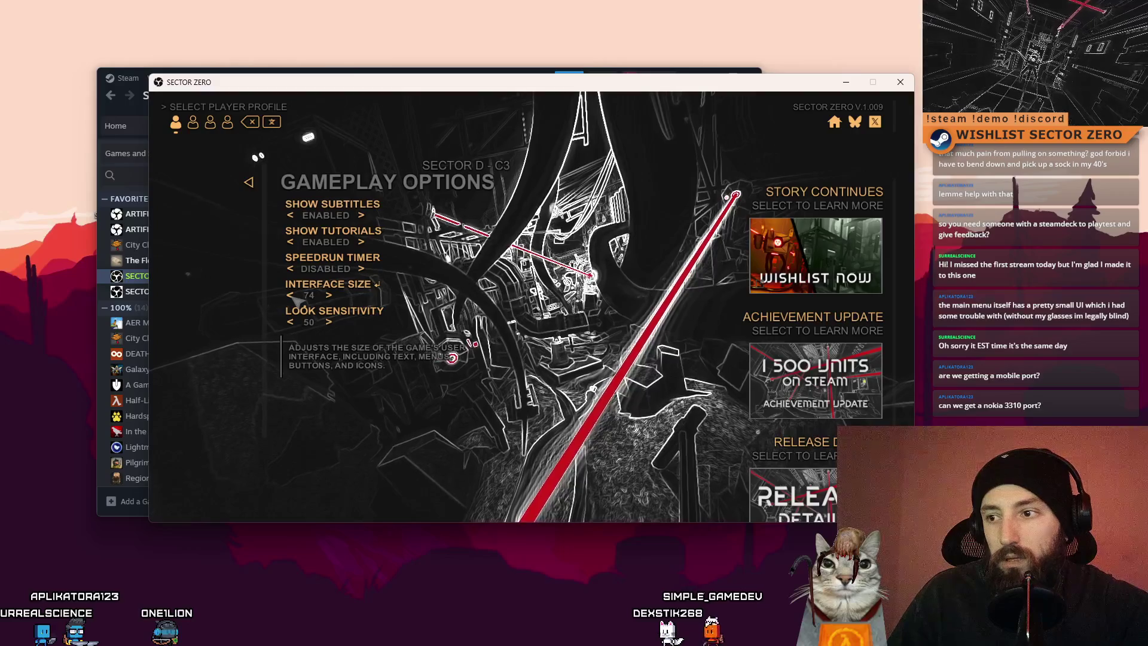
click(297, 301)
click(282, 297)
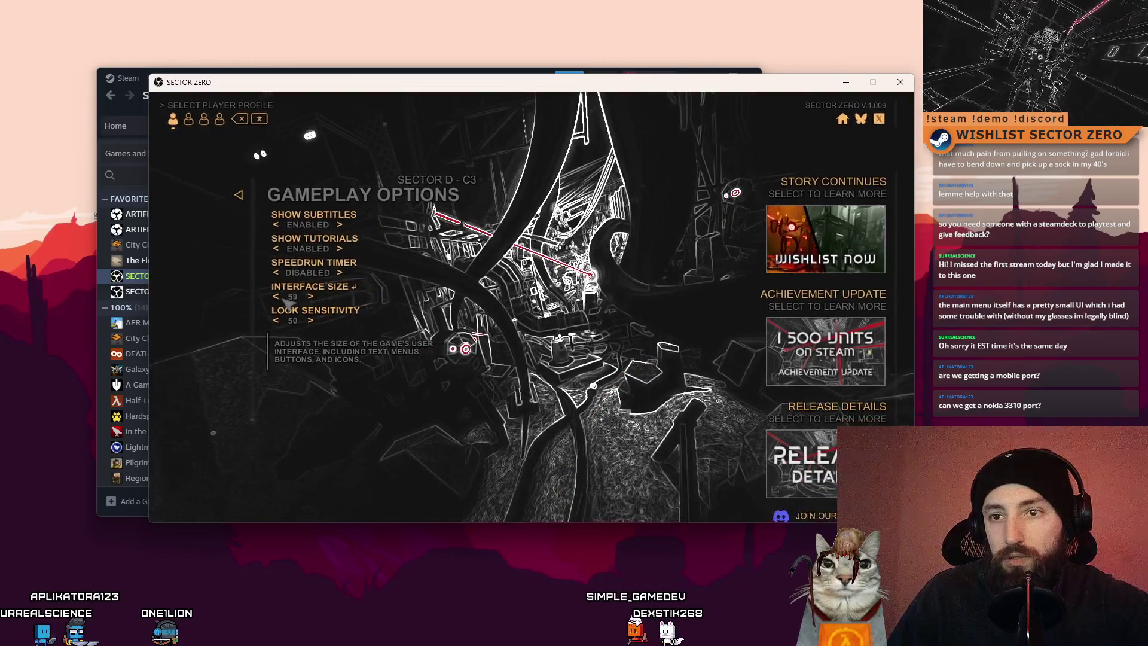
click(278, 303)
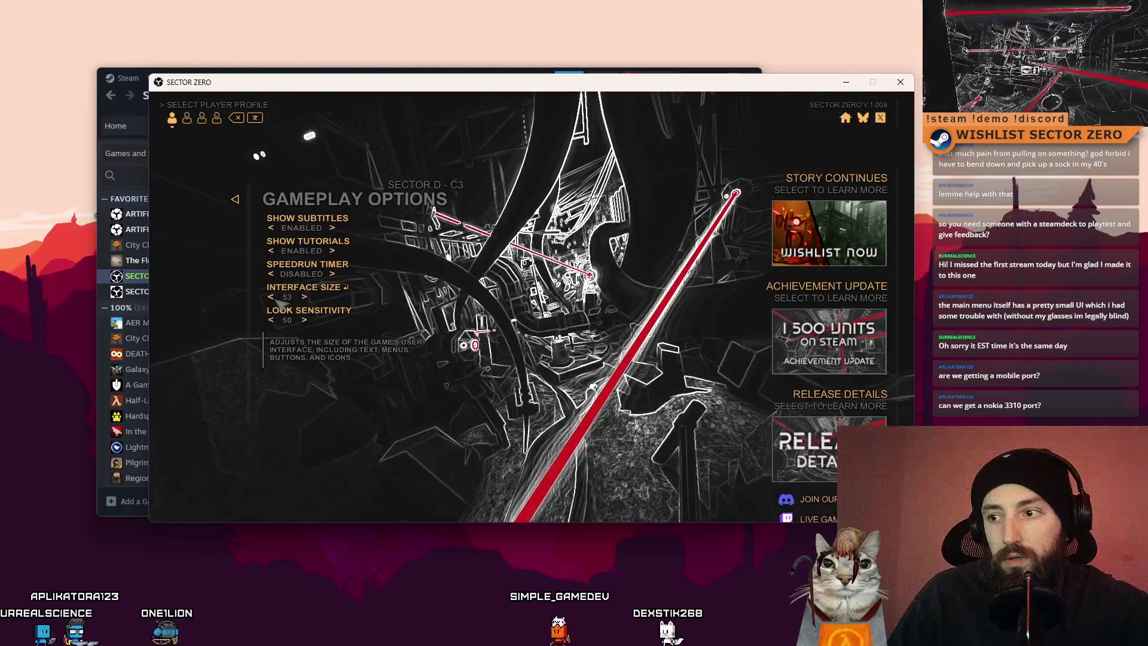
click(281, 305)
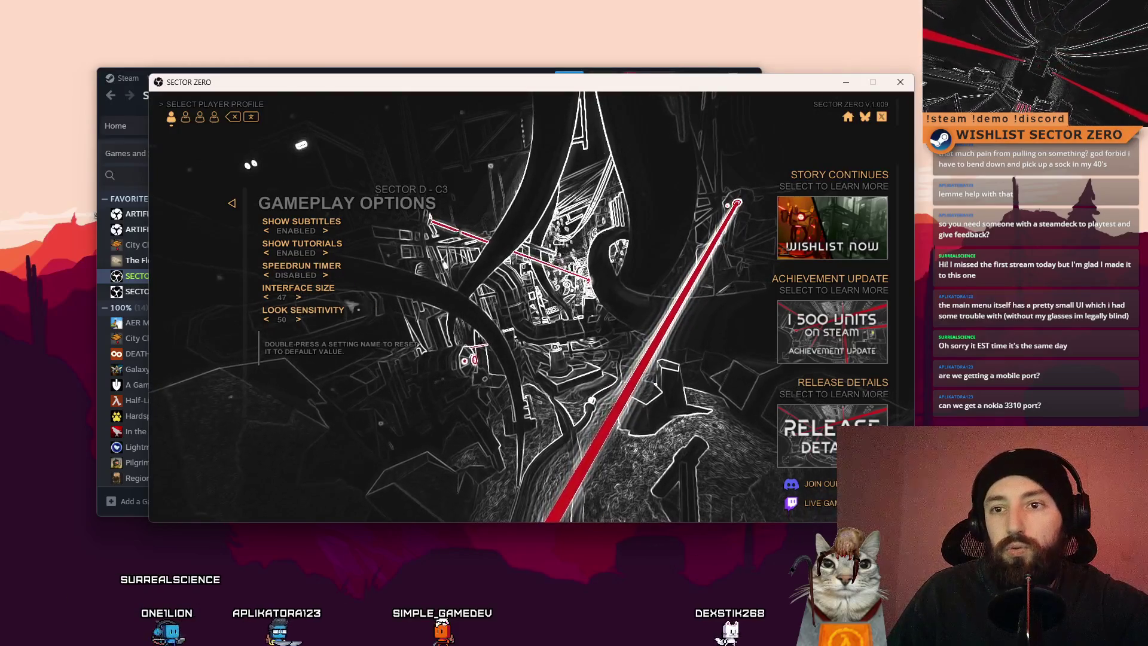
Raise Interface Size back to 64 and ask to switch to another player profile
click(301, 299)
click(301, 299)
click(300, 299)
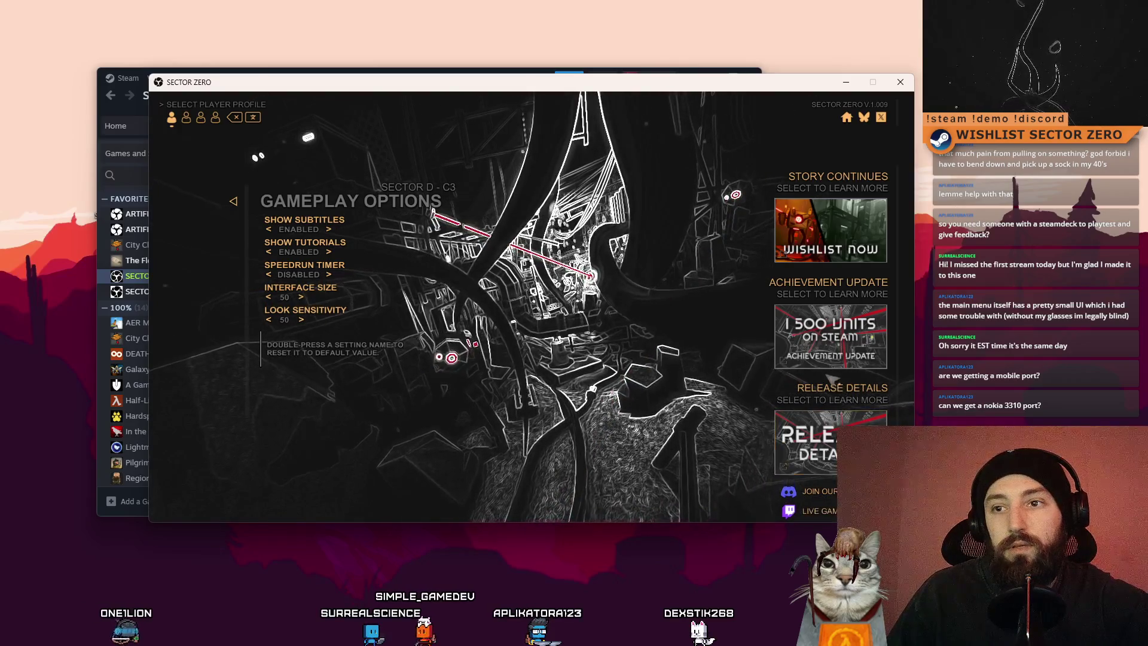
click(302, 298)
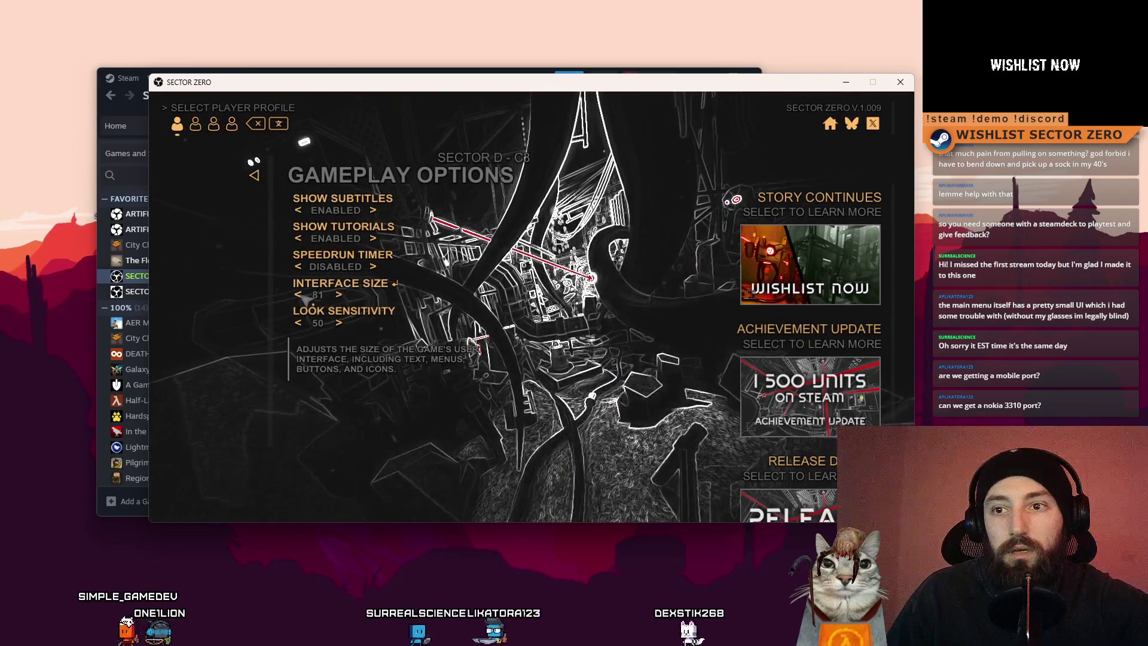
click(258, 129)
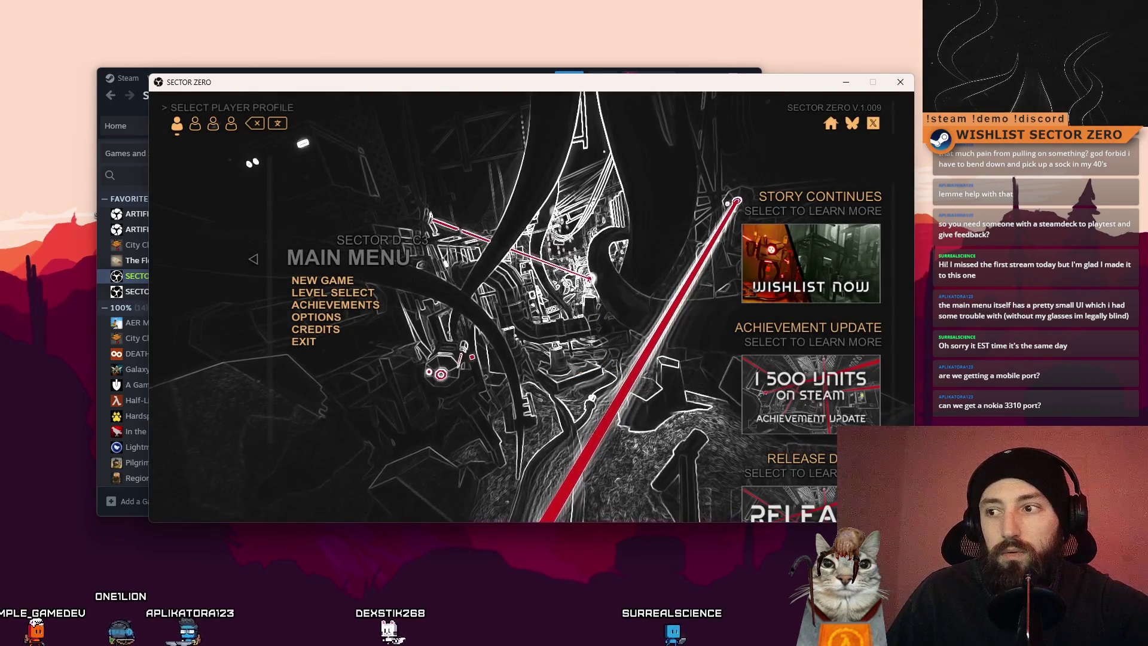
Open Options > Bindings to view the key mappings, then switch over to GIMP
click(315, 317)
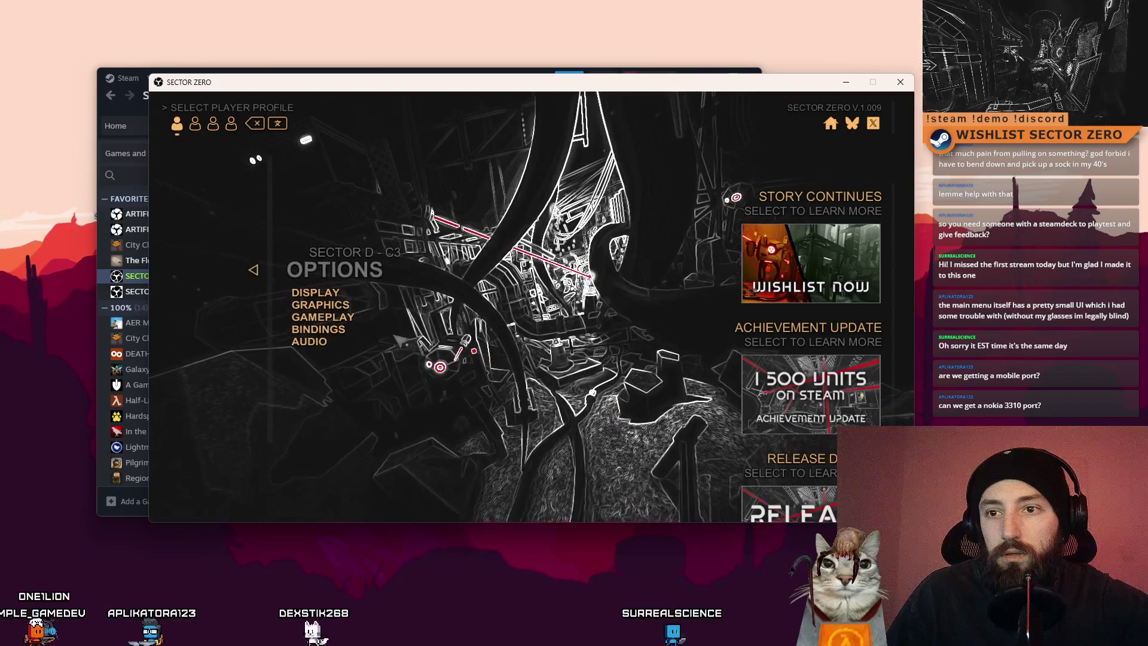
click(319, 329)
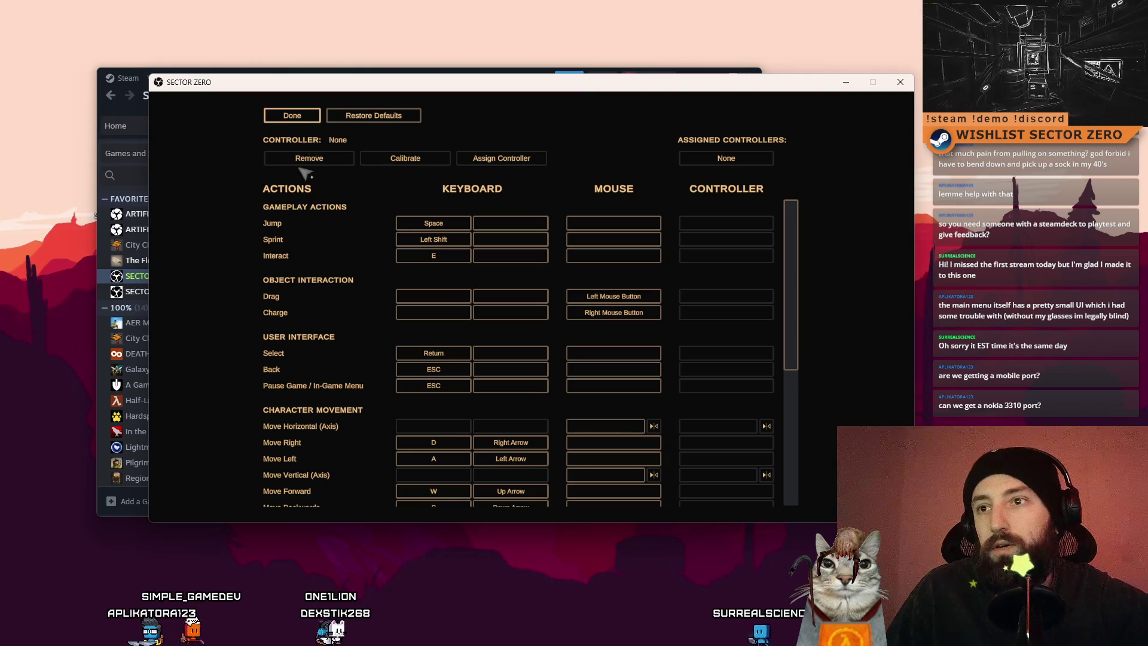
key(alt+Tab)
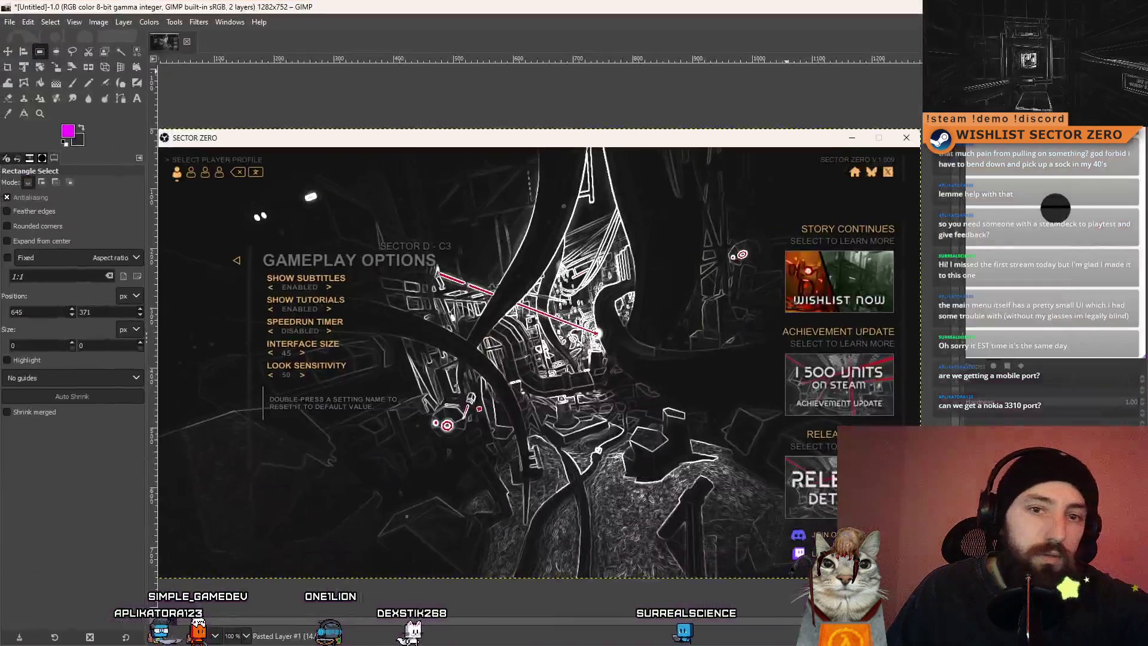
Paste the bindings screenshot and measure the Sprint label as 9 px tall at 2300% zoom
key(ctrl+v)
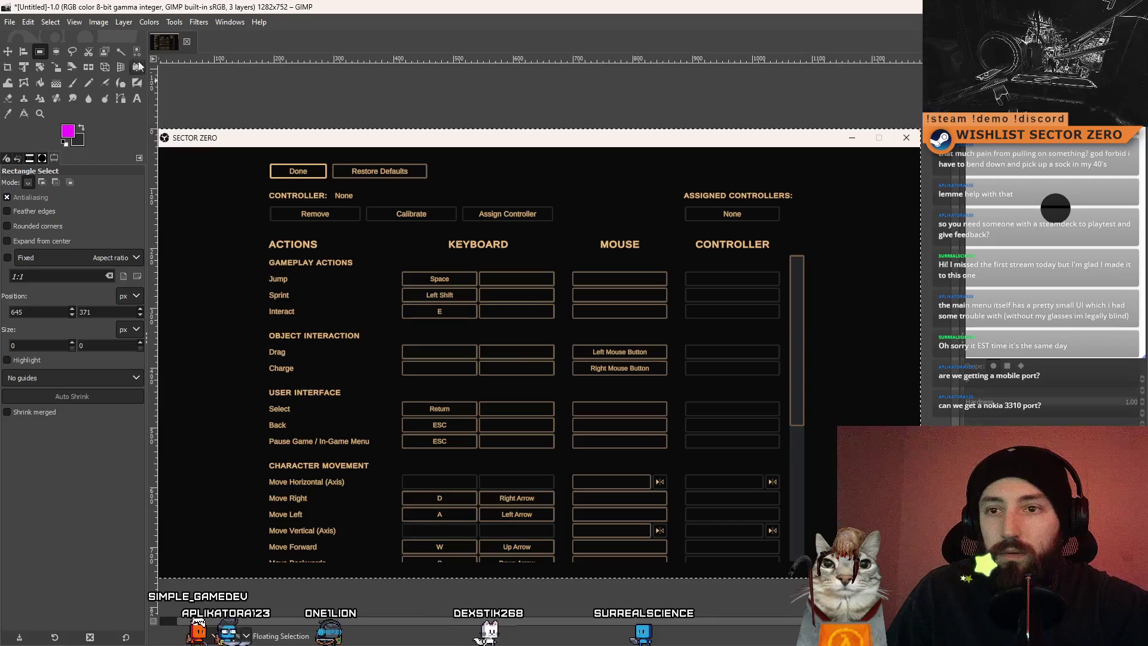
scroll(245, 294, up, 7)
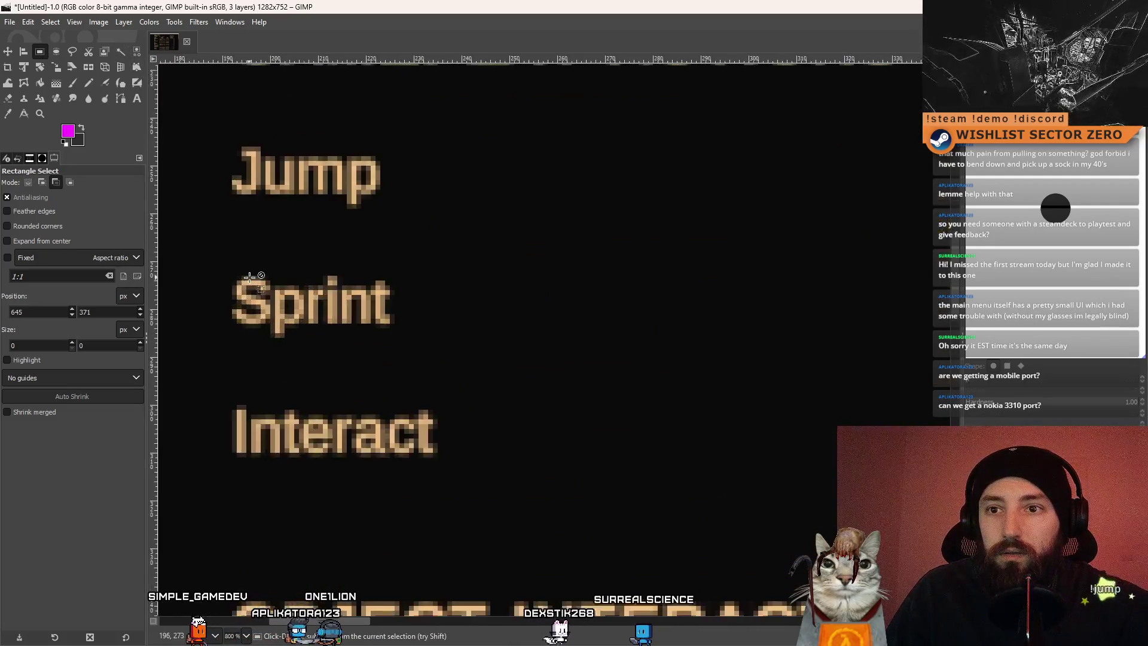
scroll(241, 293, up, 2)
drag(244, 267, 251, 285)
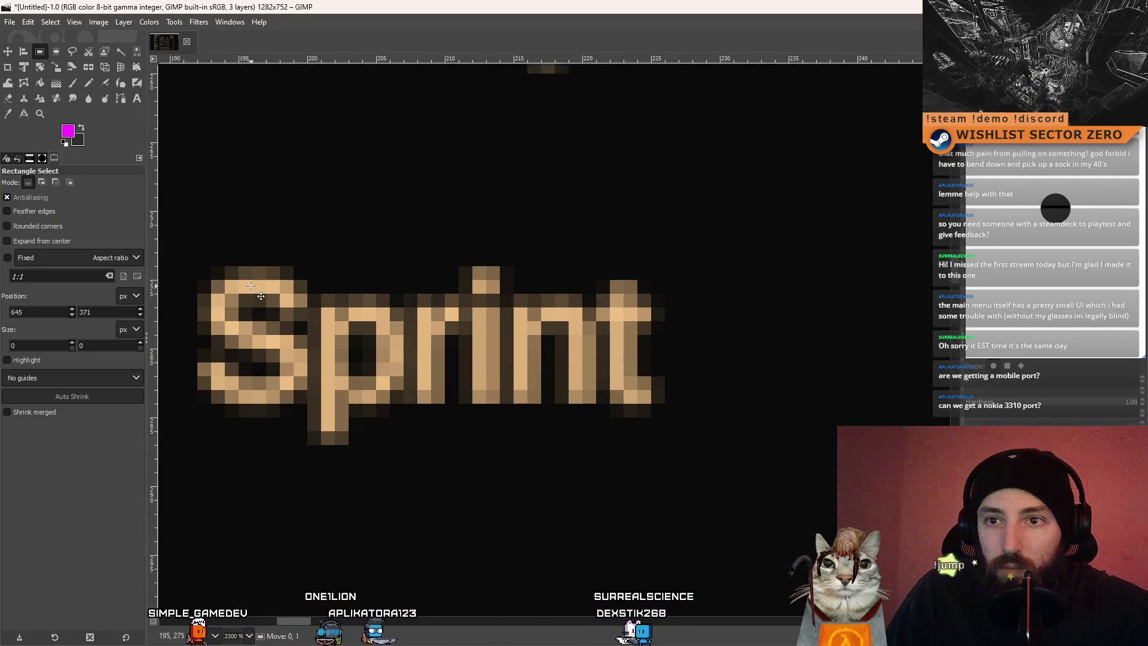
key(Up)
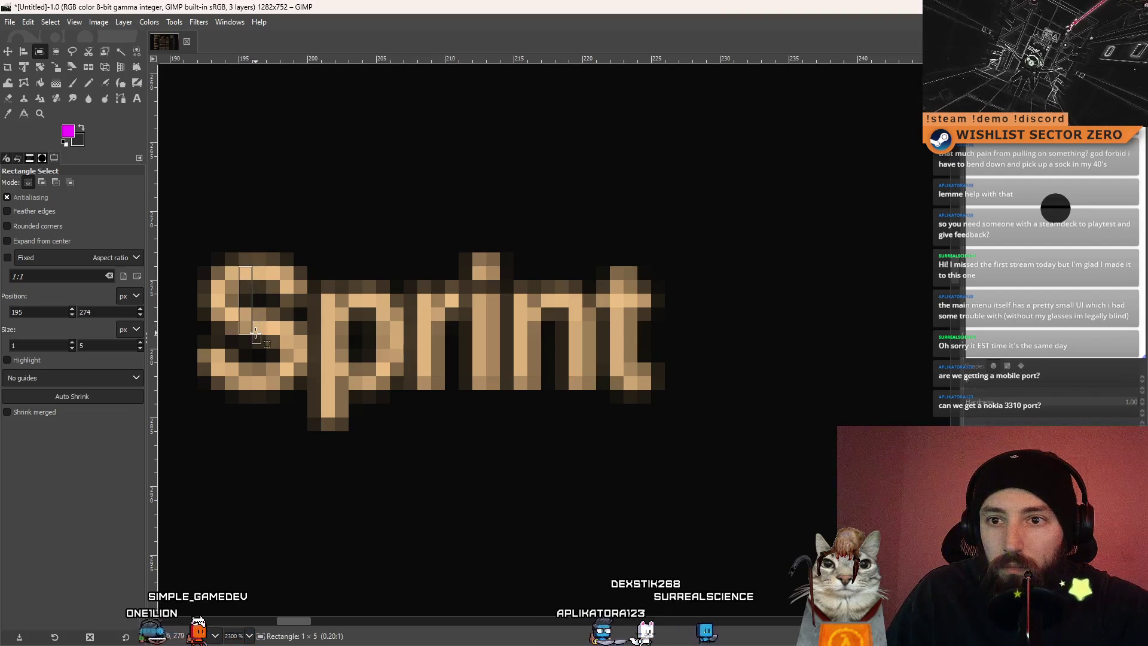
drag(255, 333, 256, 391)
scroll(418, 418, down, 2)
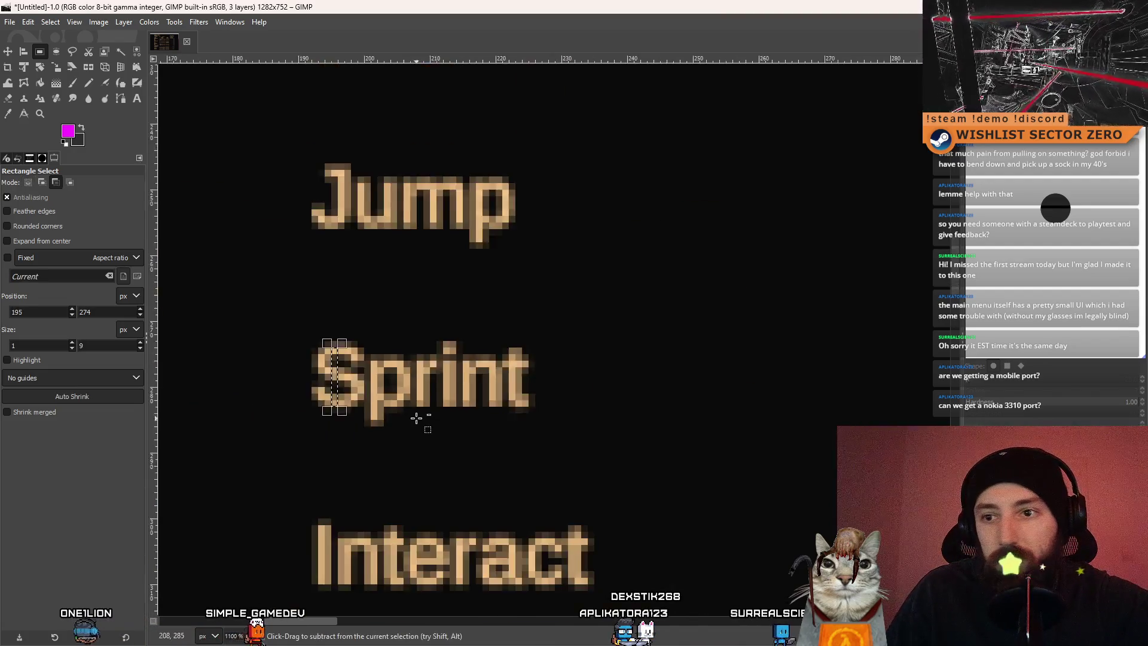
scroll(417, 418, down, 9)
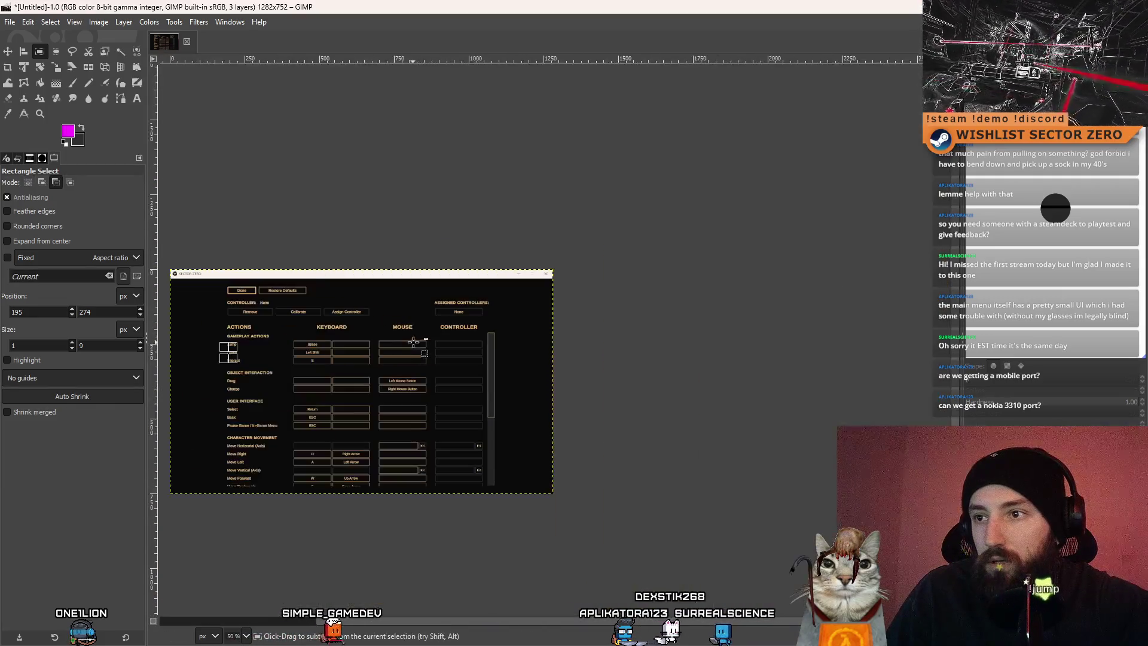
Clear the measuring selection, keep the image open, and undo the bindings screenshot paste
click(454, 431)
scroll(346, 410, up, 3)
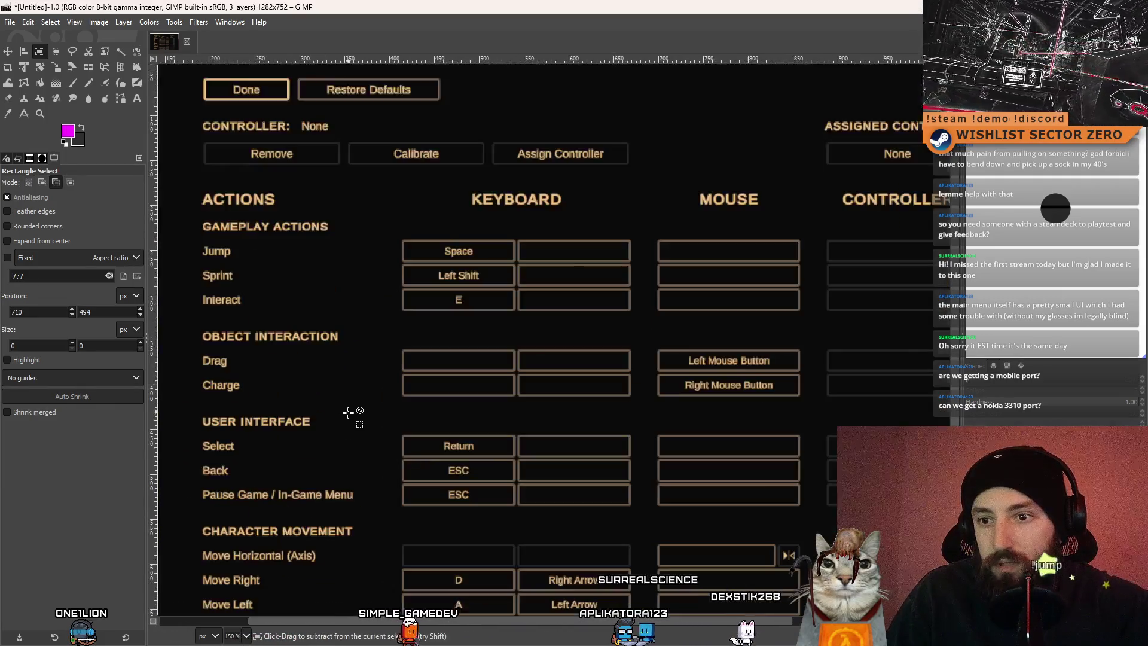
scroll(414, 352, down, 1)
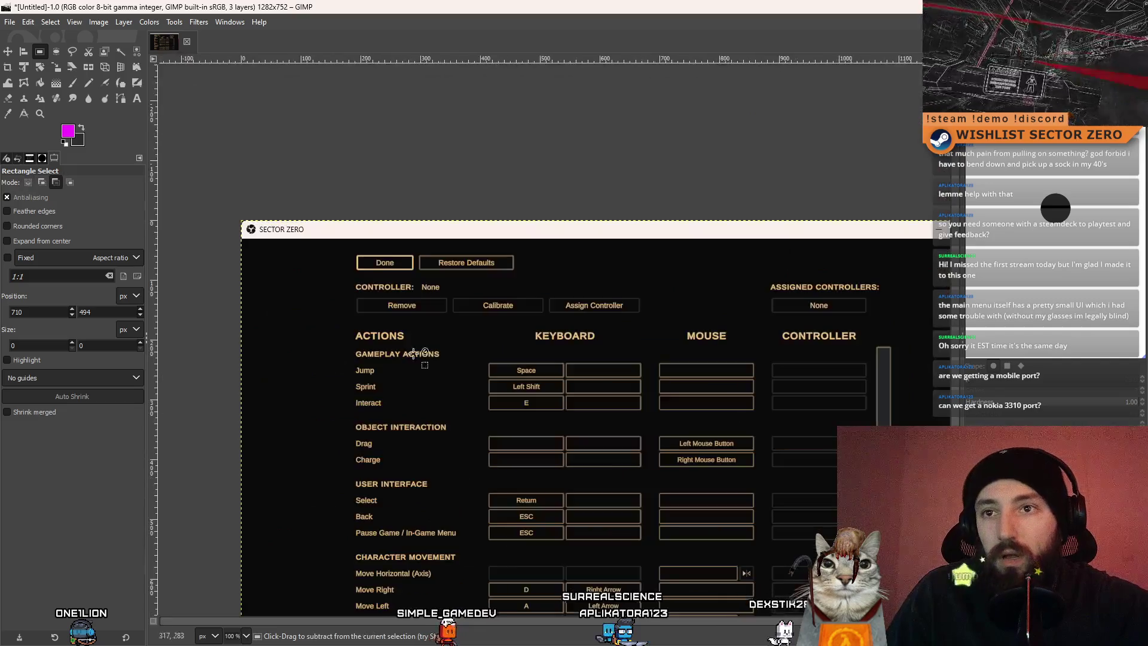
click(184, 42)
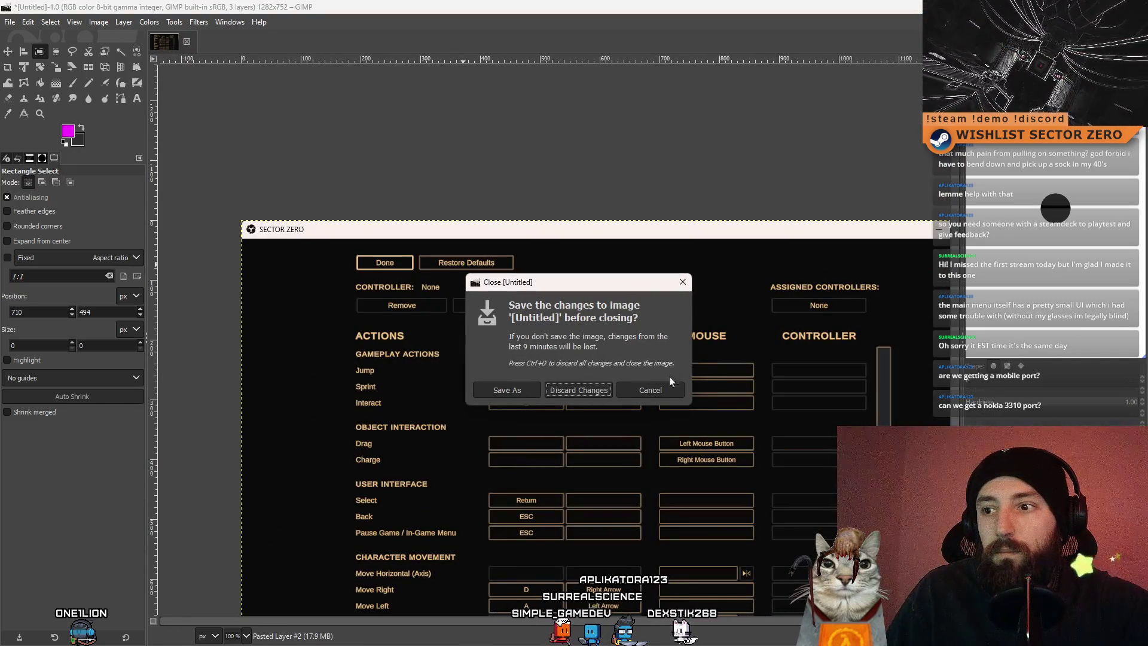
click(668, 389)
key(ctrl+z)
scroll(613, 307, down, 3)
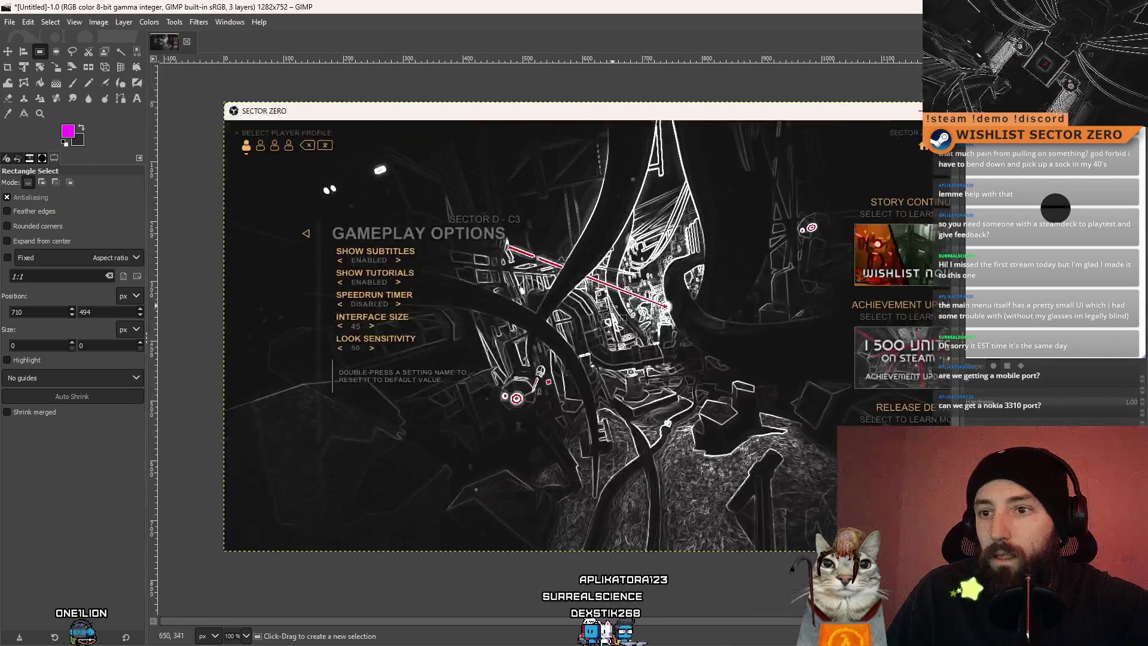
scroll(860, 430, right, 3)
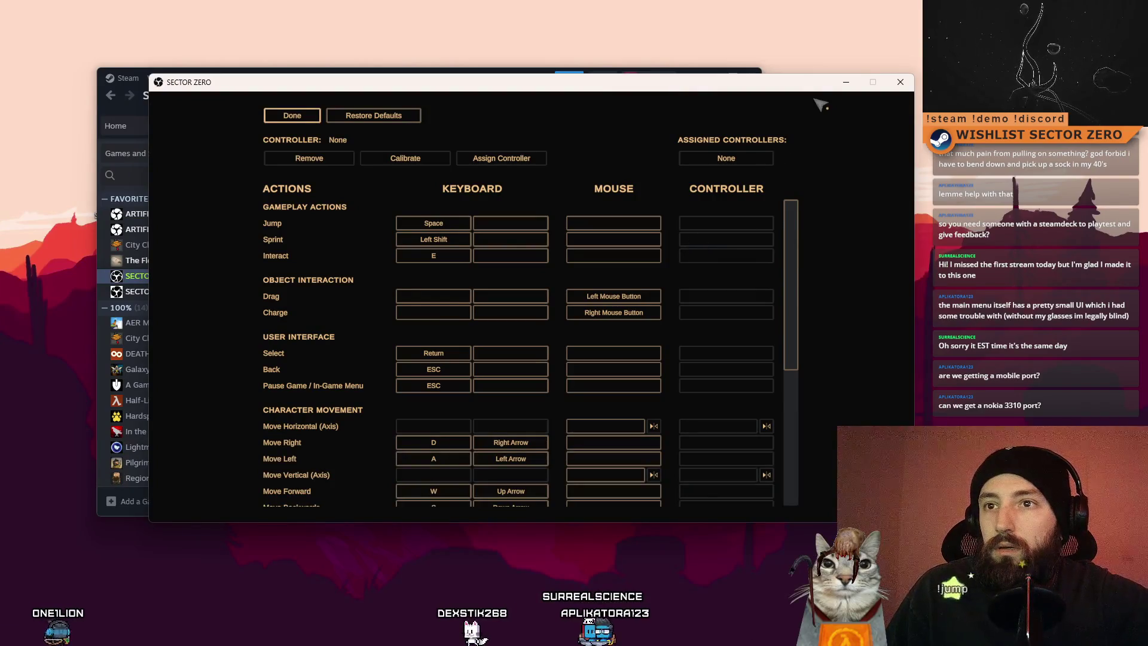
Leave SECTOR ZERO's Bindings screen with Esc to return to the OPTIONS menu
key(Escape)
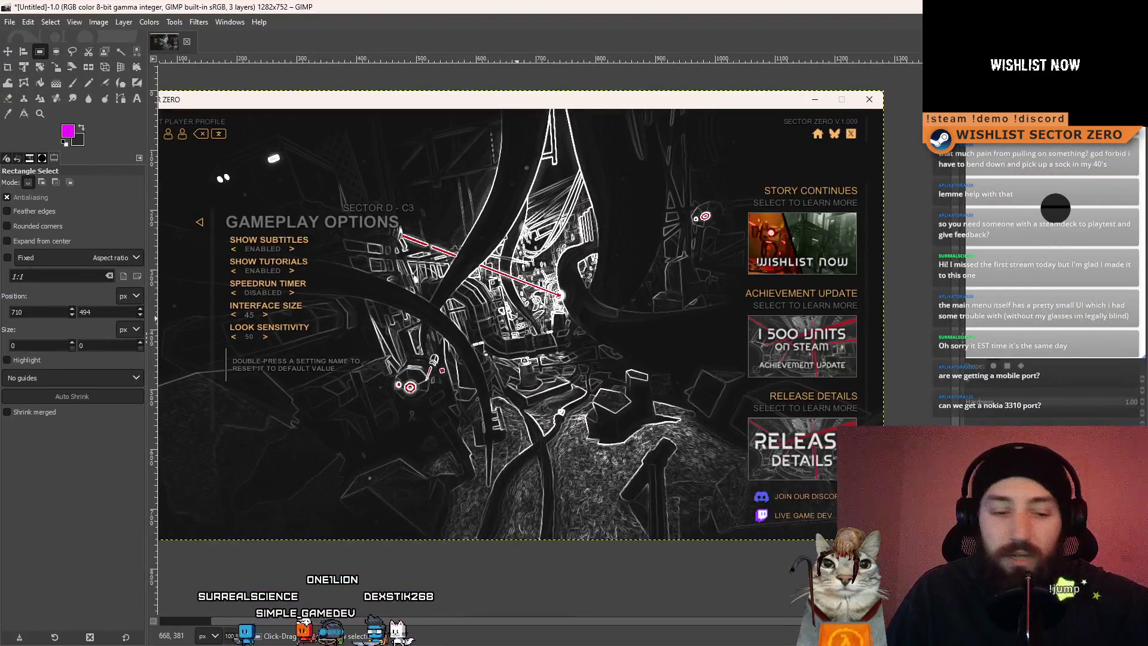
Turn the floating options-menu paste into a new layer and zoom in on PLAYER
right_click(1041, 396)
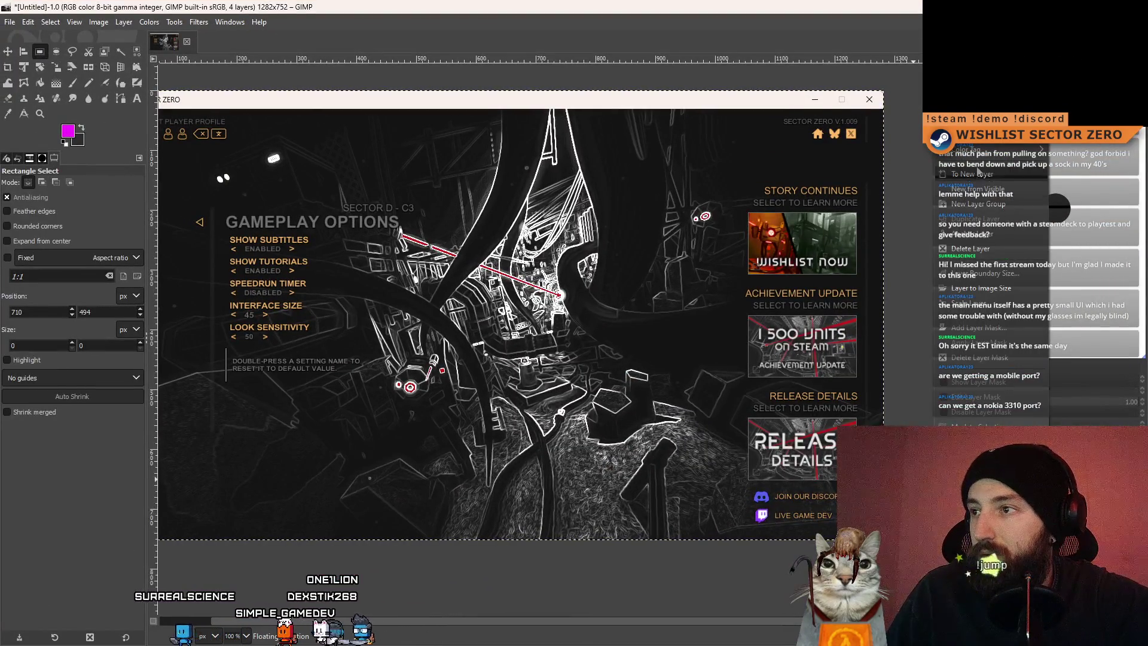
click(978, 172)
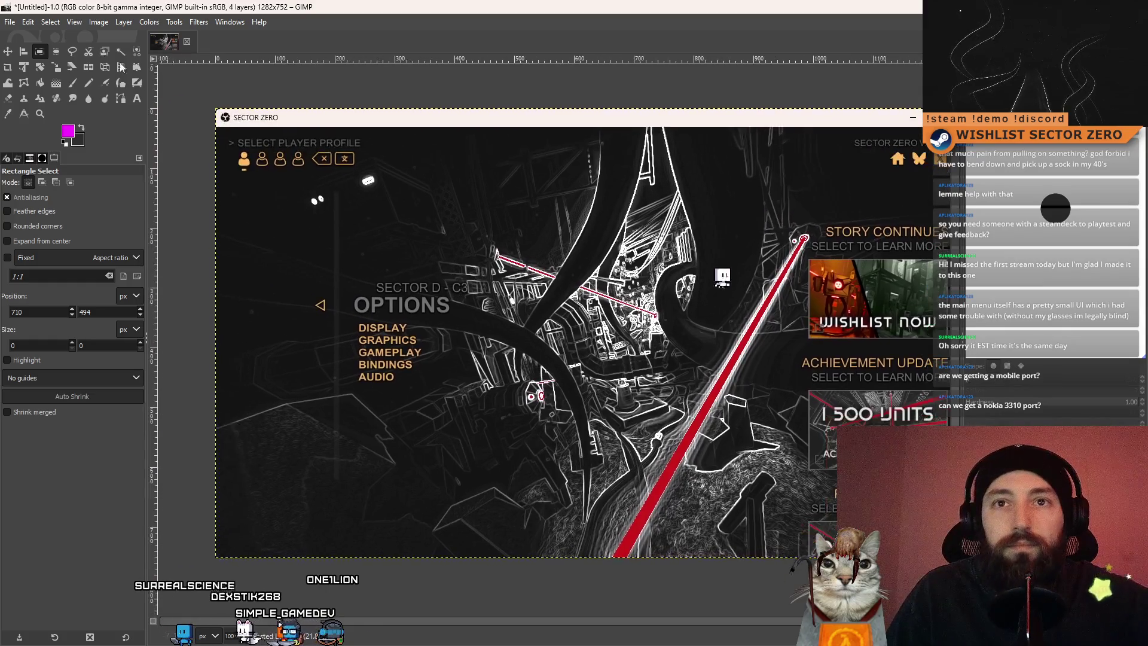
scroll(264, 138, up, 8)
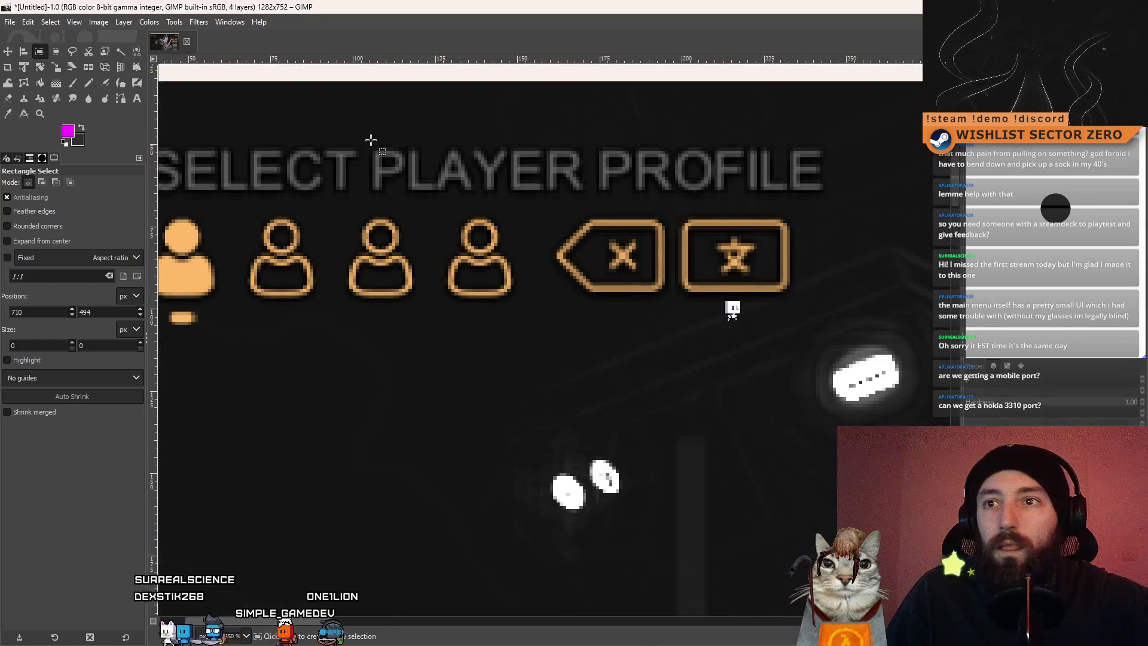
scroll(371, 139, up, 4)
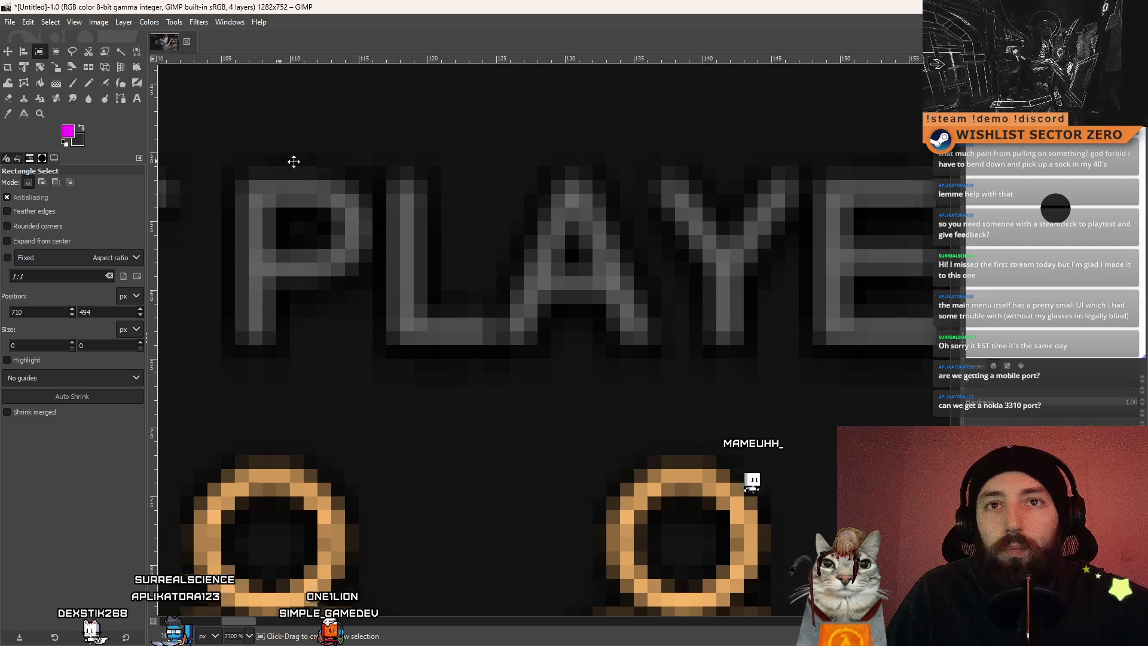
drag(293, 162, 337, 161)
click(425, 179)
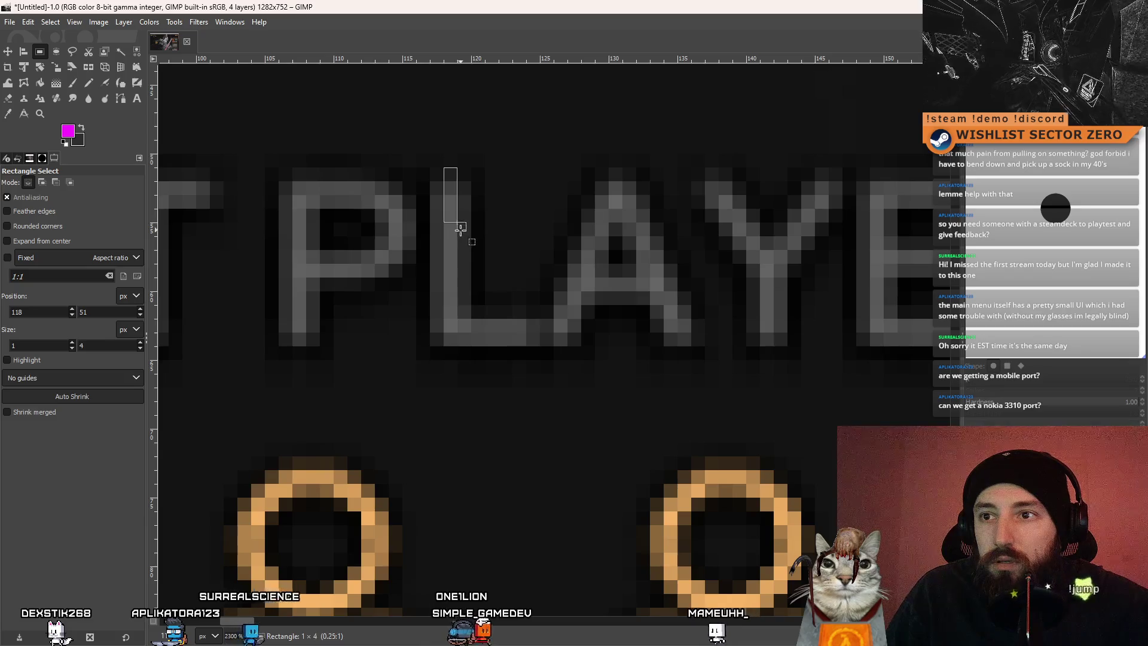
Measure the L of PLAYER as 12 px tall, then paste another screenshot and switch to the game
drag(458, 275, 460, 333)
scroll(461, 332, down, 3)
scroll(544, 351, down, 6)
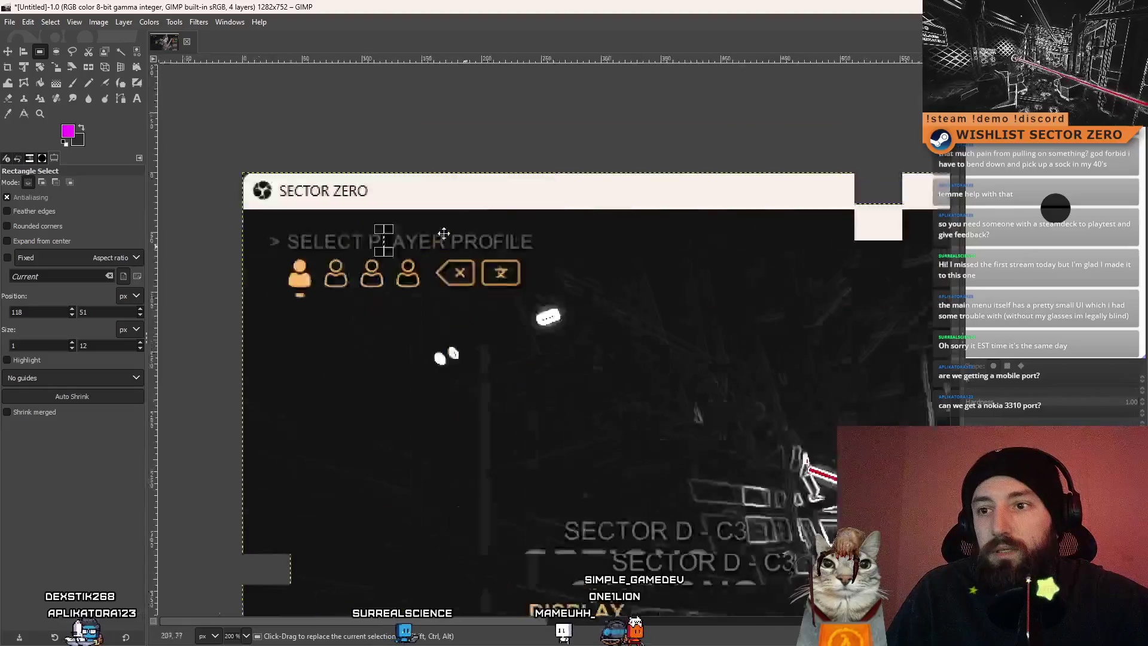
scroll(468, 263, up, 3)
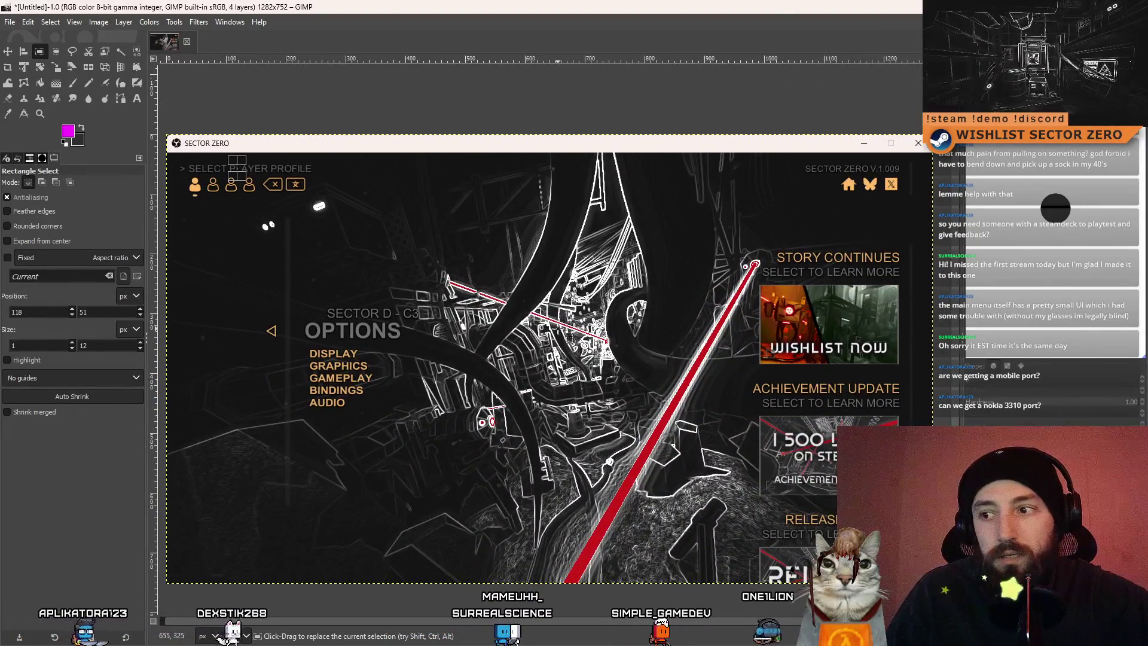
scroll(557, 328, right, 3)
scroll(538, 311, down, 1)
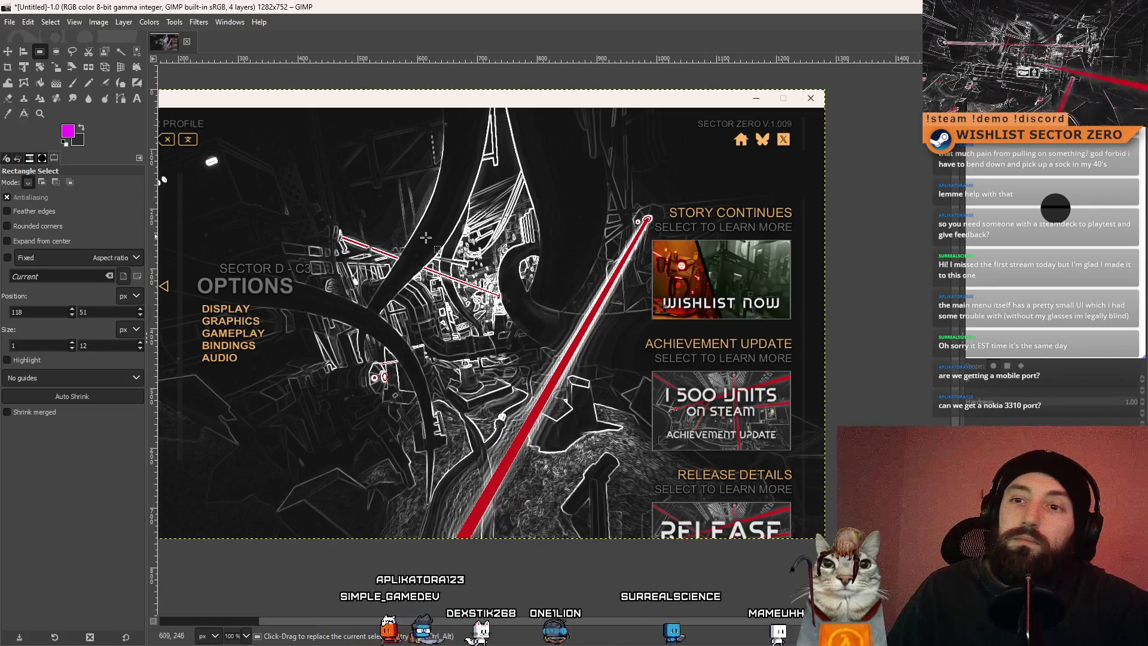
key(ctrl+v)
key(super+Down)
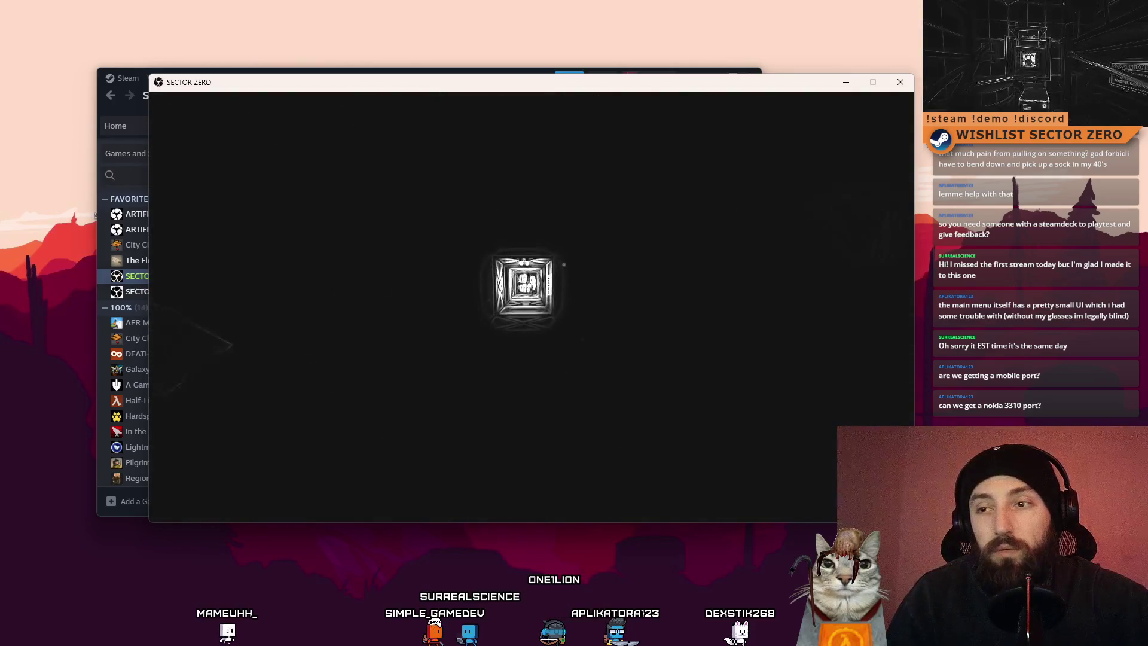
Resume play, assimilate the MK 4 Bio Helmet, and continue past the Data Visualization message
key(Escape)
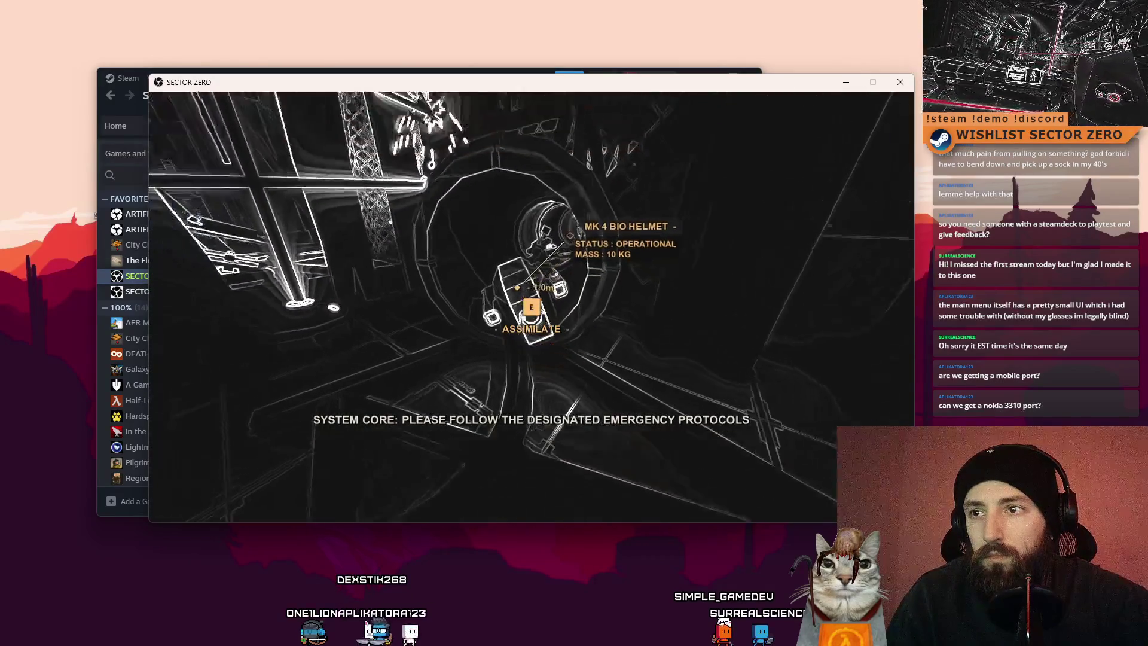
key(e)
key(Return)
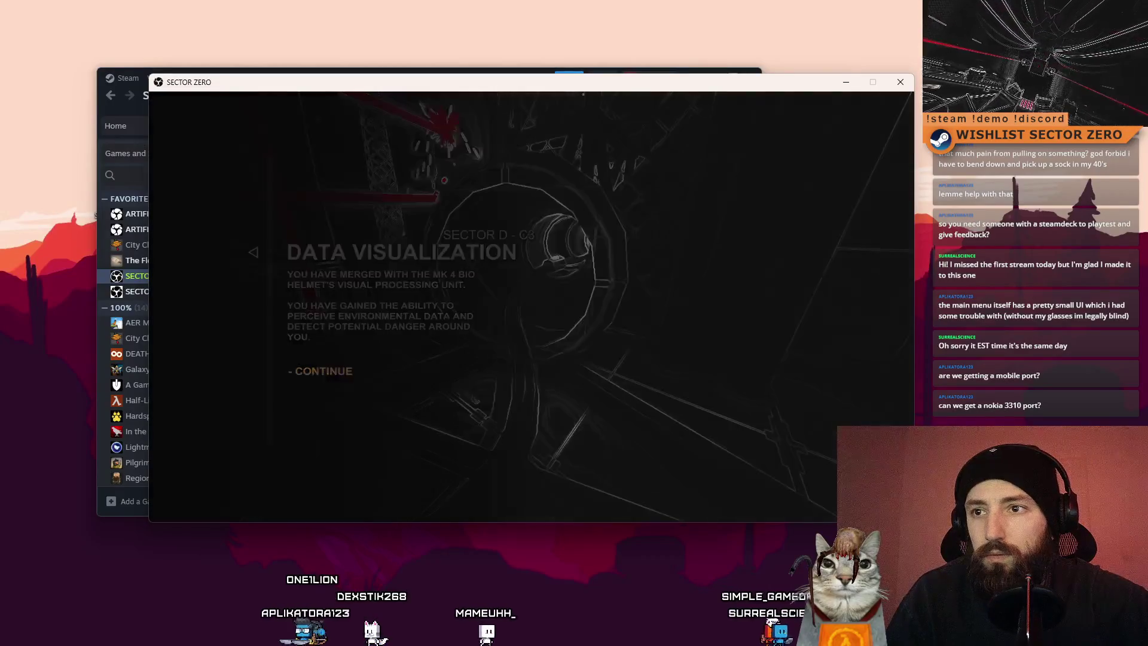
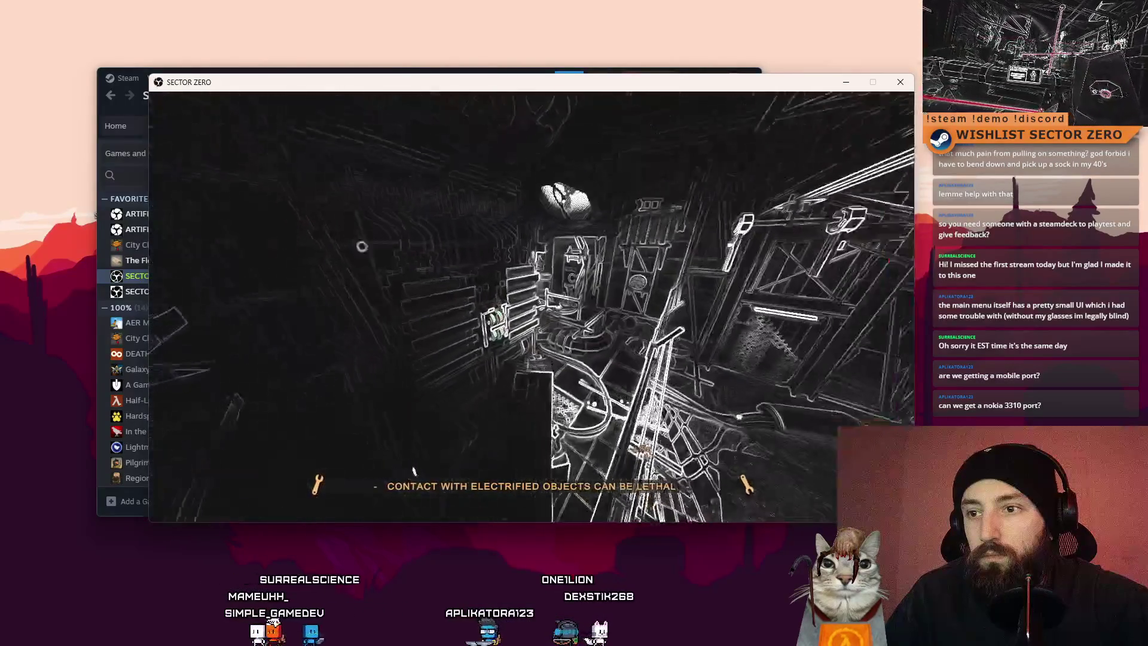
Absorb the power core for the charge ability, quit to the main menu, view Options, then close the game
key(e)
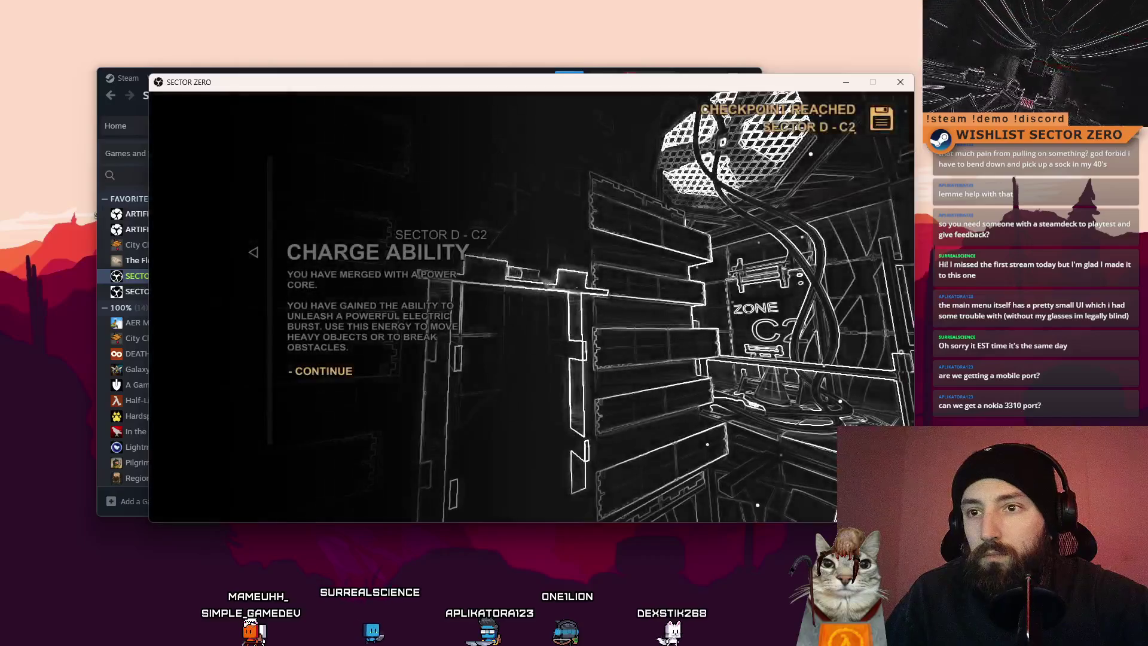
click(371, 391)
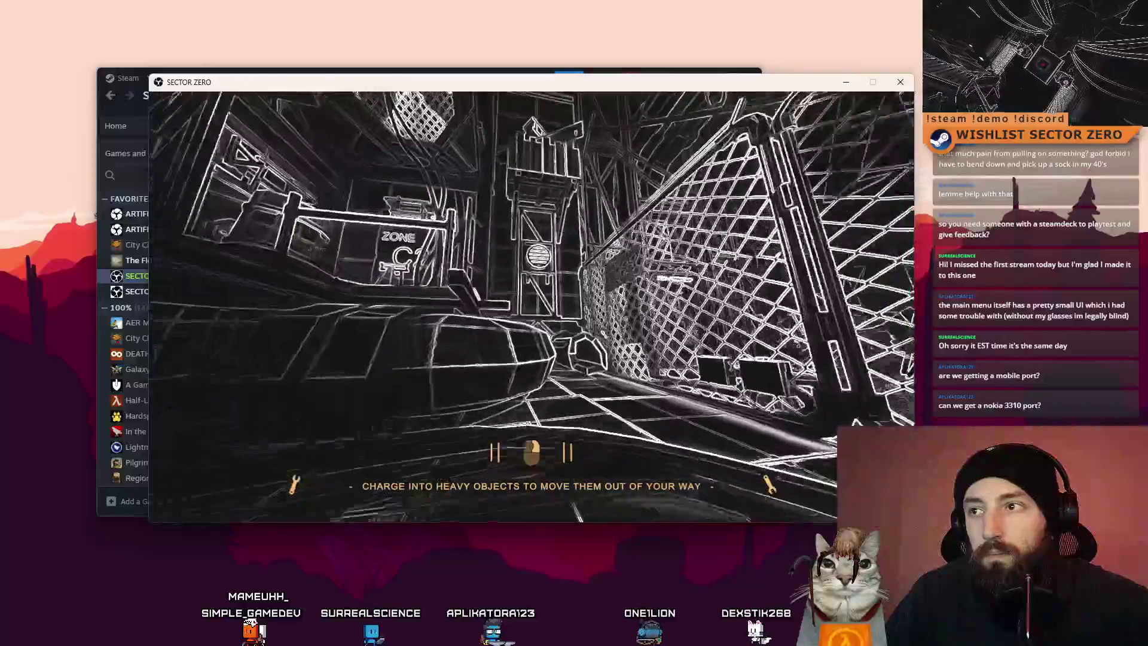
key(Escape)
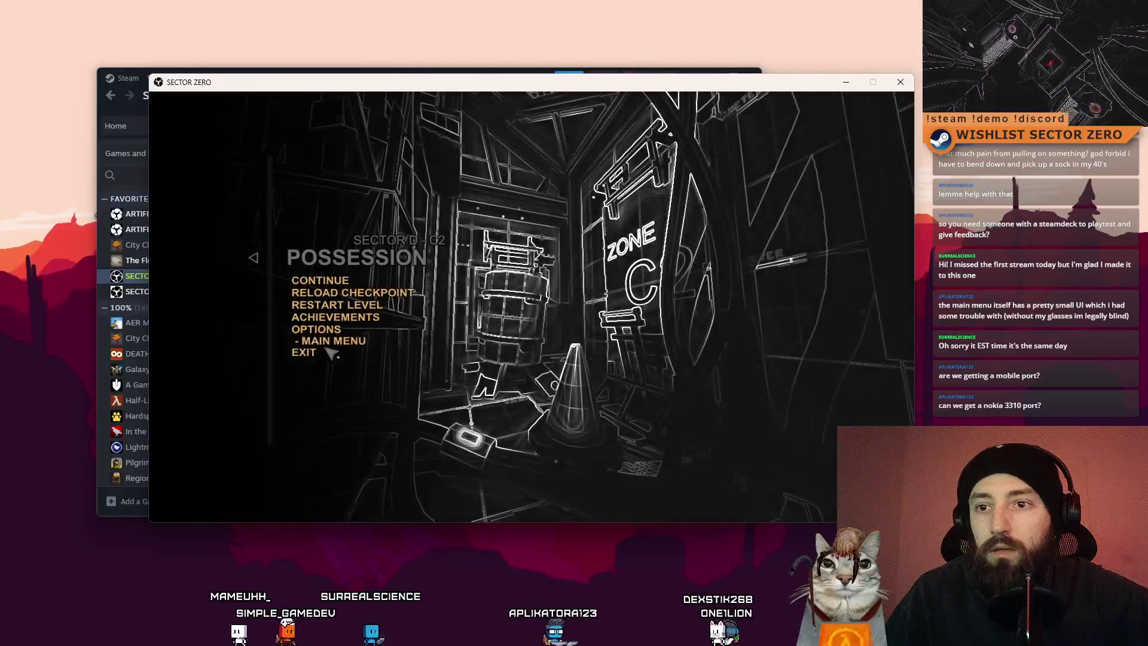
click(334, 340)
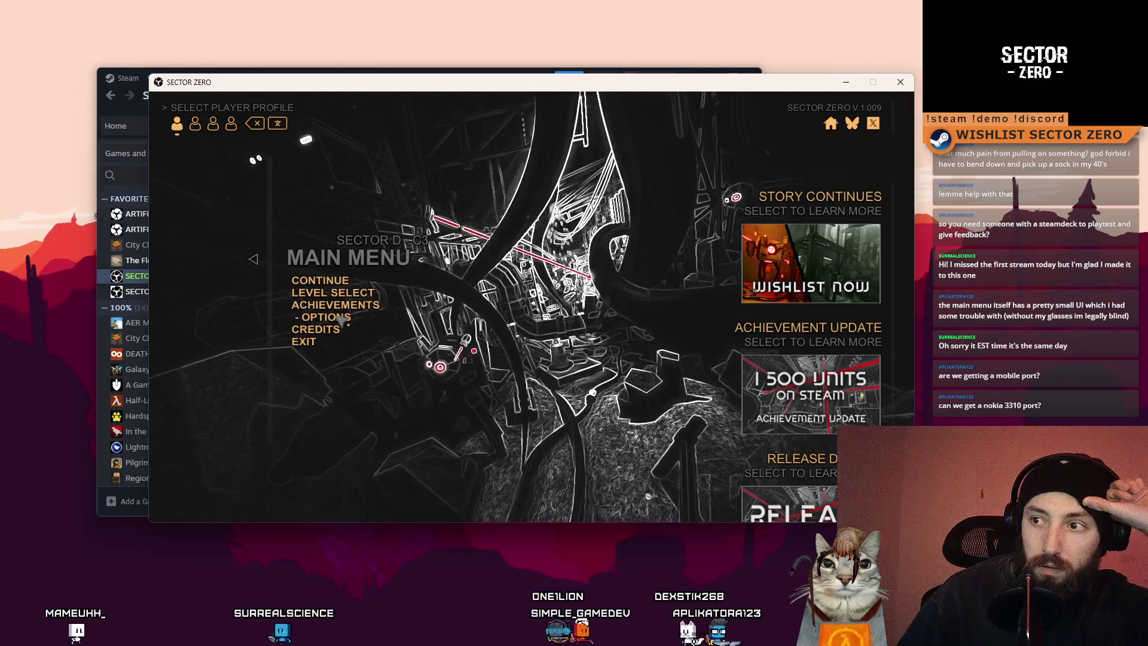
key(Return)
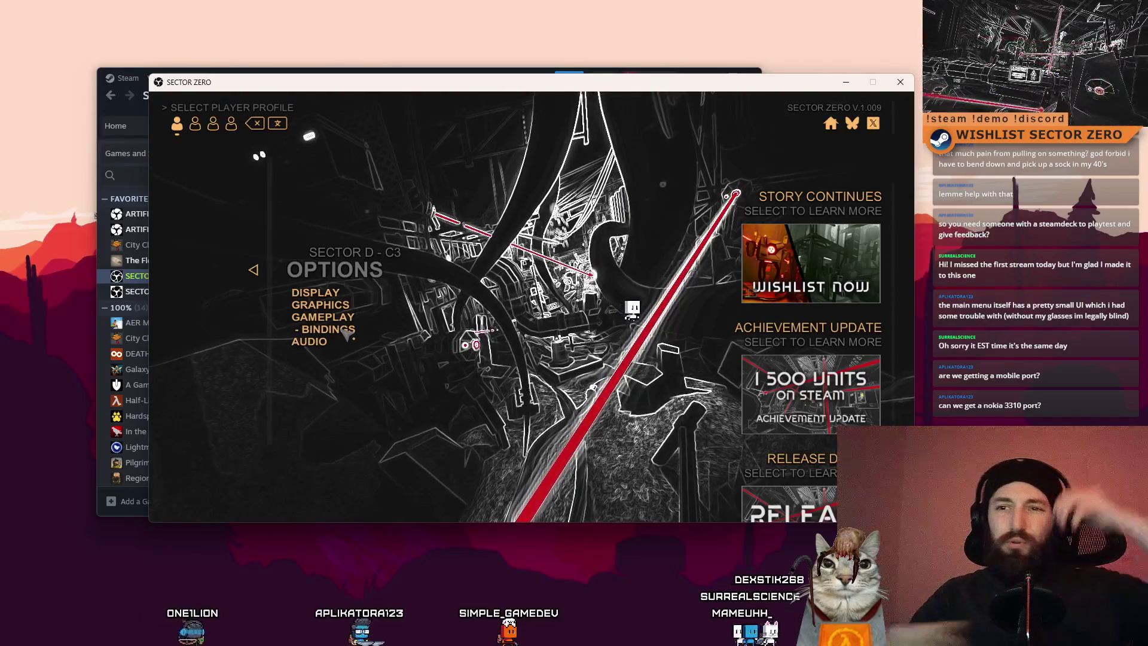
click(898, 83)
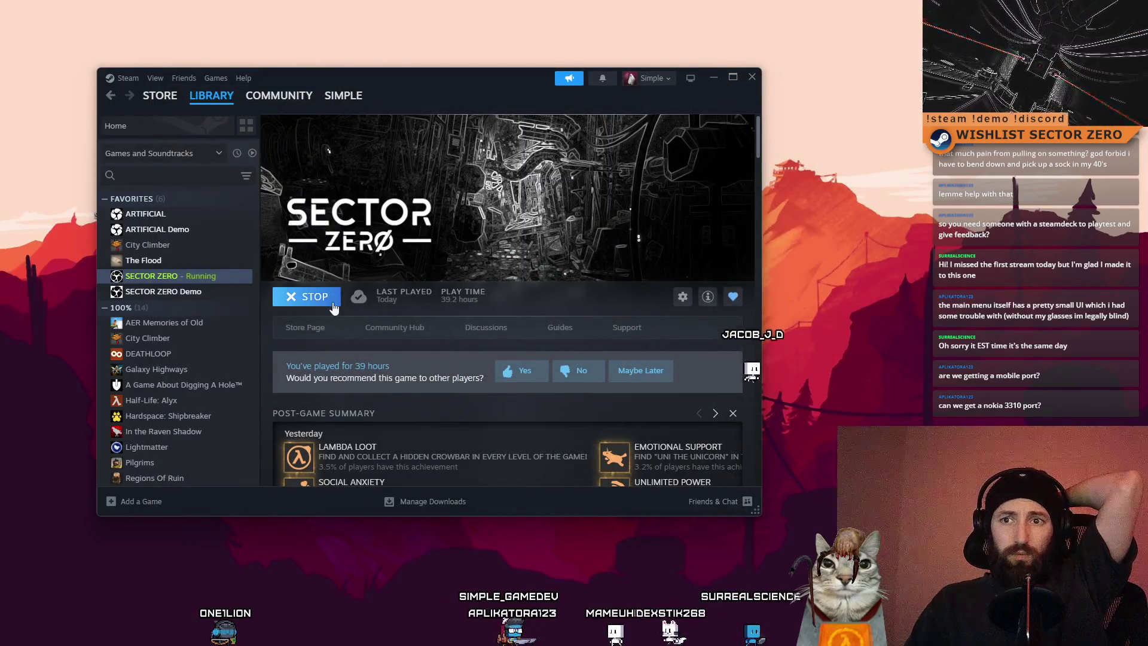
Stop and exit Sector Zero from Steam, then switch to the Steam Deck review page in Firefox
click(306, 296)
click(380, 327)
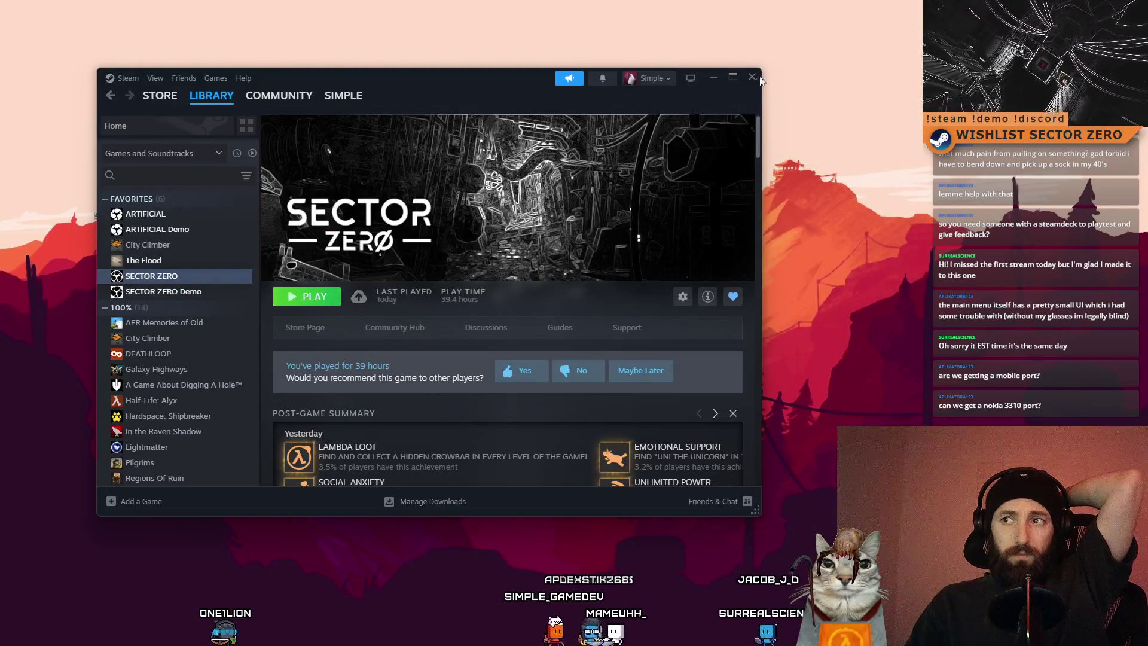
key(super+d)
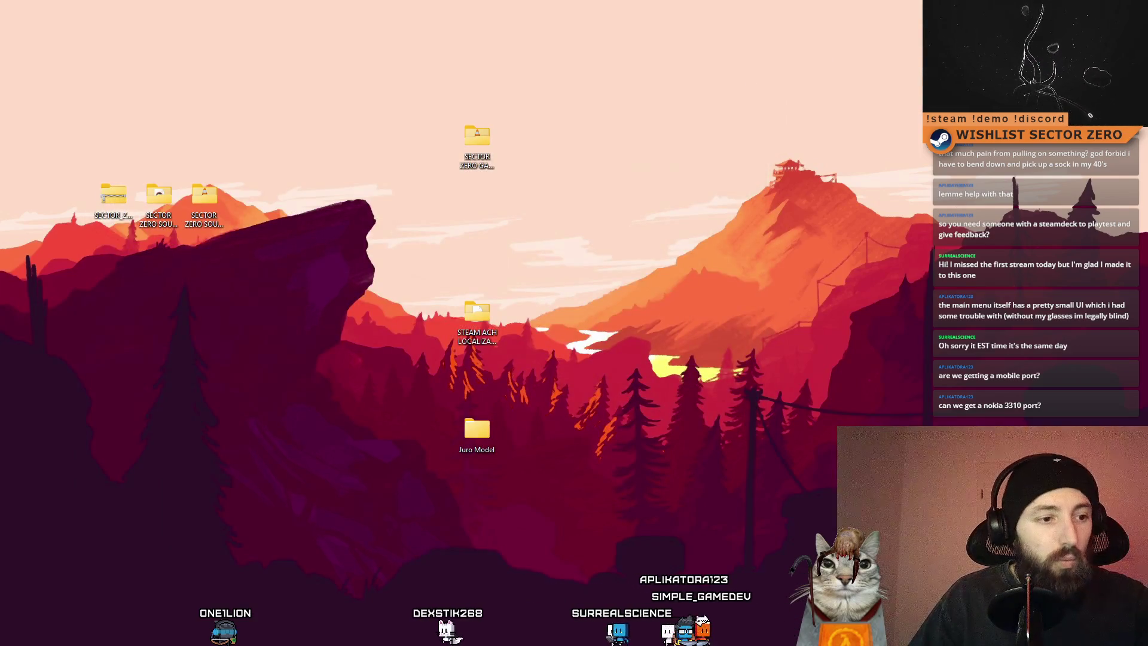
key(alt+Tab)
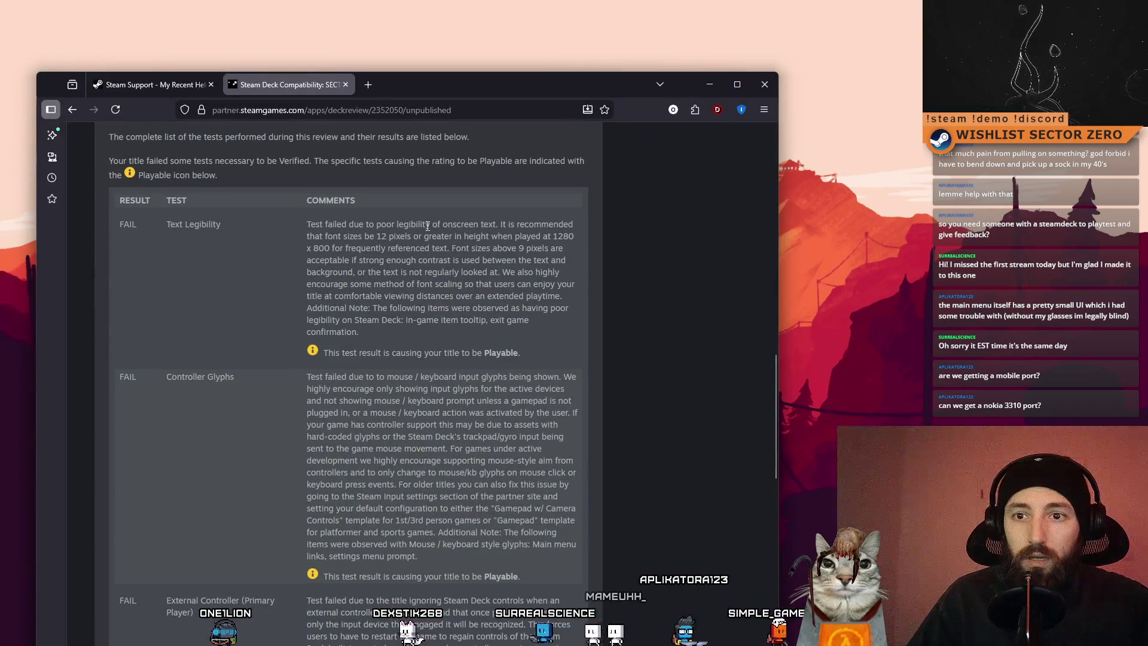
Scroll the Deck review results and highlight the Controller Glyphs failure comment
scroll(426, 226, down, 2)
mouse_move(309, 317)
mouse_down()
mouse_move(538, 365)
mouse_move(571, 425)
mouse_move(559, 496)
mouse_up()
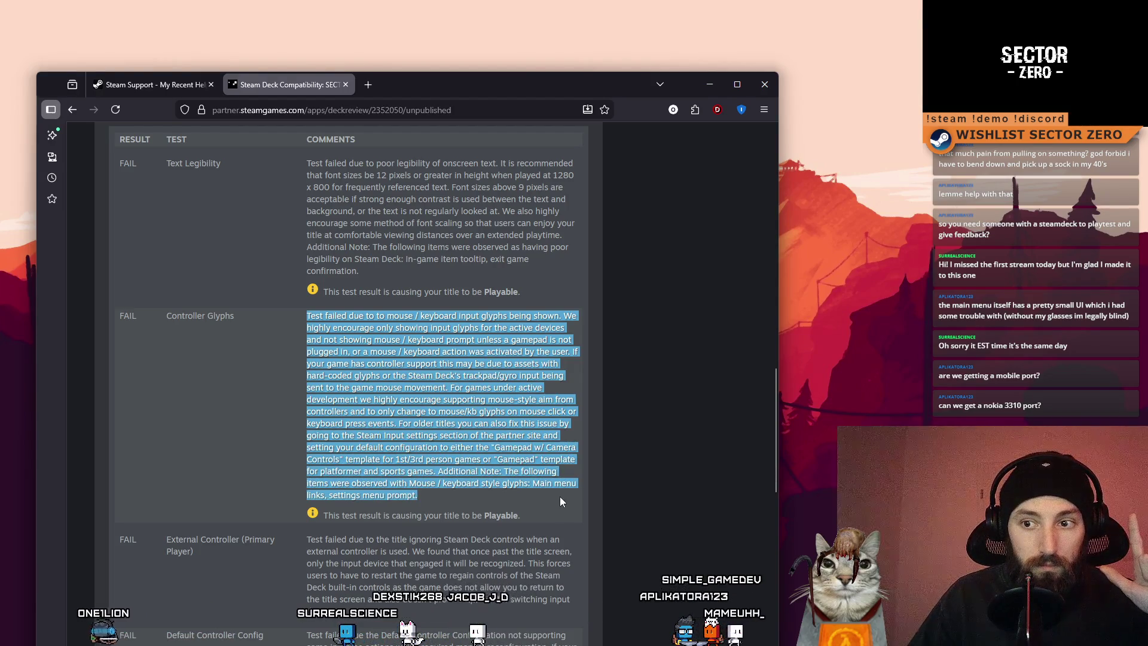
mouse_move(577, 500)
mouse_down()
mouse_move(495, 456)
mouse_move(499, 493)
mouse_move(460, 475)
mouse_move(504, 494)
mouse_up()
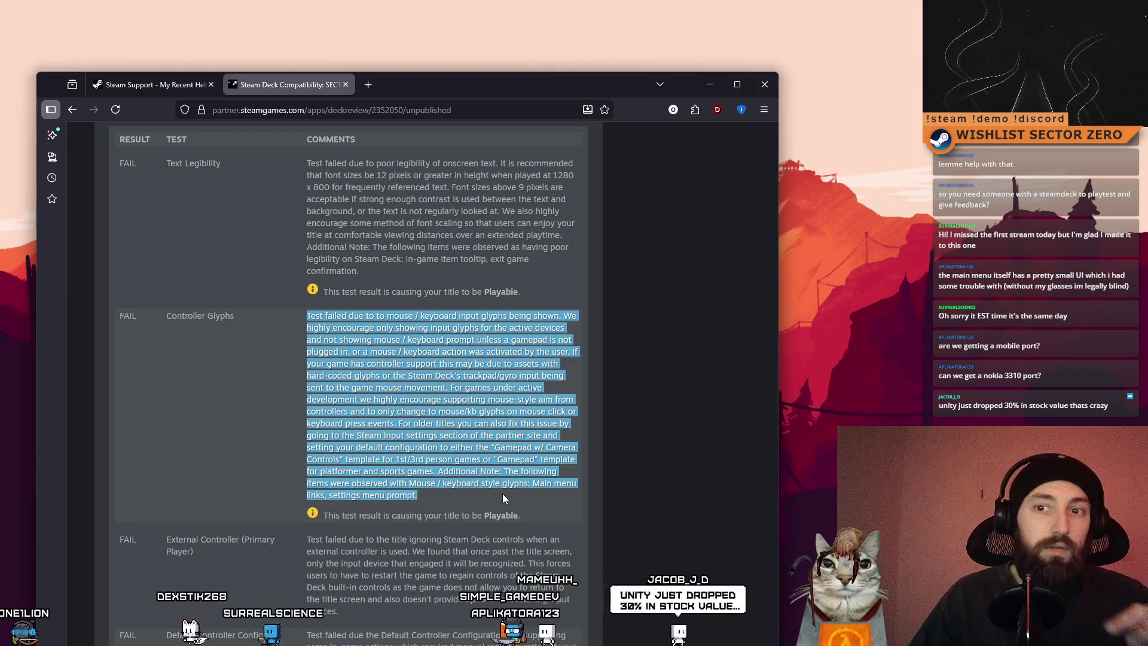
scroll(369, 386, down, 3)
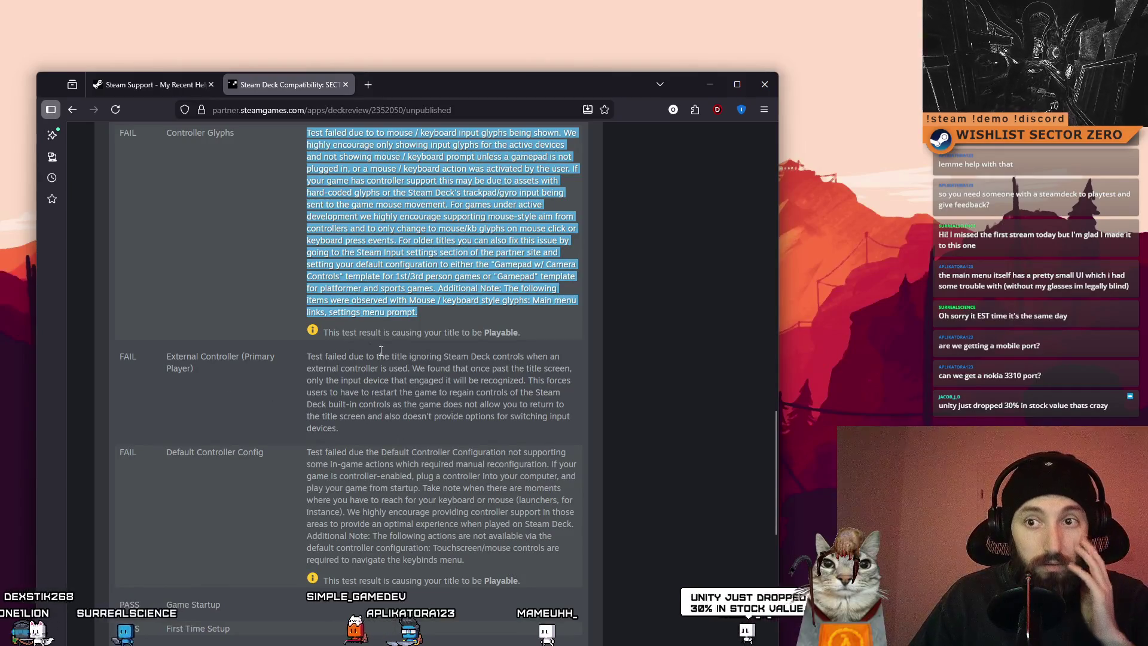
click(398, 415)
scroll(398, 414, down, 1)
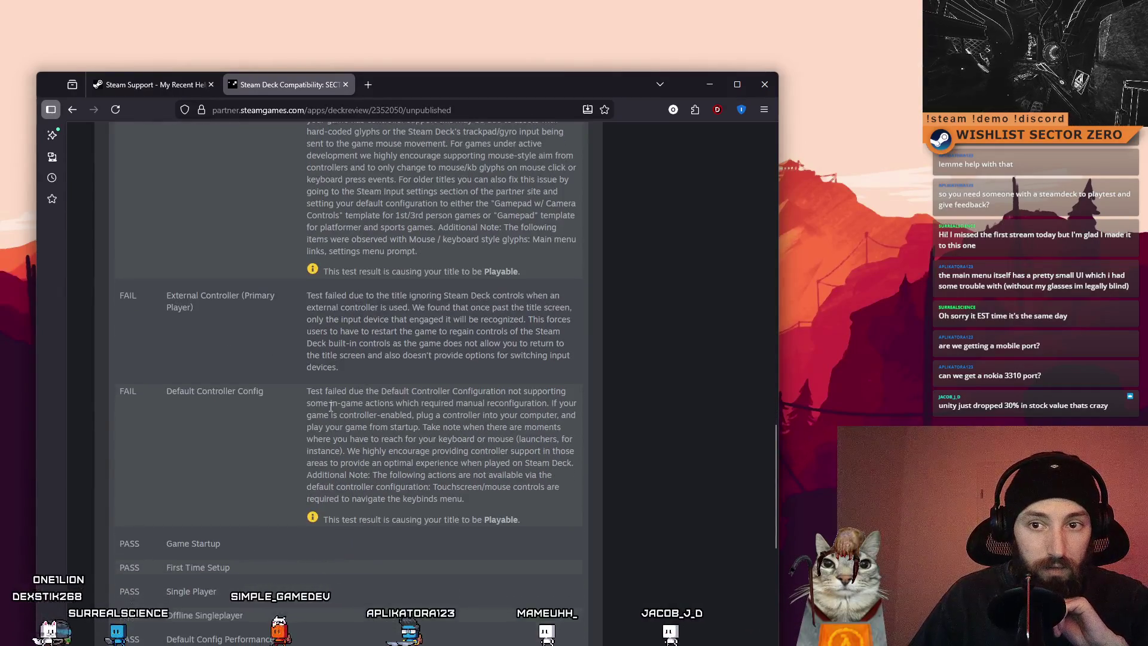
Highlight the Default Controller Config comment, including the keybinds menu and touchscreen/mouse controls notes
drag(316, 395, 437, 401)
click(430, 415)
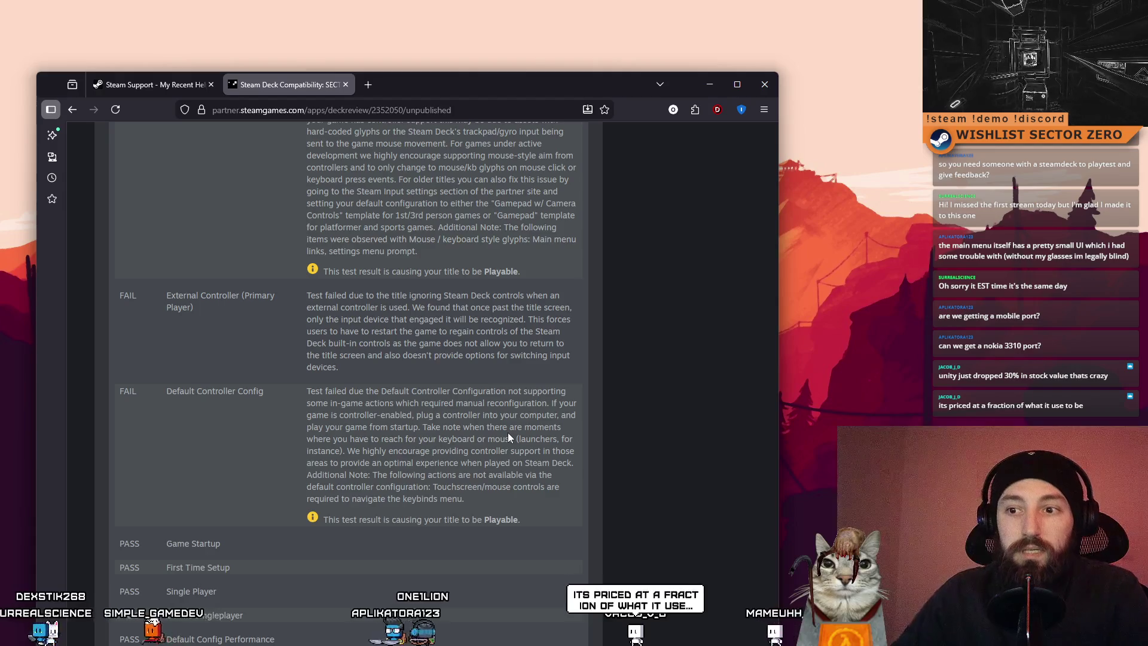
drag(423, 487, 507, 501)
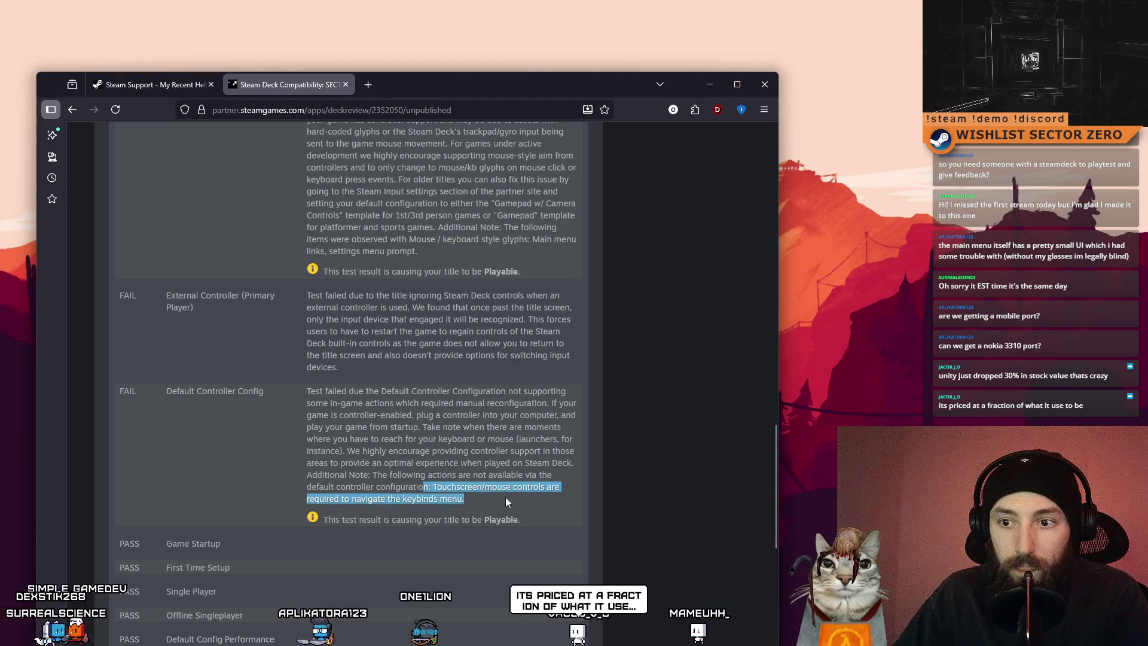
click(435, 487)
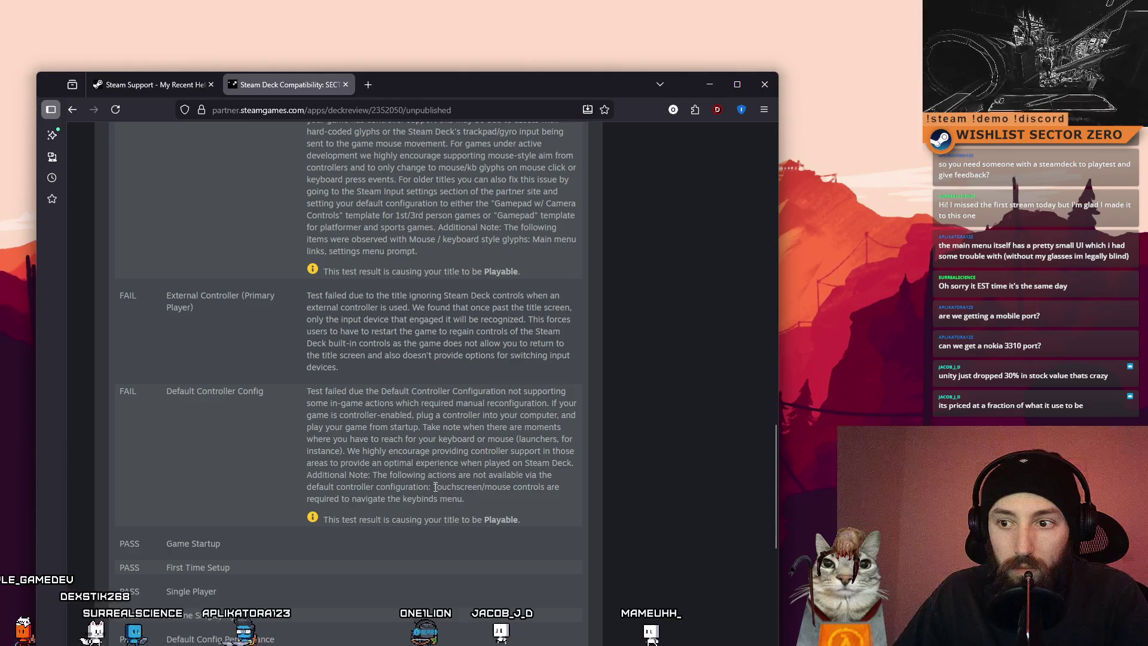
mouse_move(435, 487)
mouse_down()
mouse_move(568, 486)
mouse_move(564, 505)
mouse_up()
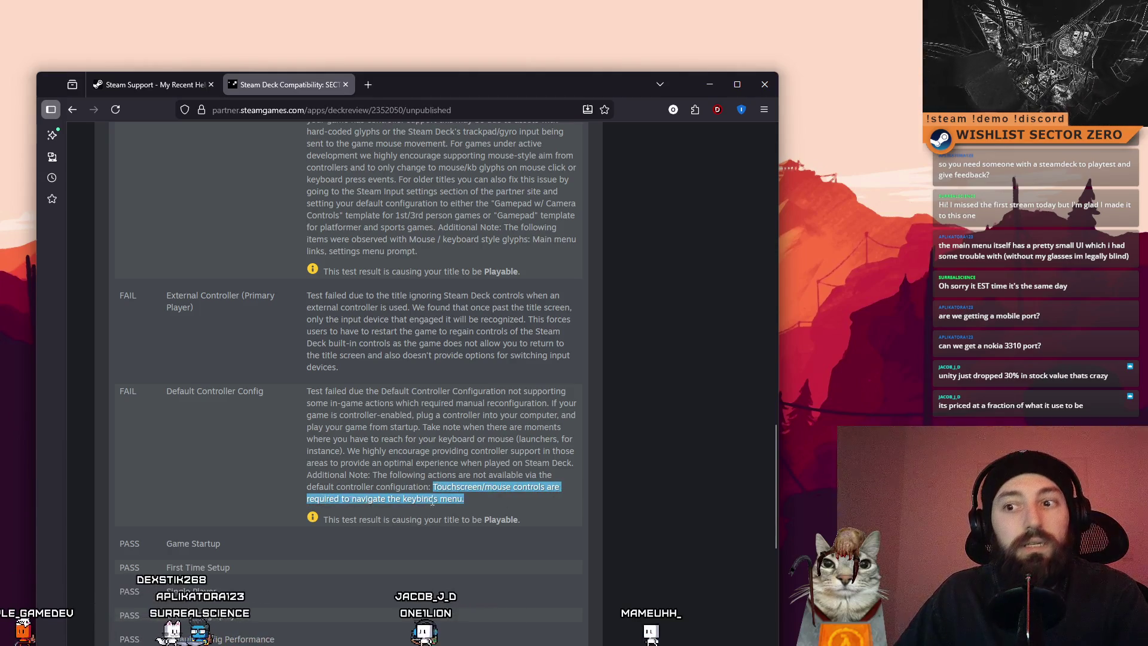
drag(468, 502, 416, 499)
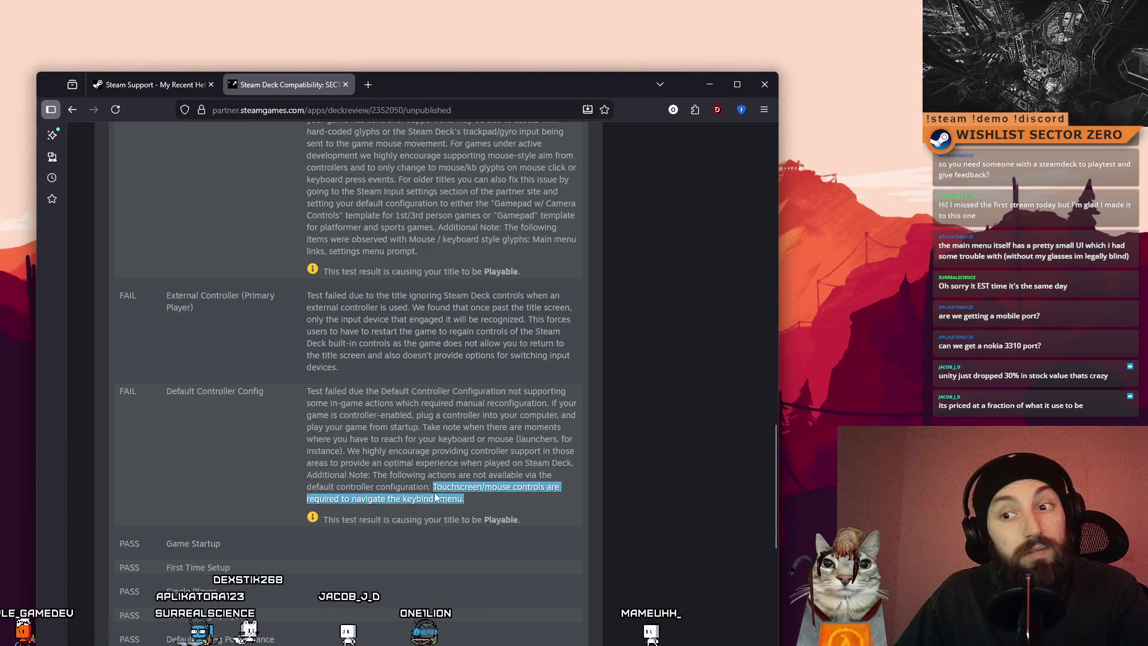
Reread the results, select the whole Text Legibility comment, then minimize the browser
scroll(413, 520, up, 2)
scroll(392, 540, down, 4)
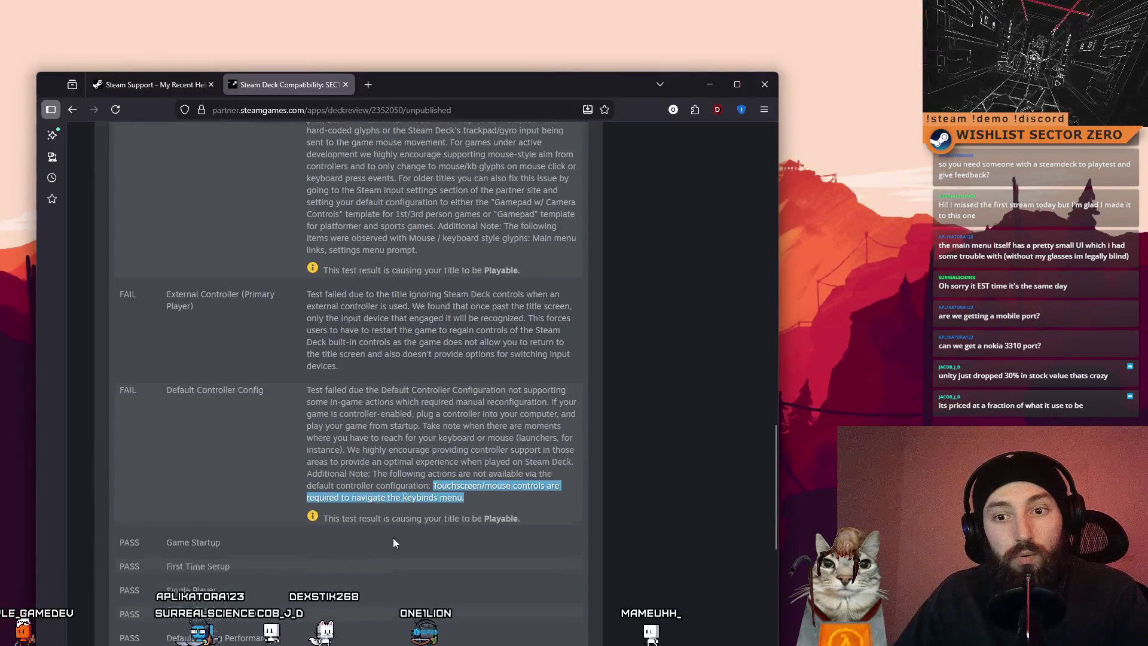
scroll(393, 537, up, 5)
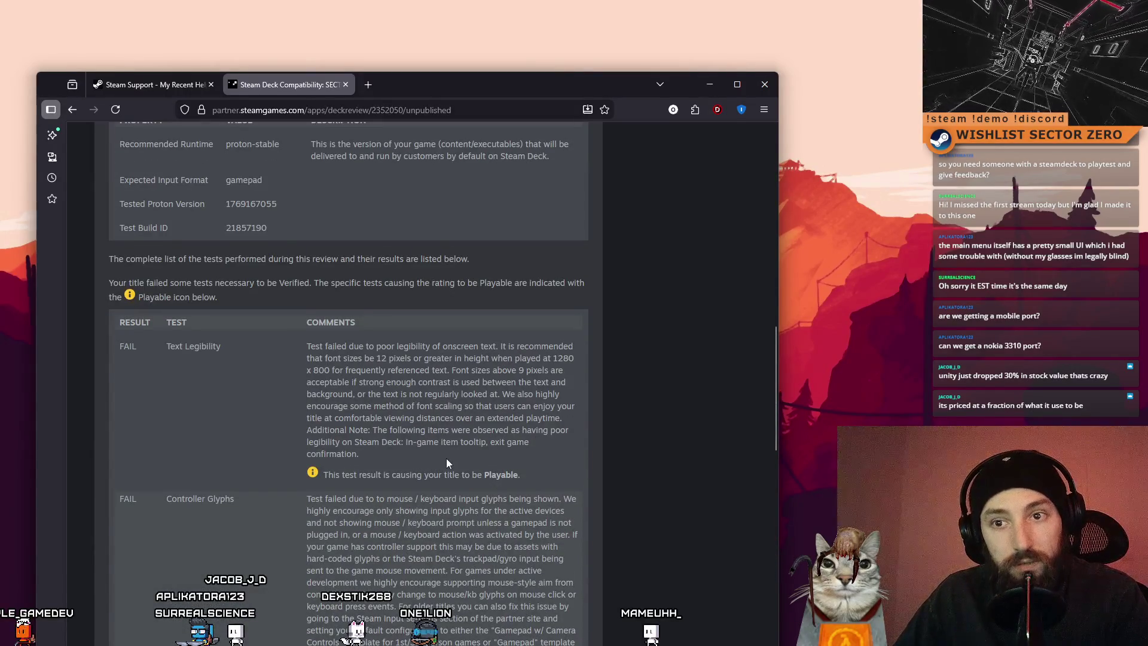
scroll(447, 458, down, 3)
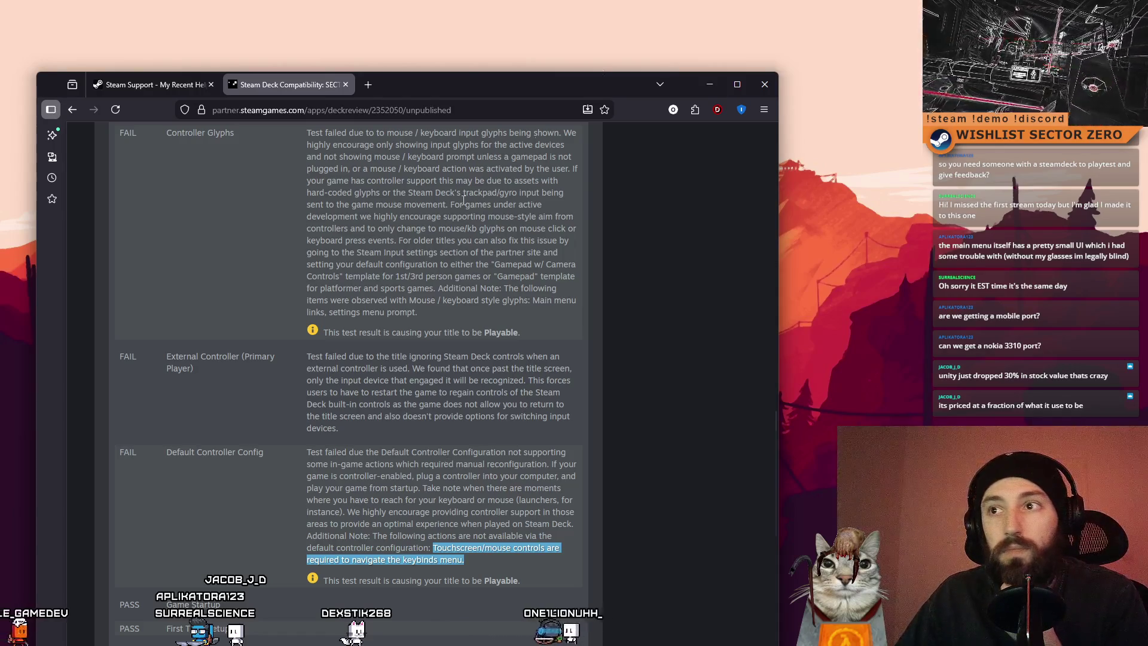
scroll(409, 329, up, 3)
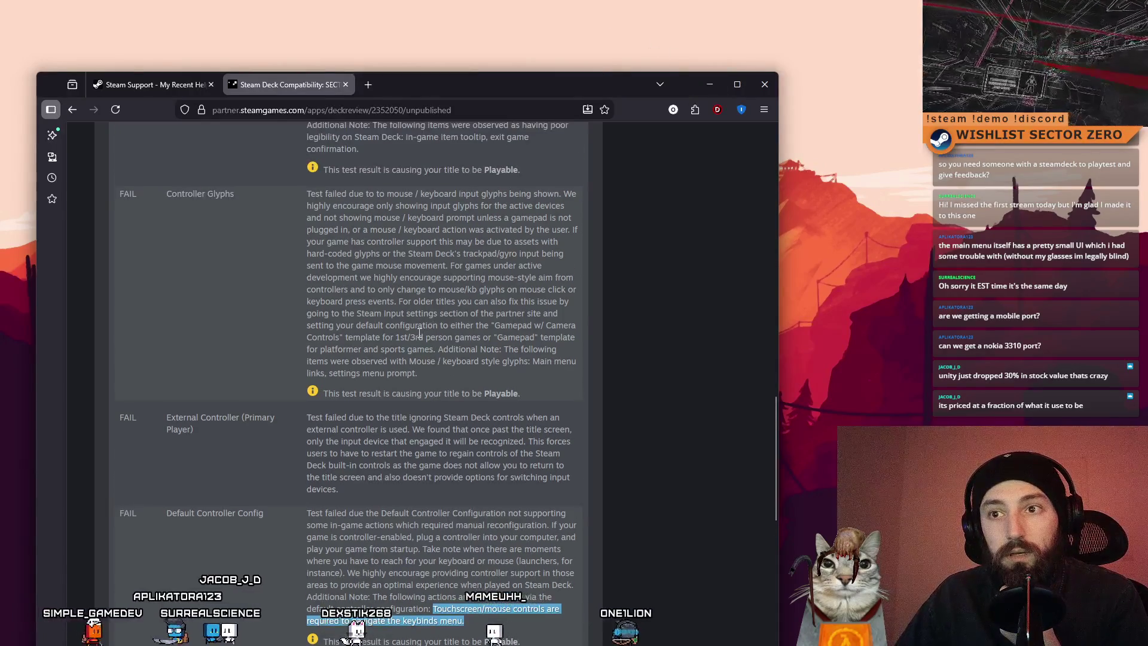
scroll(410, 328, down, 1)
mouse_move(310, 257)
mouse_down()
mouse_move(449, 422)
mouse_move(520, 457)
mouse_up()
scroll(252, 245, up, 4)
mouse_move(307, 346)
mouse_down()
mouse_move(359, 450)
mouse_move(546, 478)
mouse_up()
scroll(546, 478, down, 10)
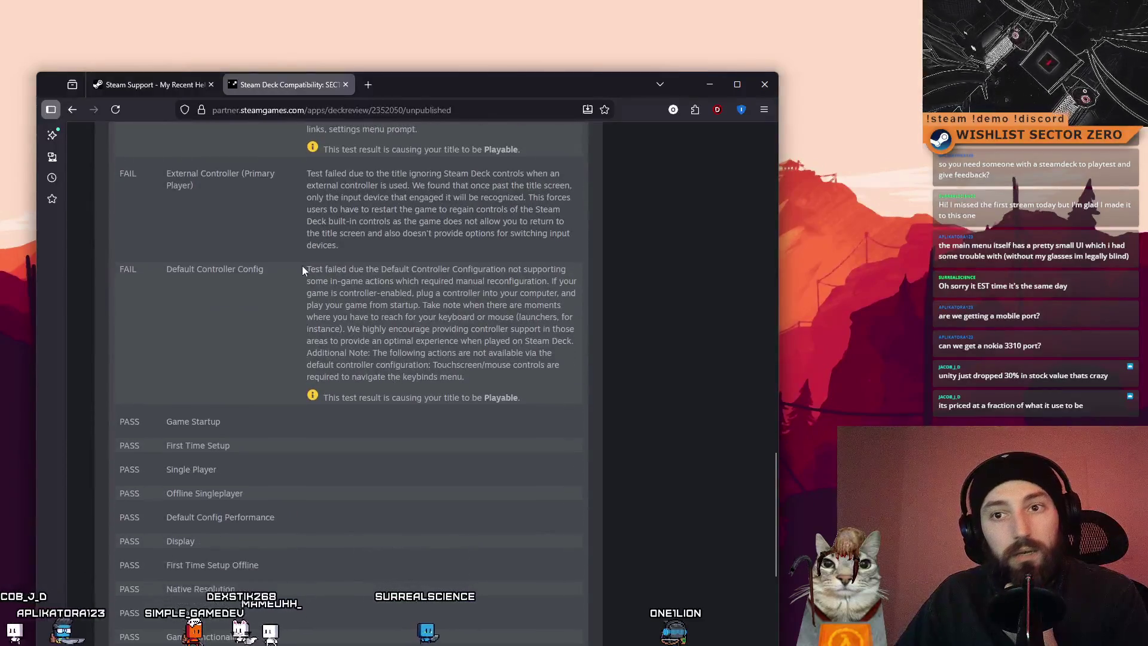
drag(306, 269, 543, 409)
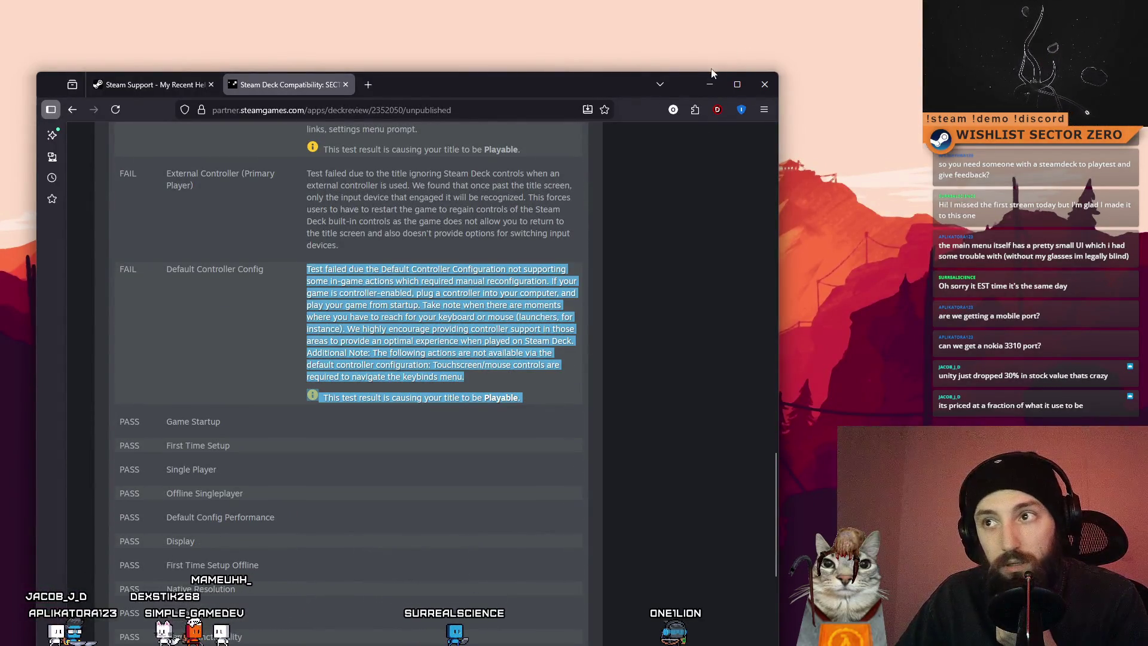
click(711, 84)
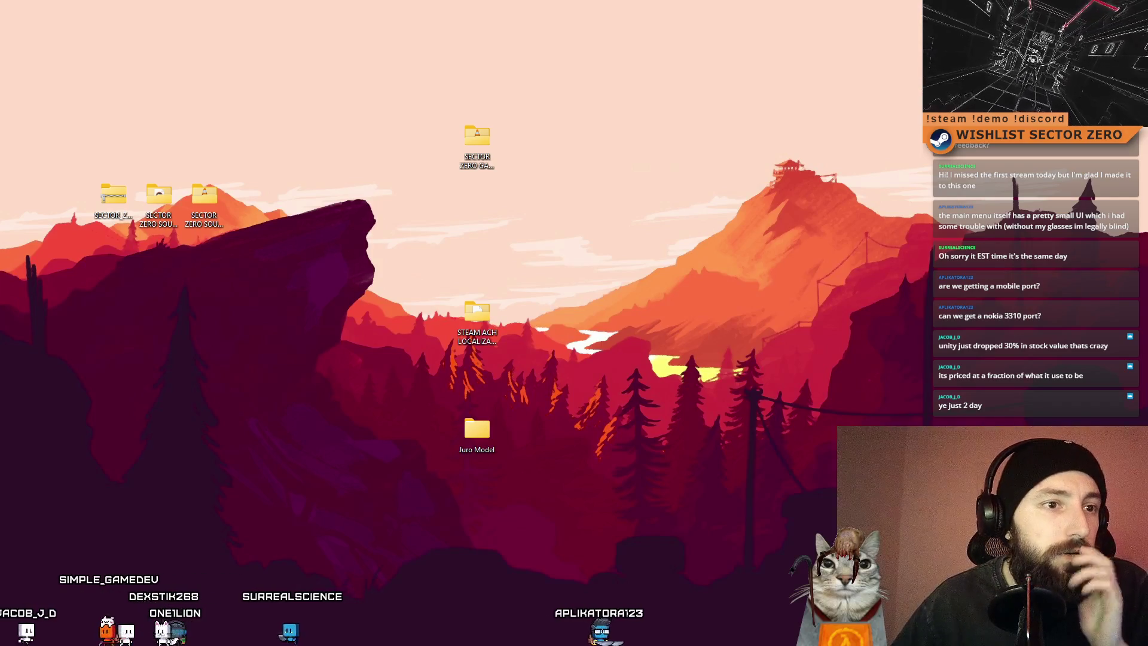
Switch to the Firefox window showing Google's 'unity stock' results
key(alt+Tab)
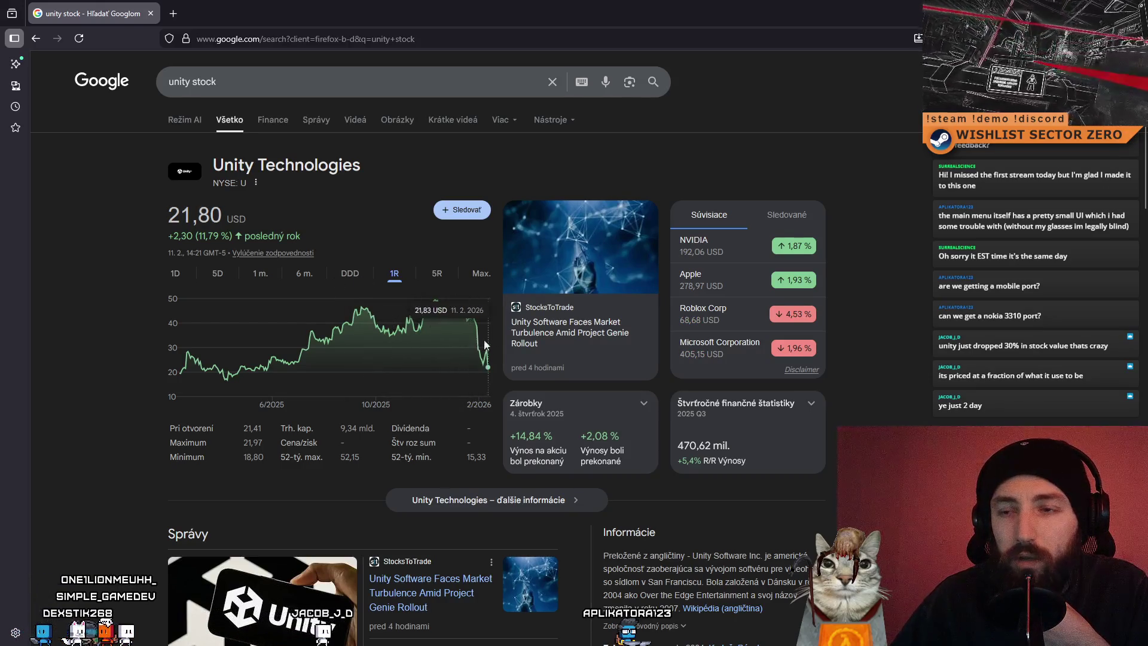
Compare Unity's stock chart over year-to-date, five-year and one-year ranges
click(351, 279)
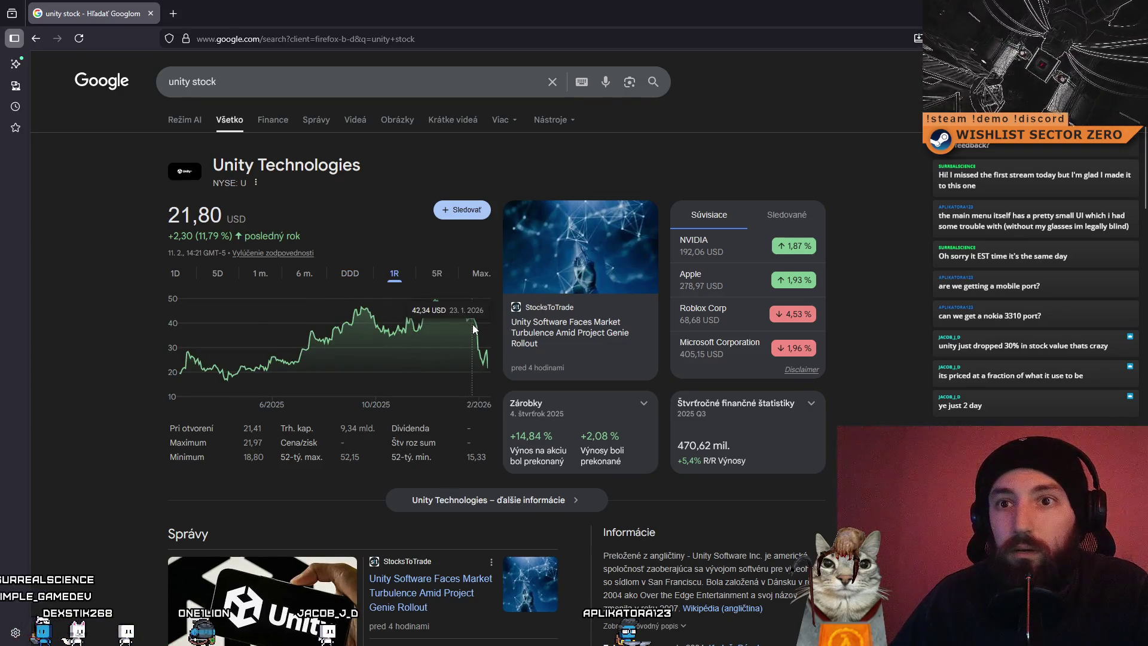
click(437, 274)
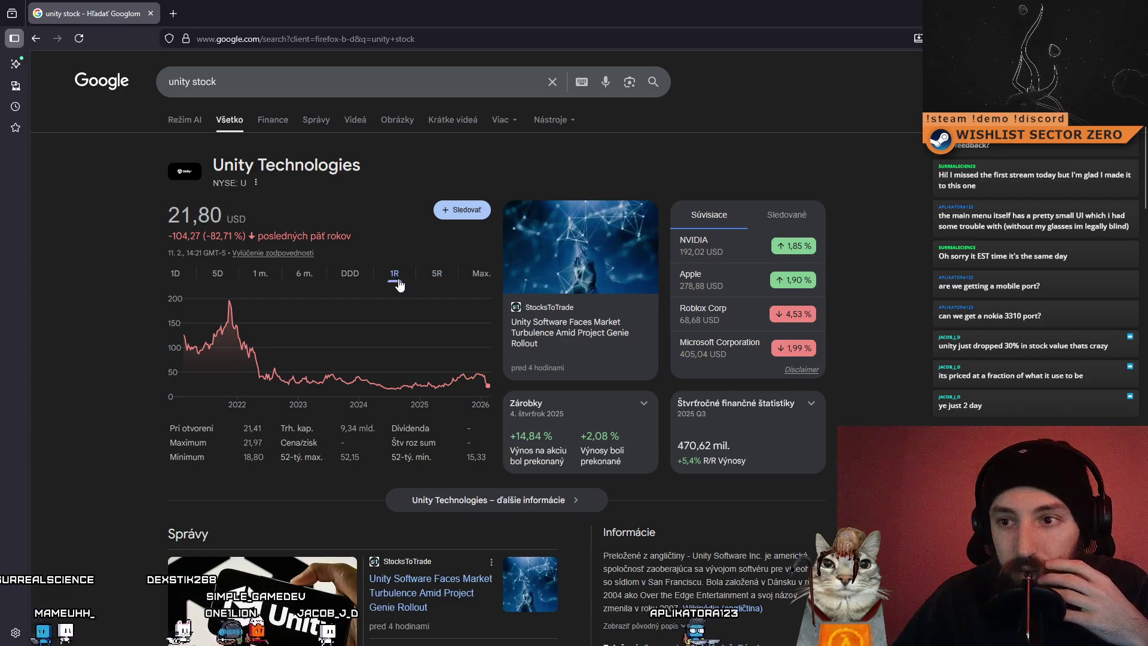
click(397, 278)
click(437, 275)
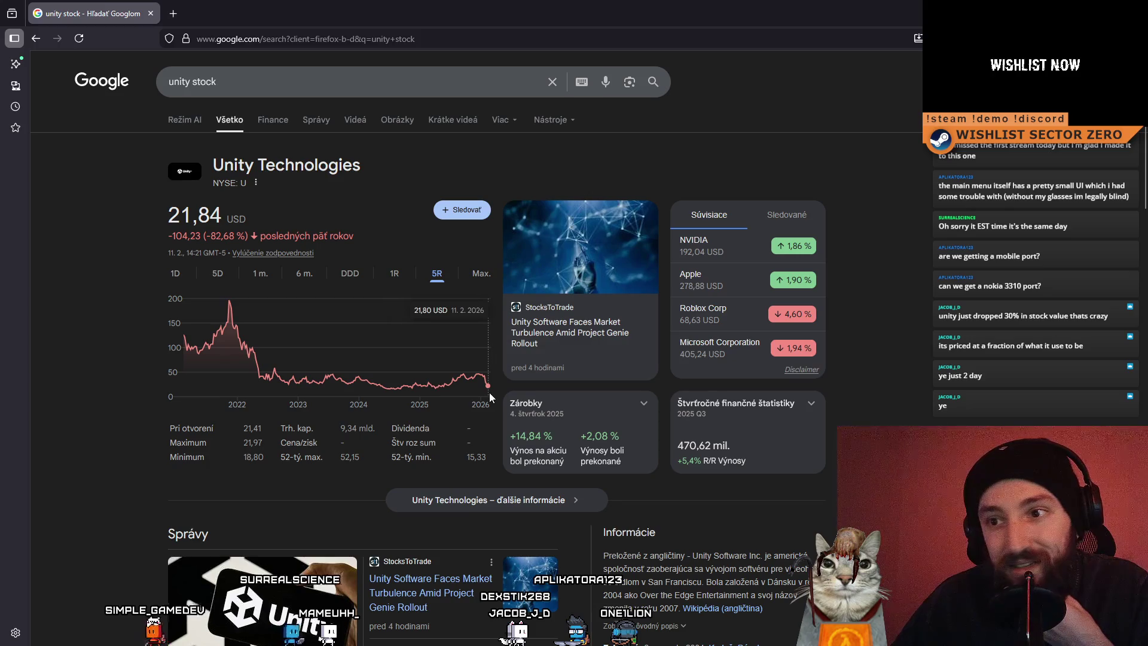
Search 'bitcoin now' and view its chart over 5 days, 1 month, 6 months, year-to-date and 1 year
click(267, 81)
text(bi)
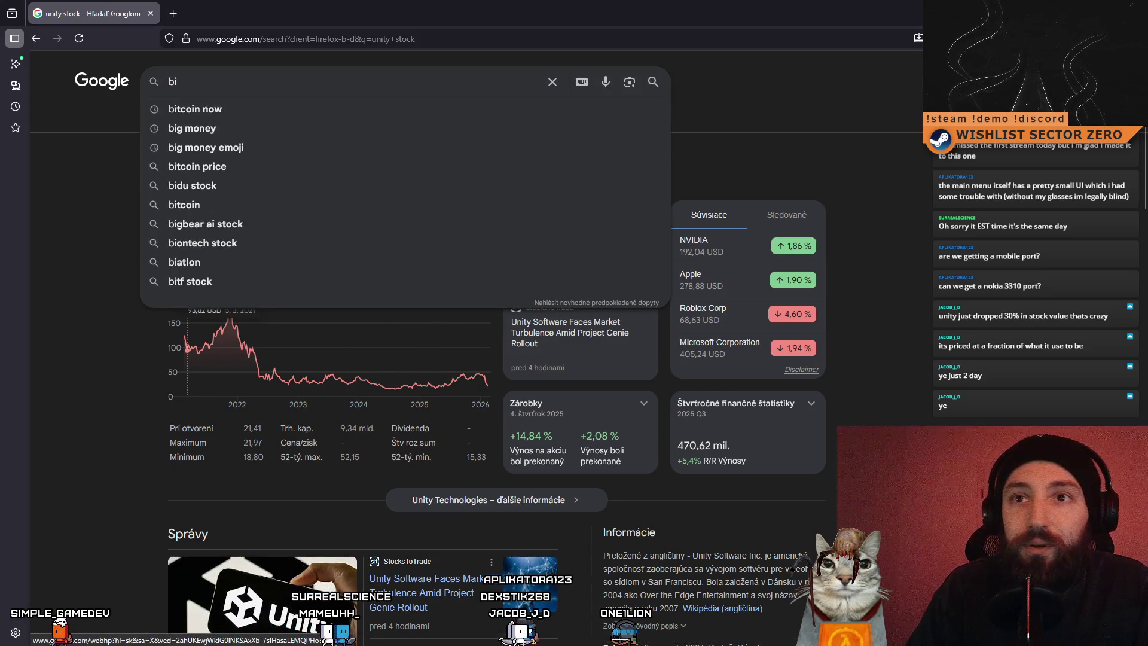
text(tcoin now)
key(Return)
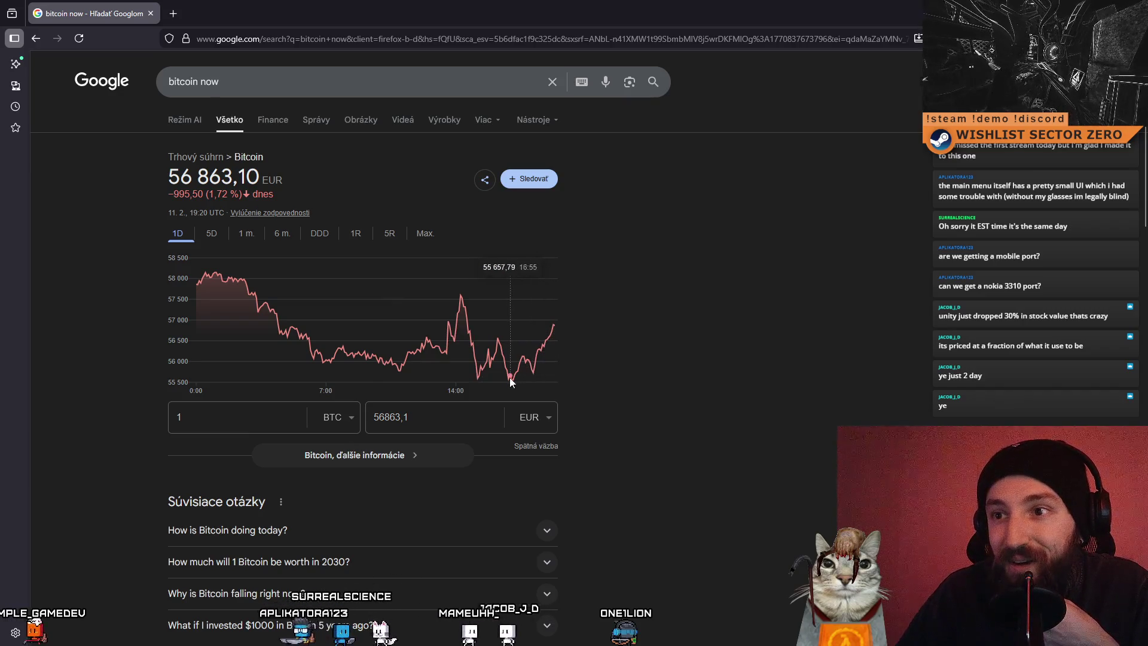
click(220, 236)
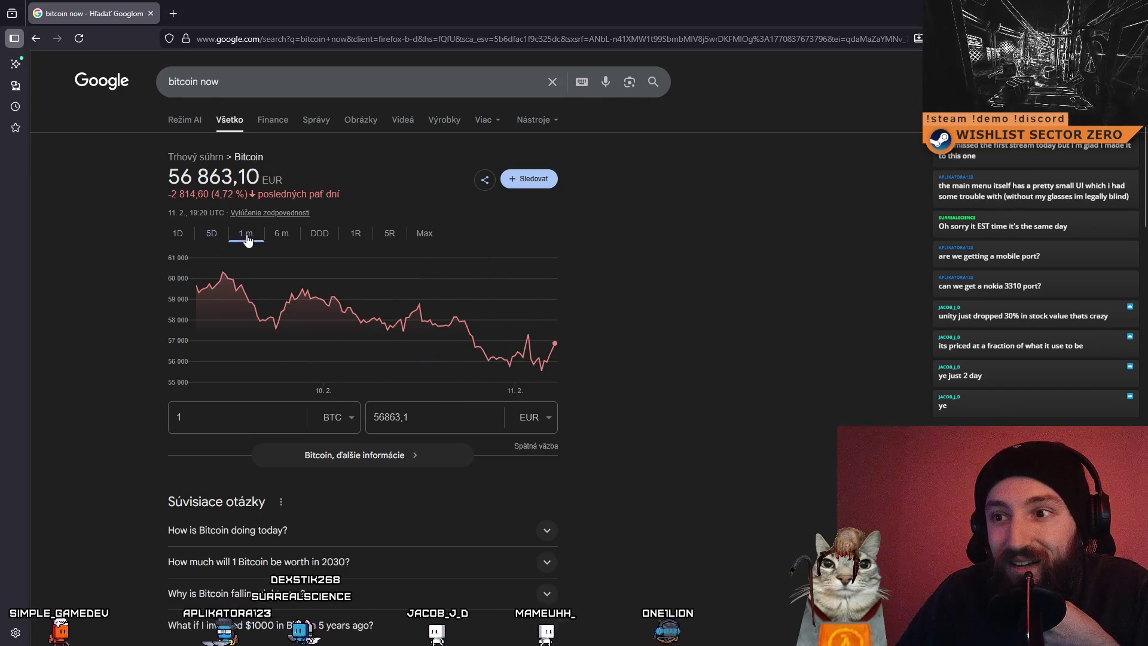
click(245, 238)
click(278, 237)
click(327, 241)
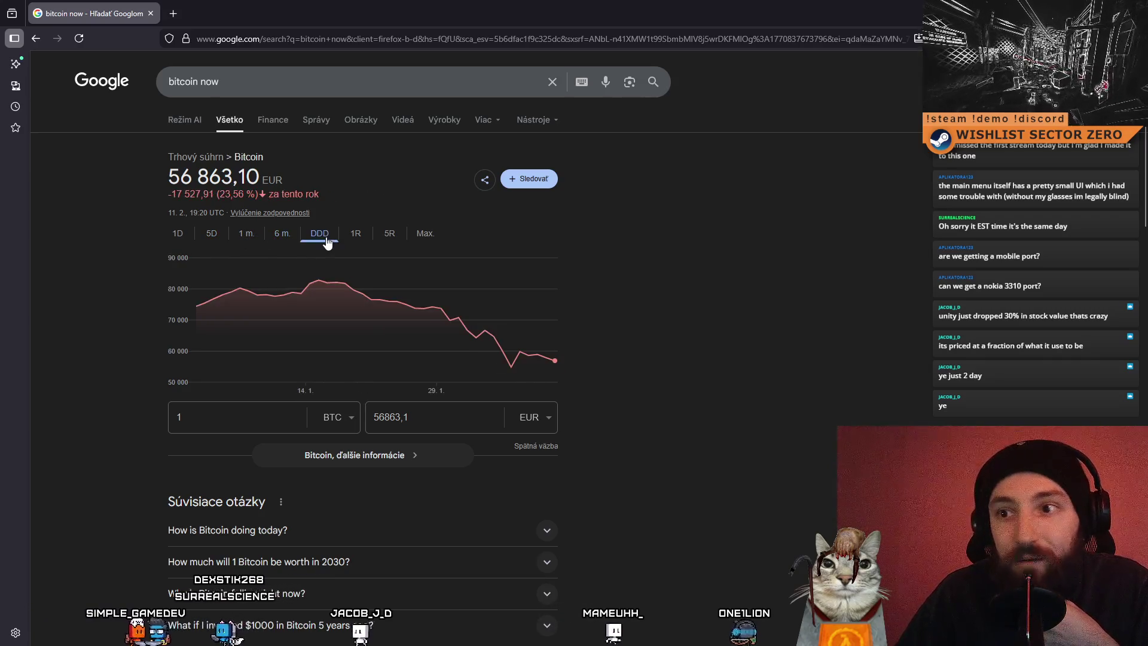
click(356, 242)
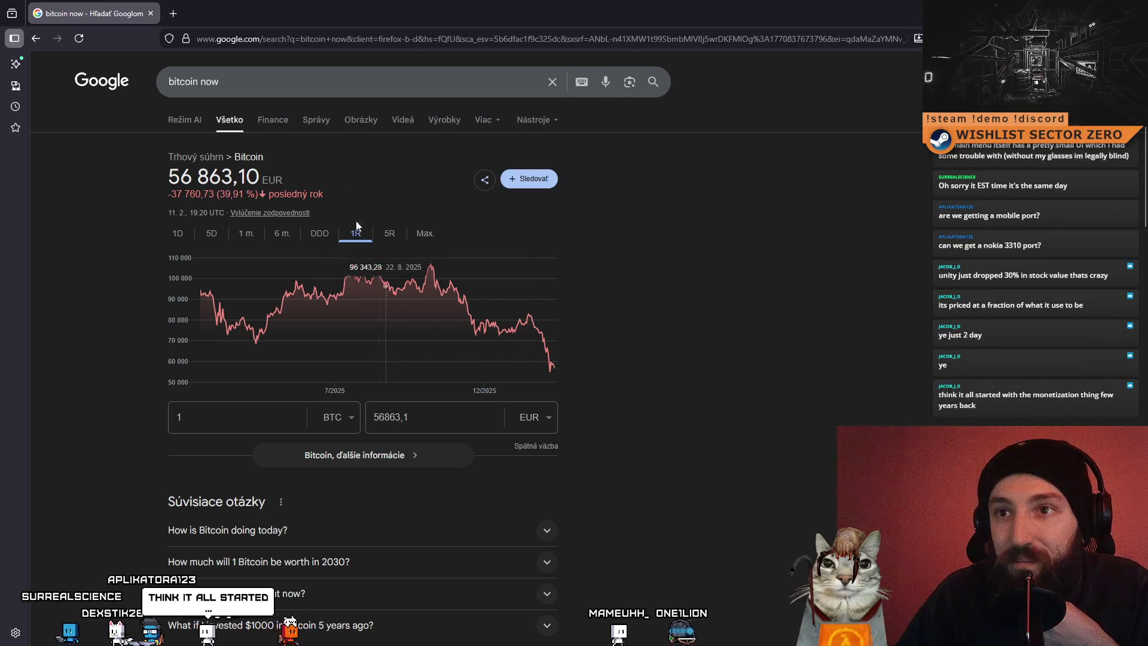
Restore the browser to a smaller window, reposition it, and close it
mouse_move(311, 12)
mouse_down()
mouse_move(413, 168)
mouse_move(246, 56)
mouse_move(234, 63)
mouse_up()
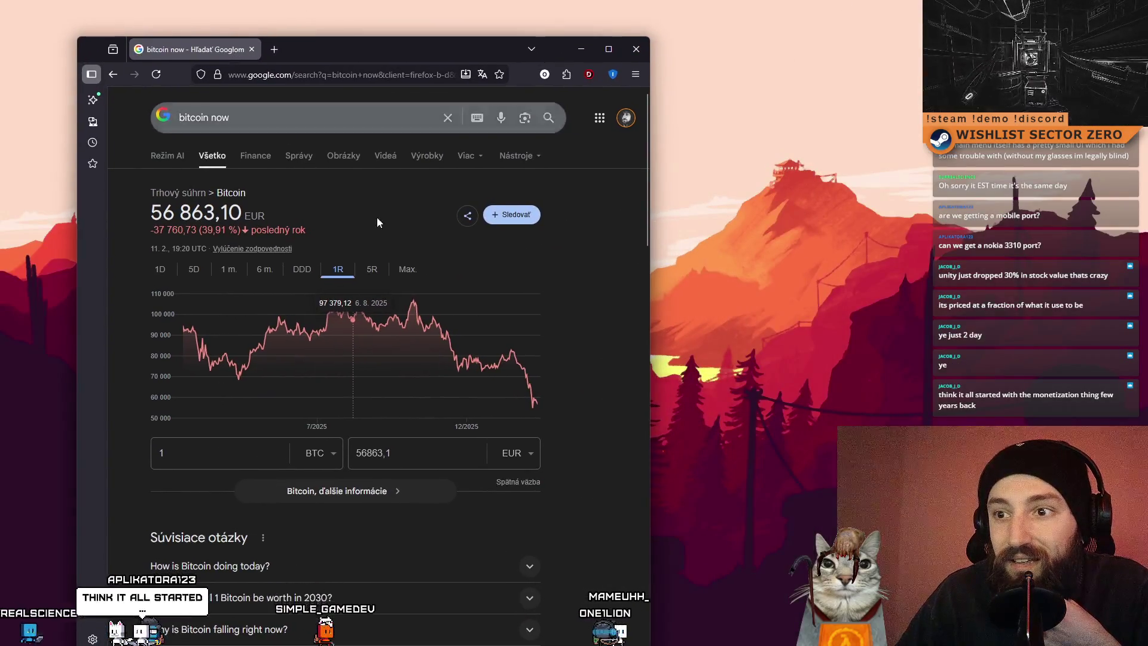
mouse_move(359, 58)
mouse_down()
mouse_move(325, 51)
mouse_move(471, 51)
mouse_move(435, 67)
mouse_move(436, 48)
mouse_up()
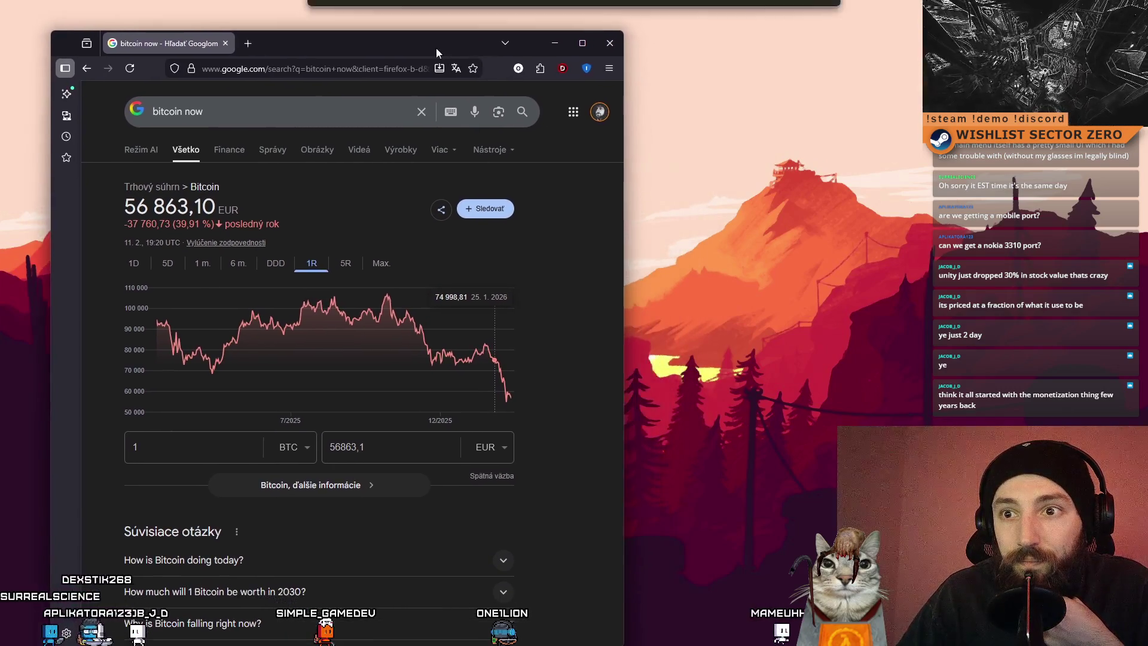
click(608, 49)
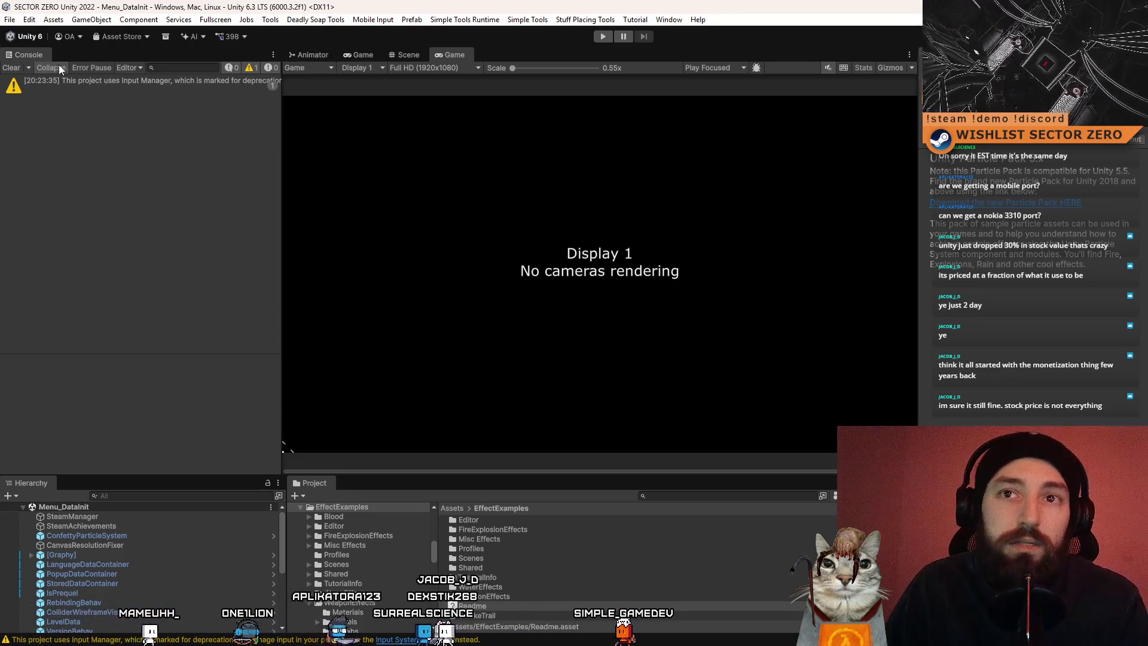
Clear the Console, enter Play mode, and open Options from the game's main menu
click(13, 68)
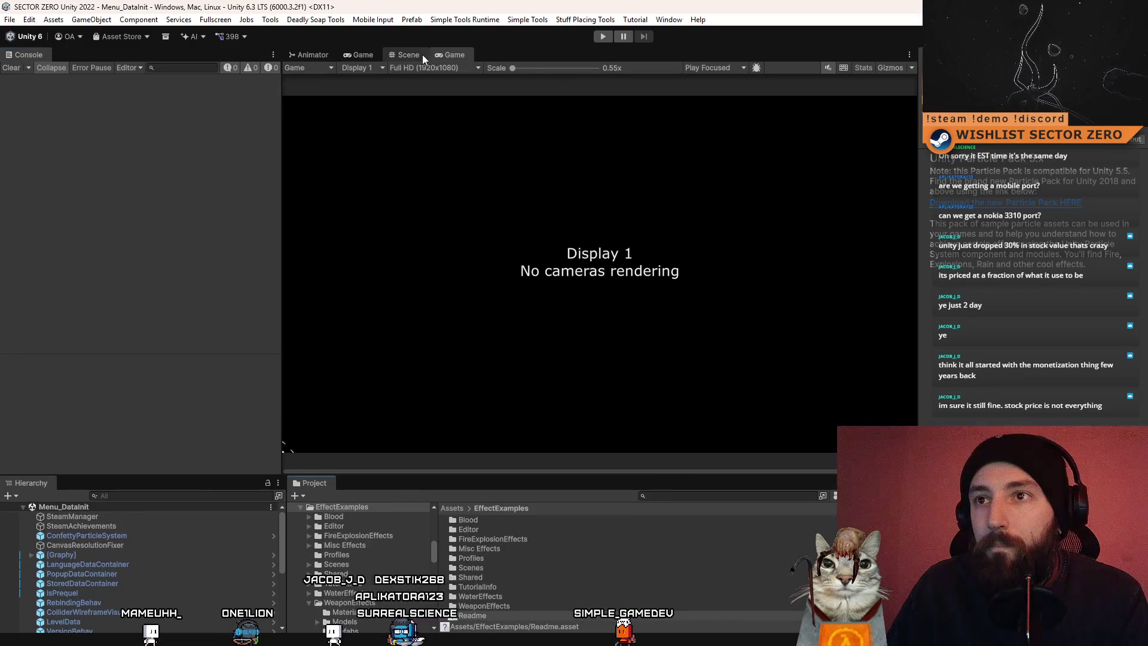
click(607, 37)
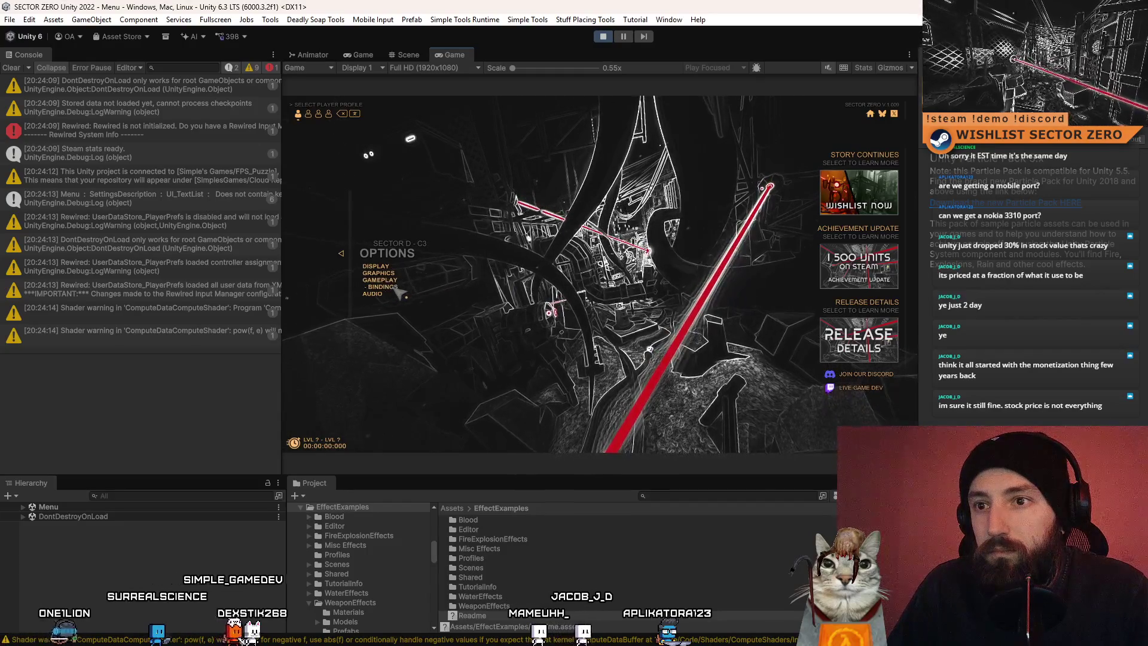
key(Escape)
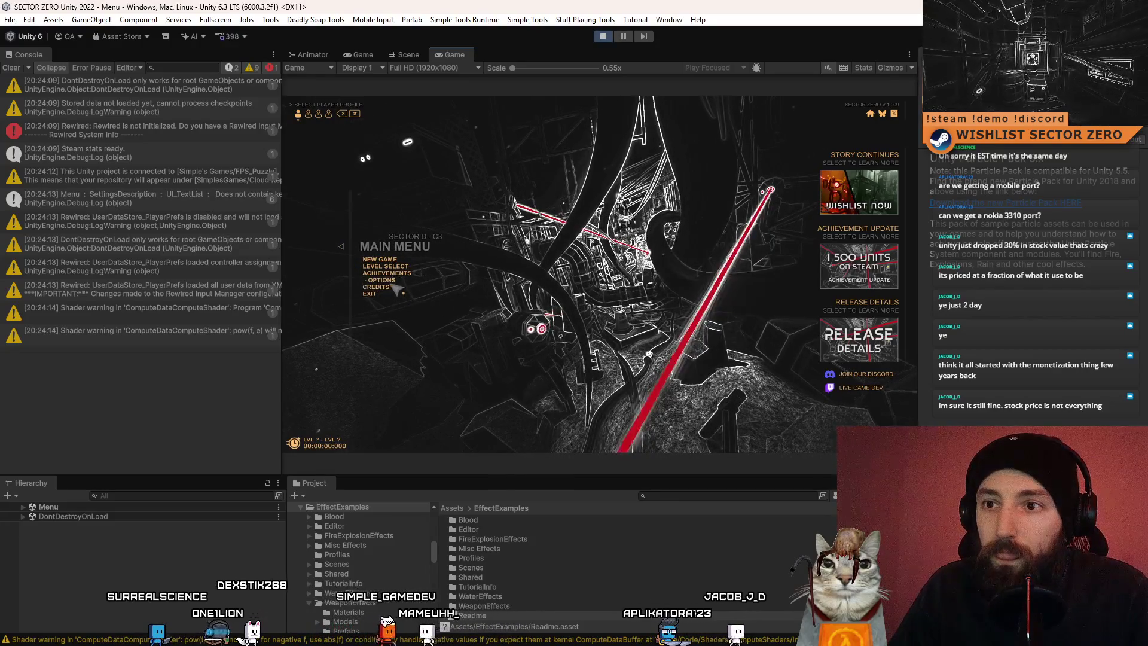
click(394, 280)
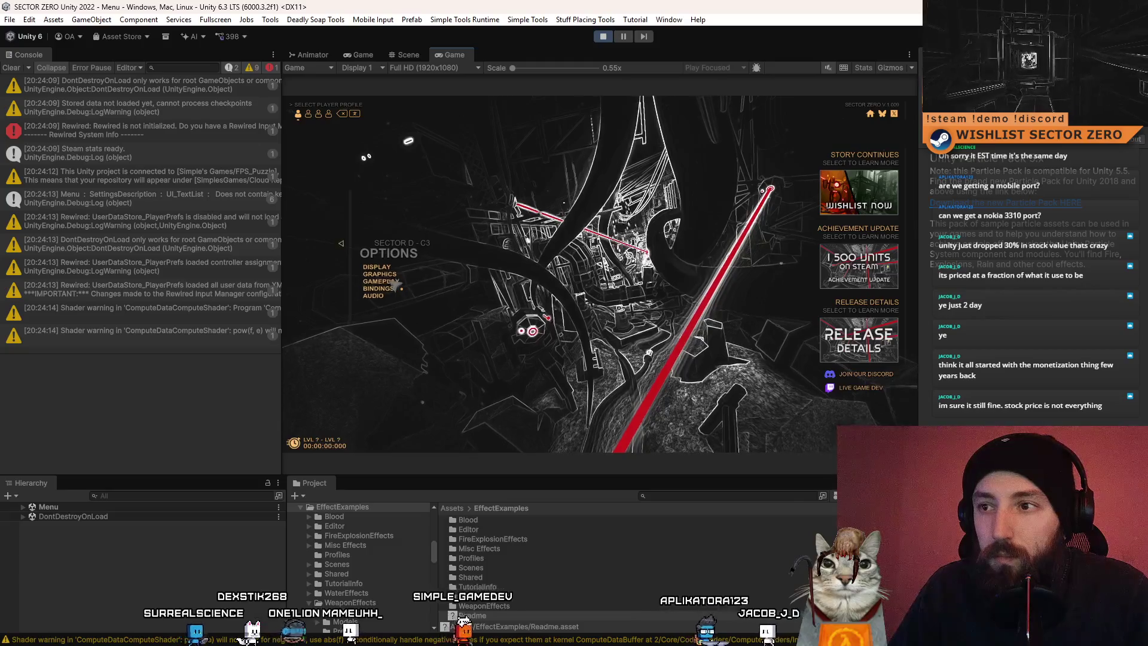
In Gameplay options, step Interface Size from 20 through 27, 24, 33, 41 and 45 up to 50
click(393, 281)
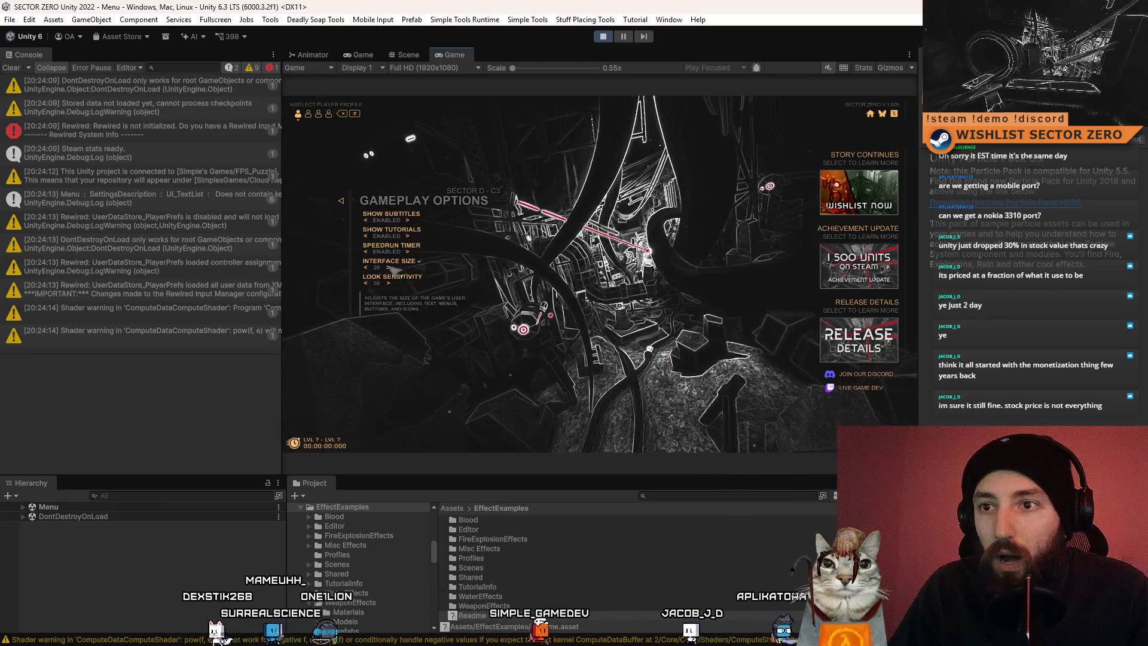
click(392, 267)
click(393, 268)
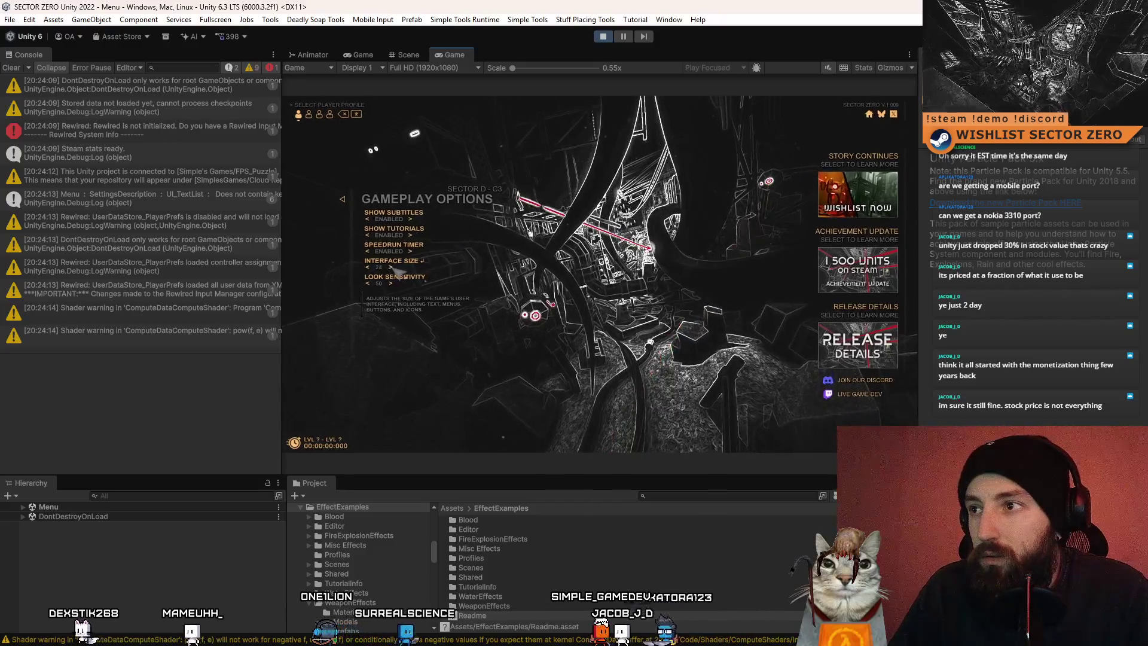
click(391, 268)
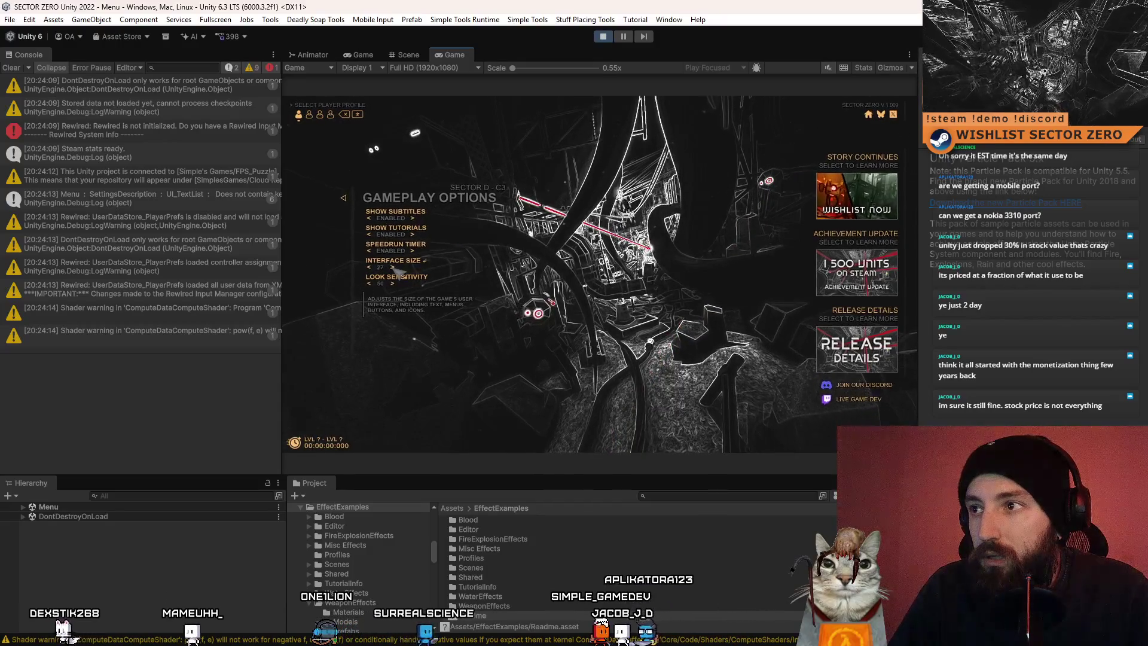
click(399, 269)
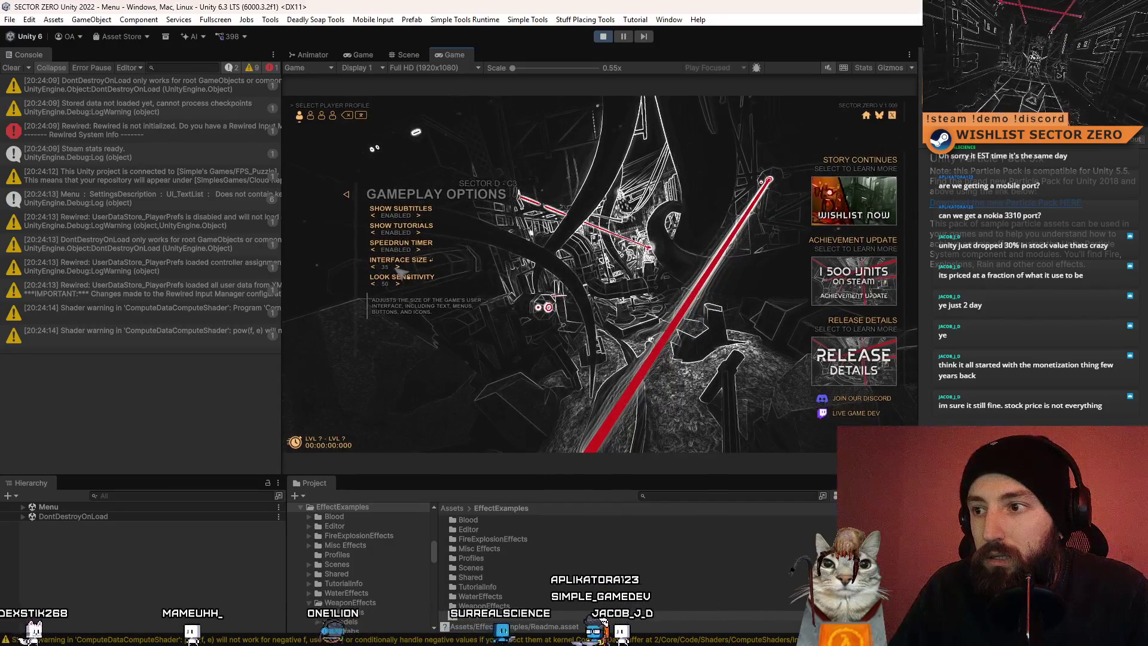
click(404, 268)
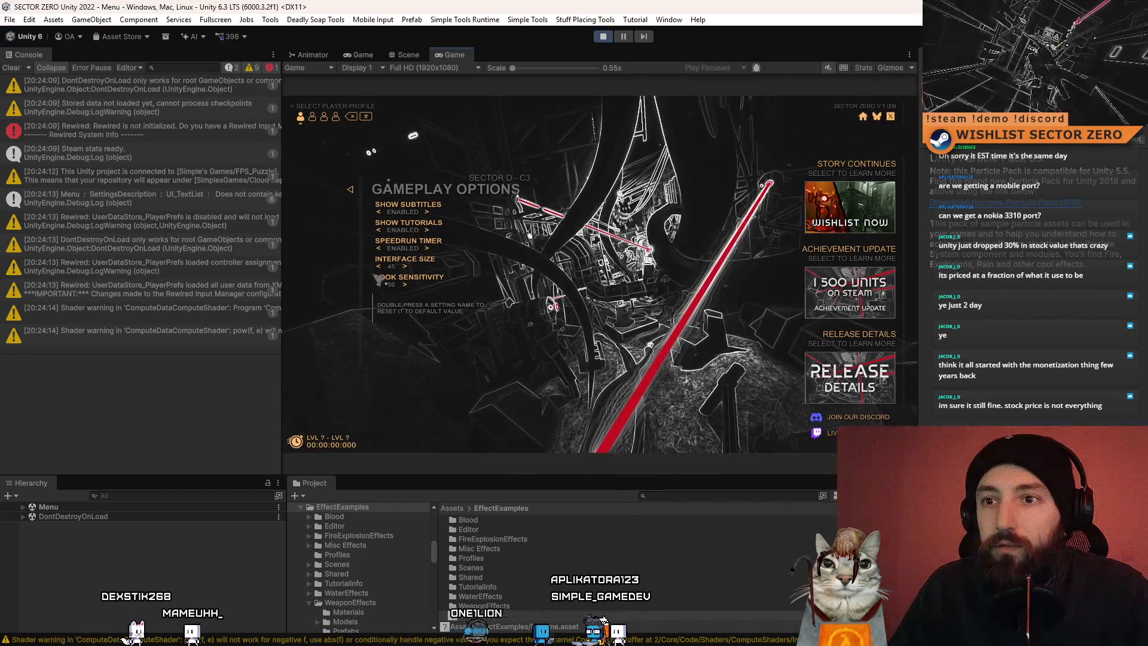
click(409, 267)
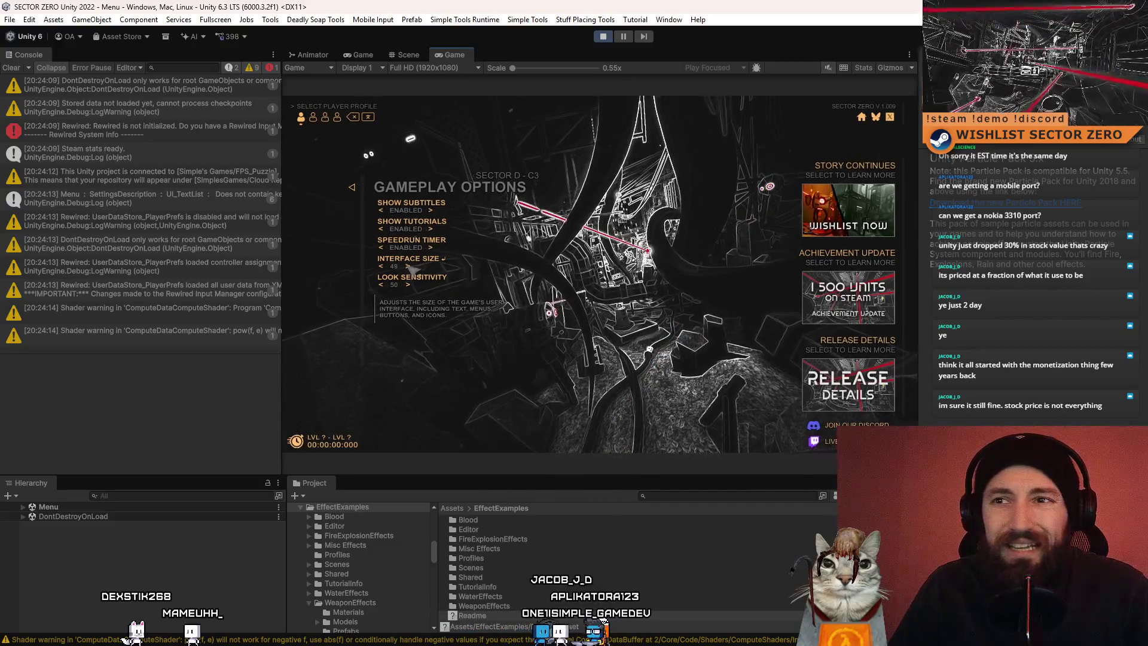
click(165, 498)
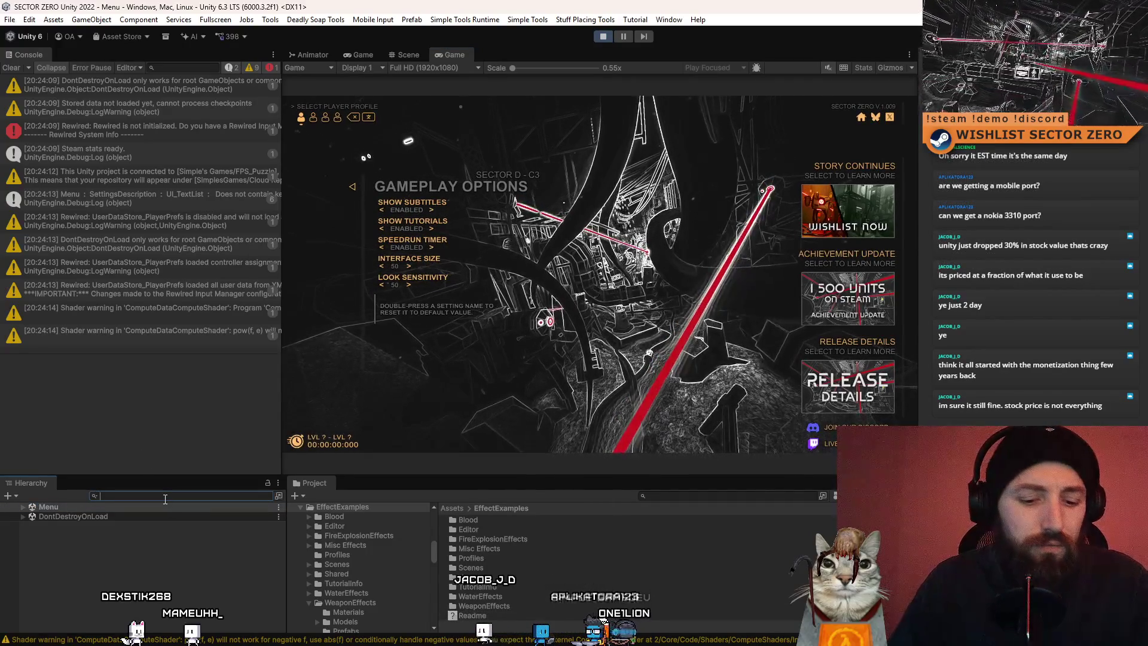
Filter the Hierarchy for canvas objects, select CANVAS - MAIN MENU, and clear the filter
text(canvas op)
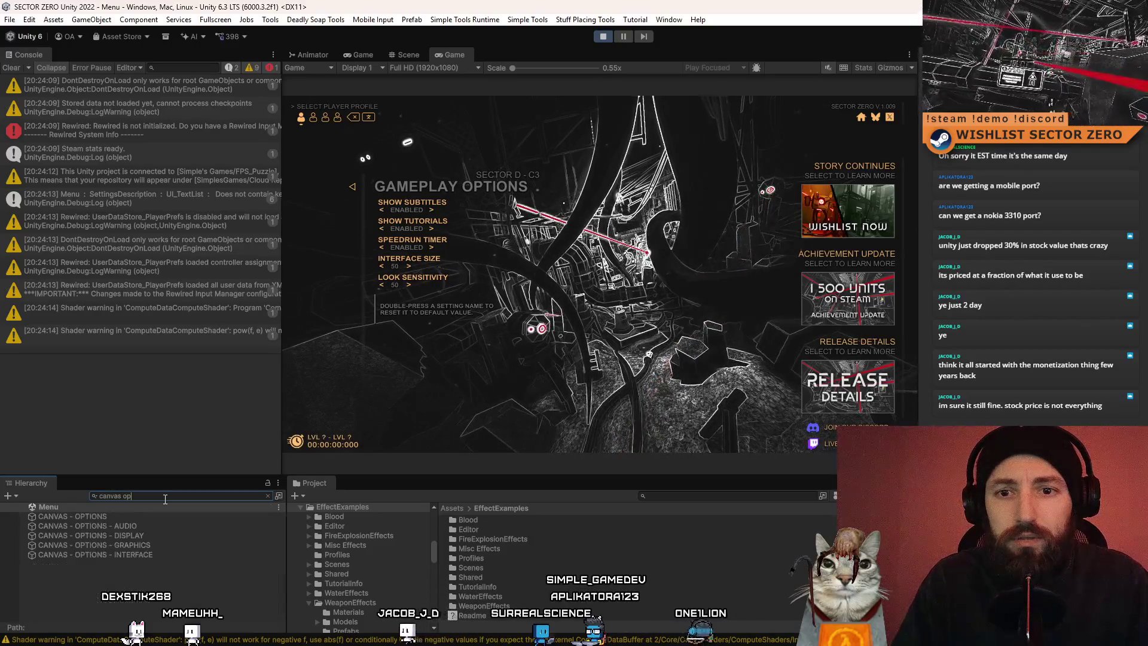
key(BackSpace)
key(BackSpace)
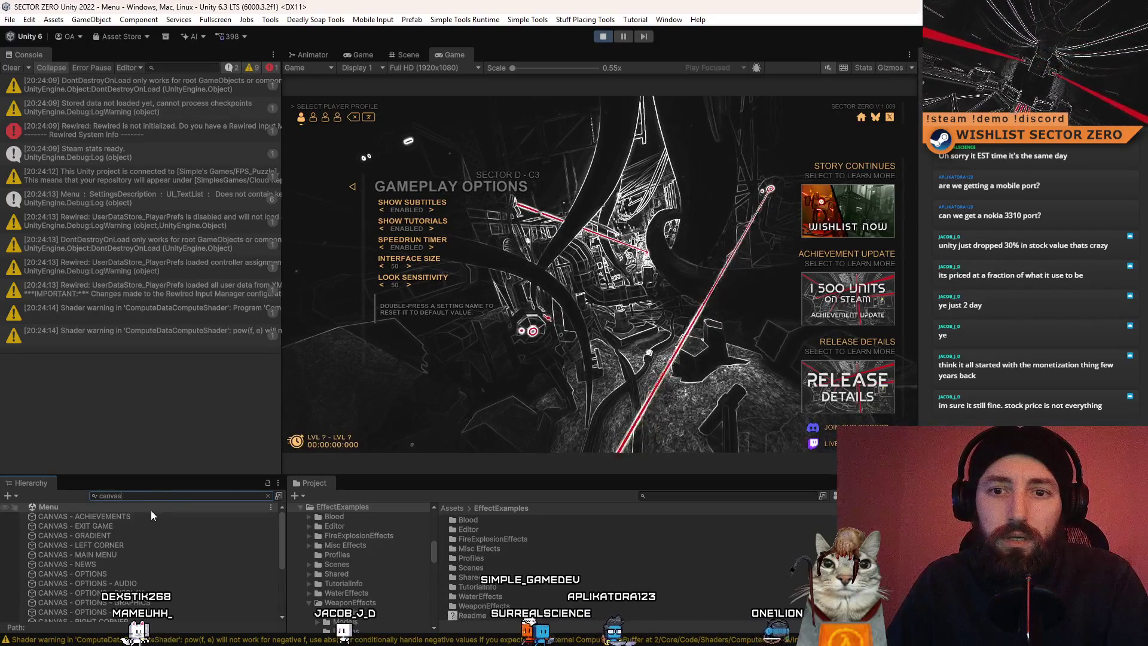
click(148, 555)
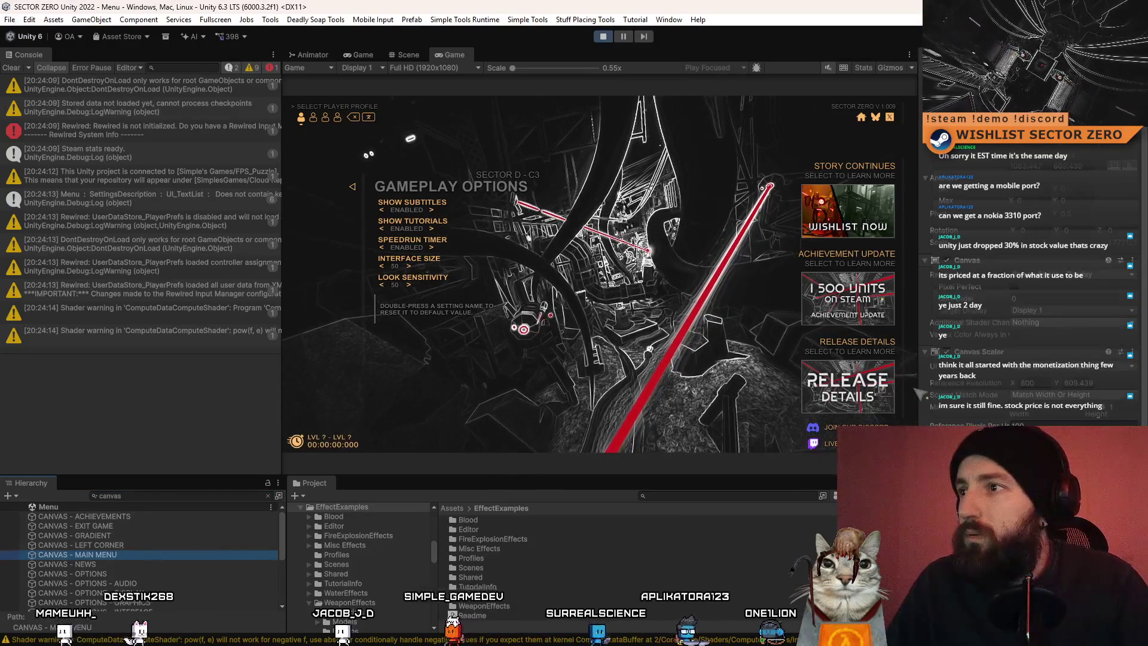
click(131, 495)
key(ctrl+a)
key(BackSpace)
Expand CANVAS - MAIN MENU, select its Scaler, and check the Anchor Presets popup
scroll(69, 551, down, 3)
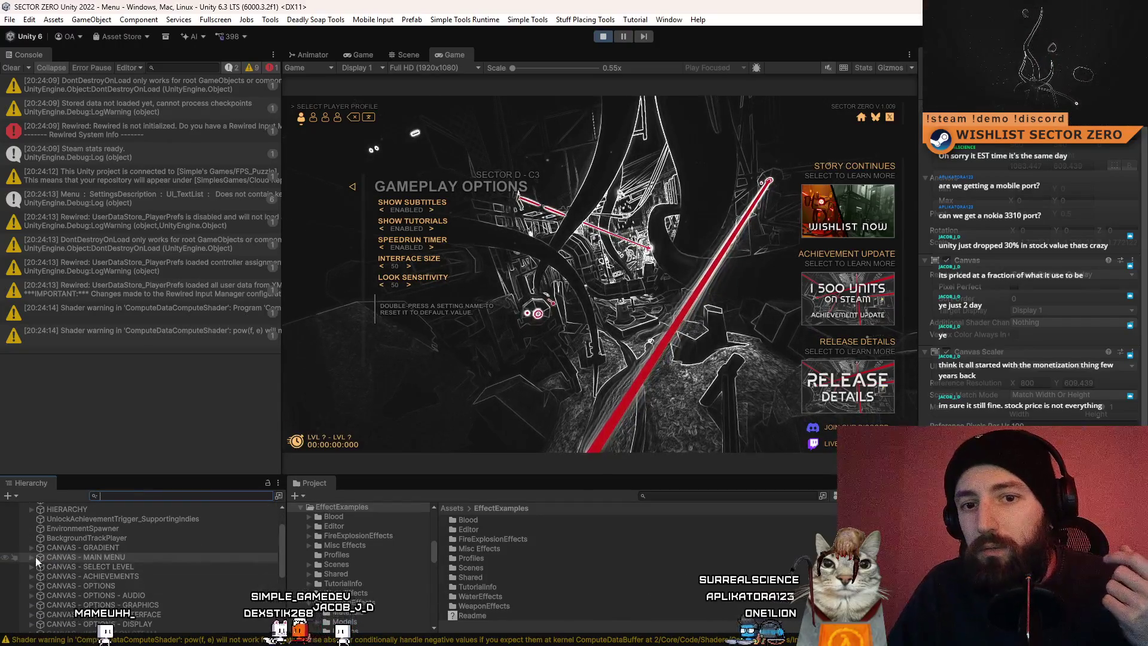
click(31, 557)
click(84, 566)
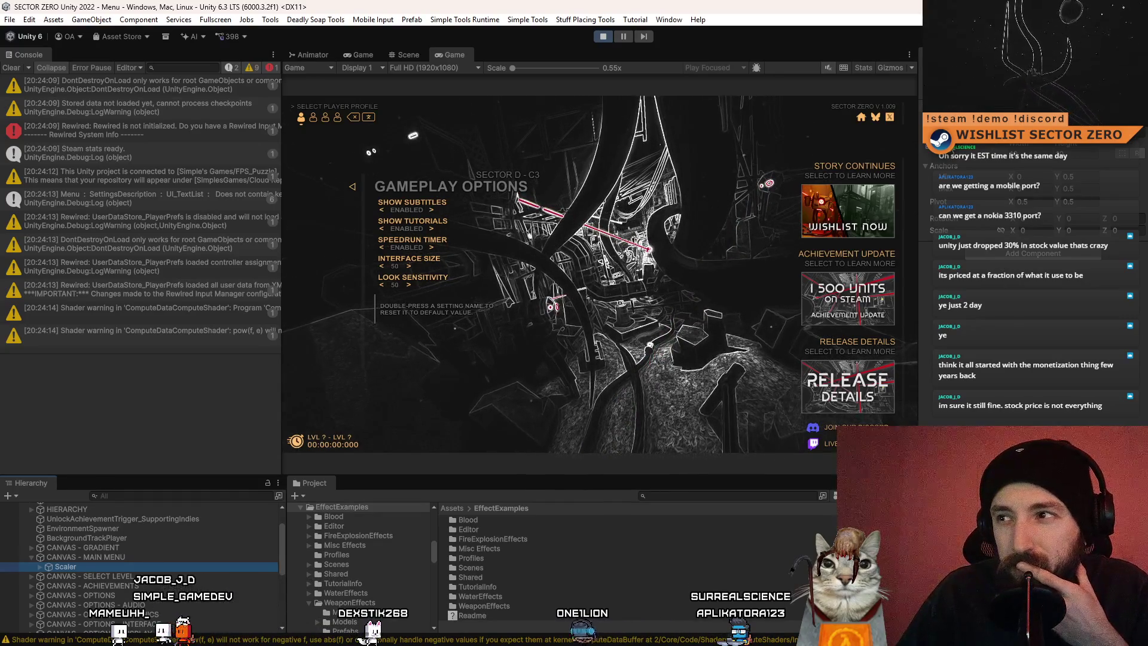
click(943, 135)
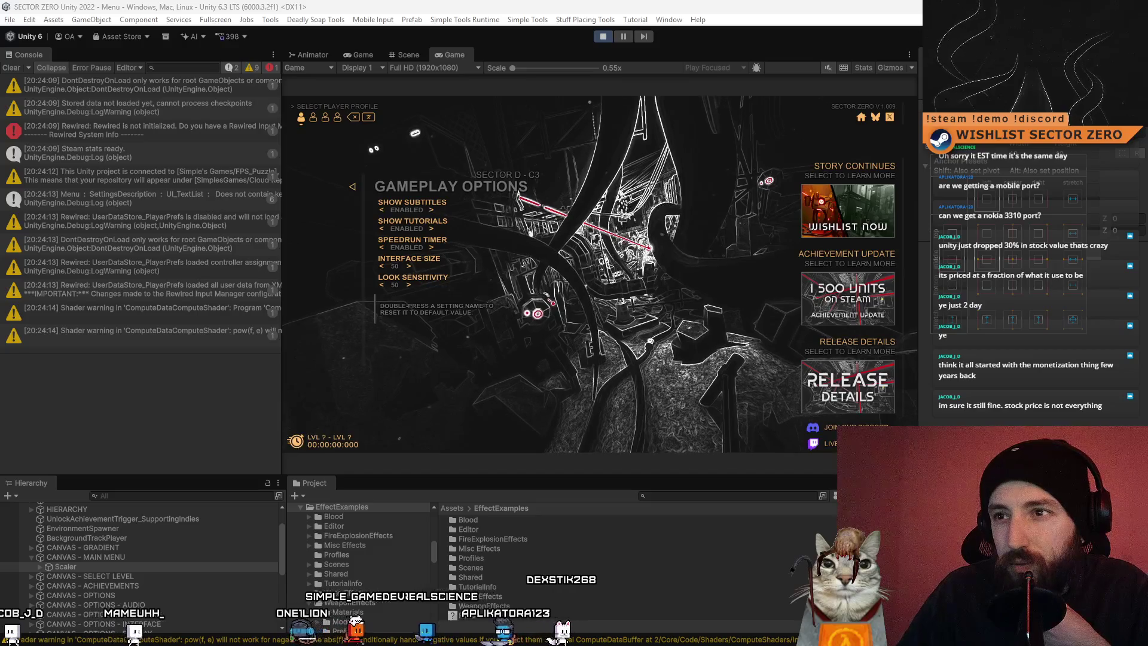
key(Escape)
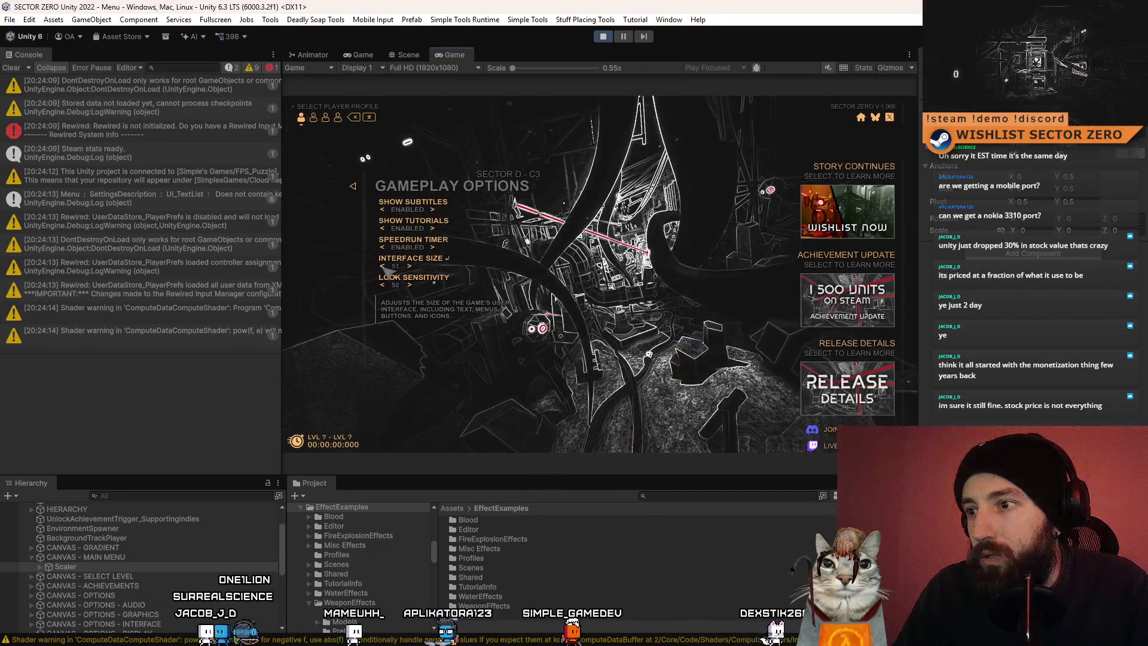
Raise Interface Size to 48 and 49, and try a Hierarchy search for 'join our di'
click(407, 266)
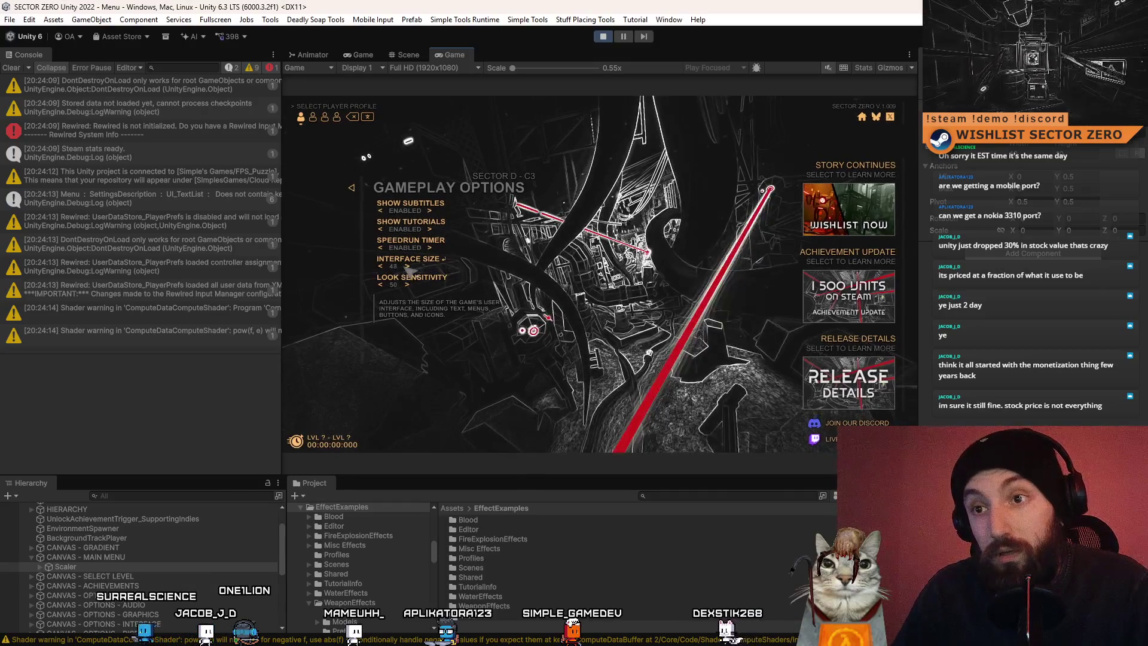
click(409, 267)
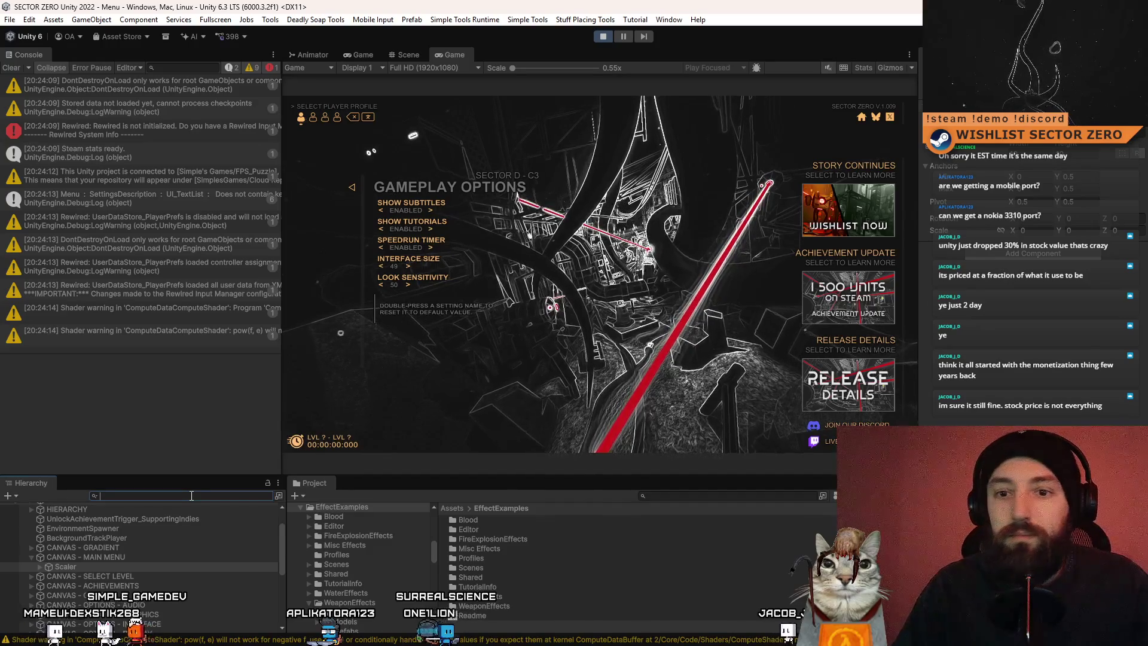
text(join our di)
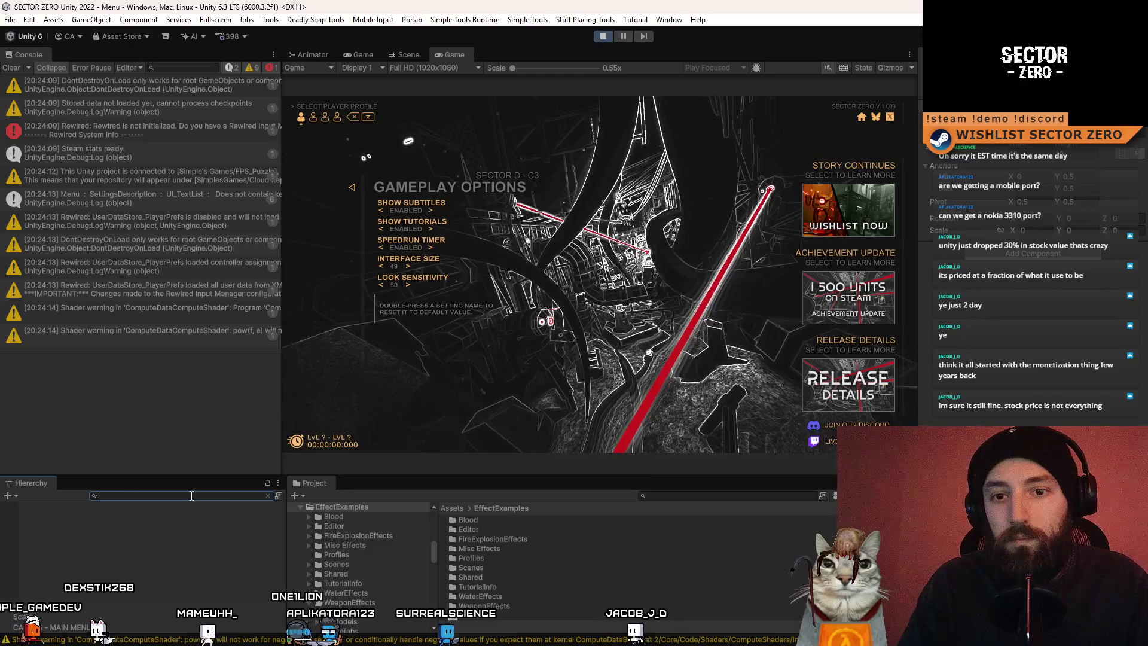
key(BackSpace)
key(BackSpace)
key(BackSpace)
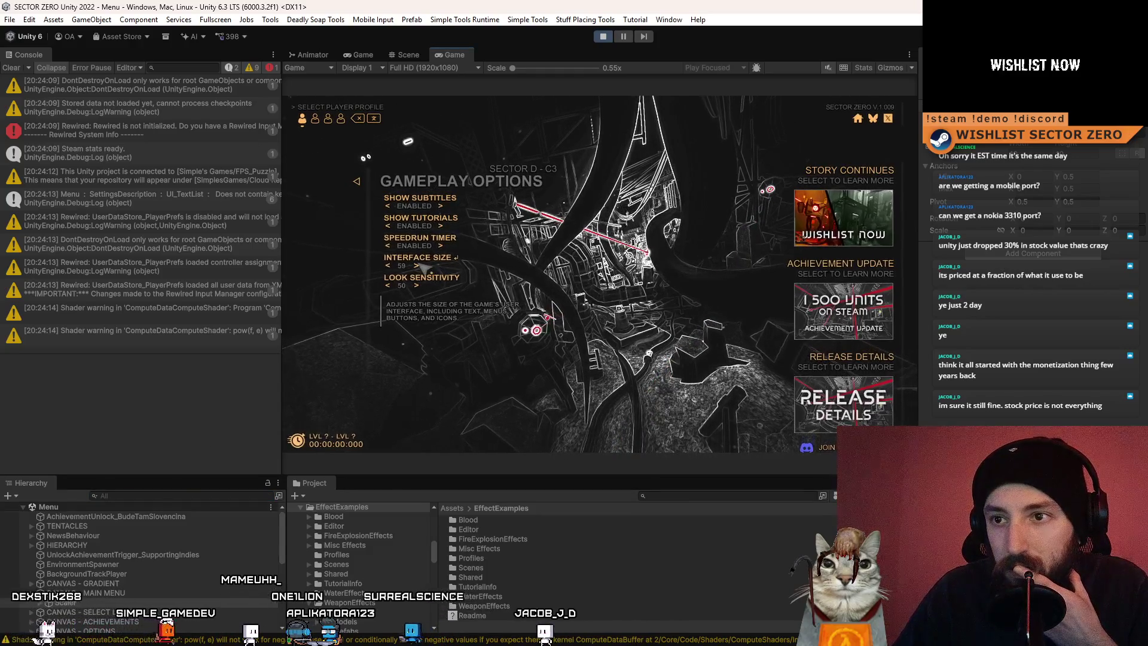
Vary Interface Size through 72, 65 and 49 to see the news panel against the Discord link
click(418, 266)
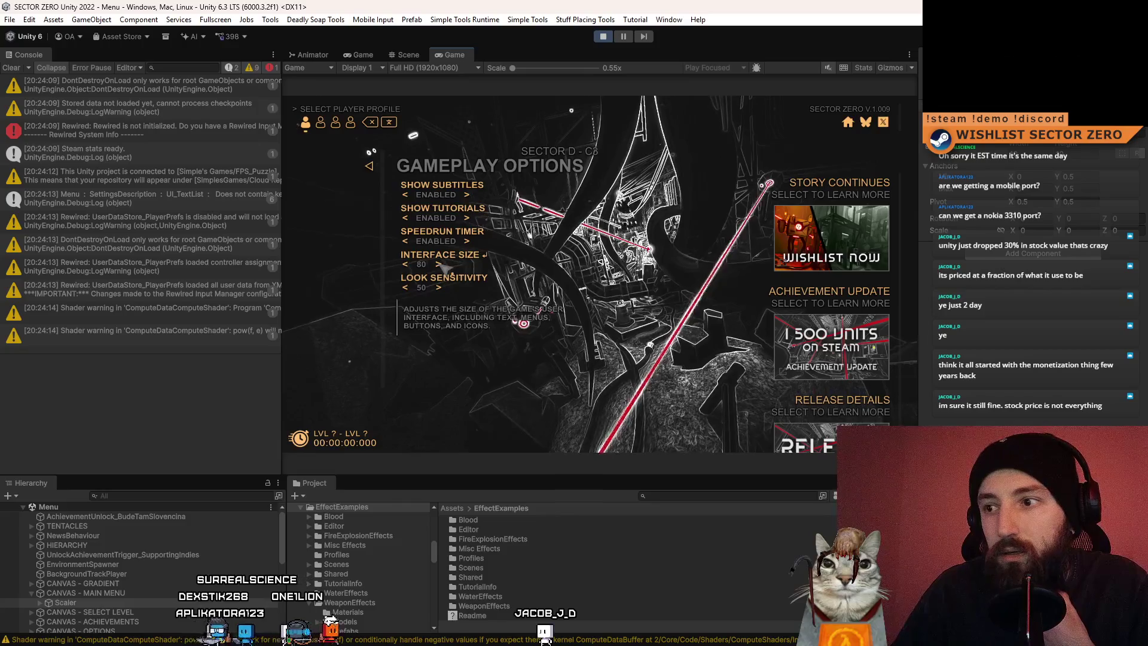
click(405, 265)
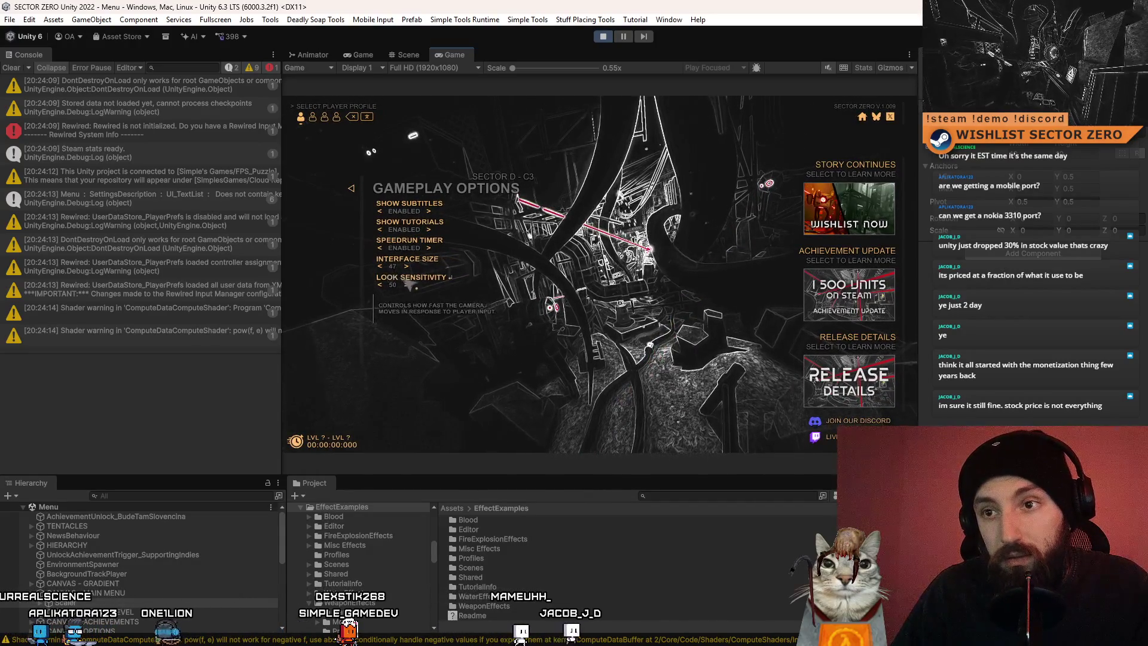
click(407, 266)
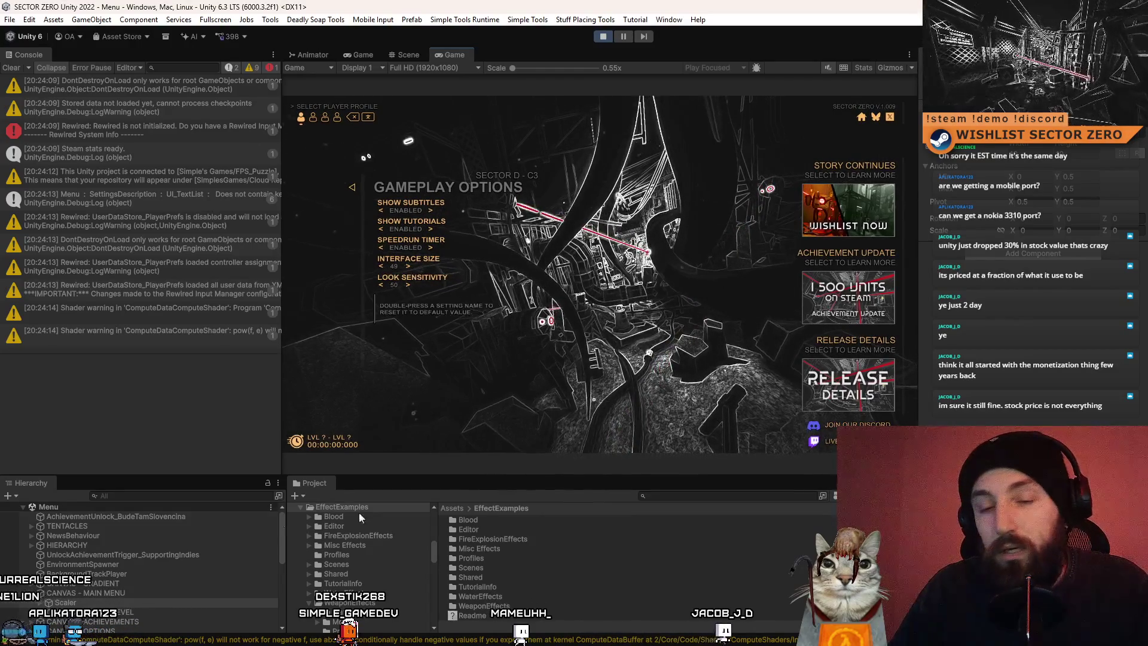
click(209, 497)
Search the Hierarchy for 'news', select a news block, clear the filter and collapse NewsBlock(Clone)
text(news)
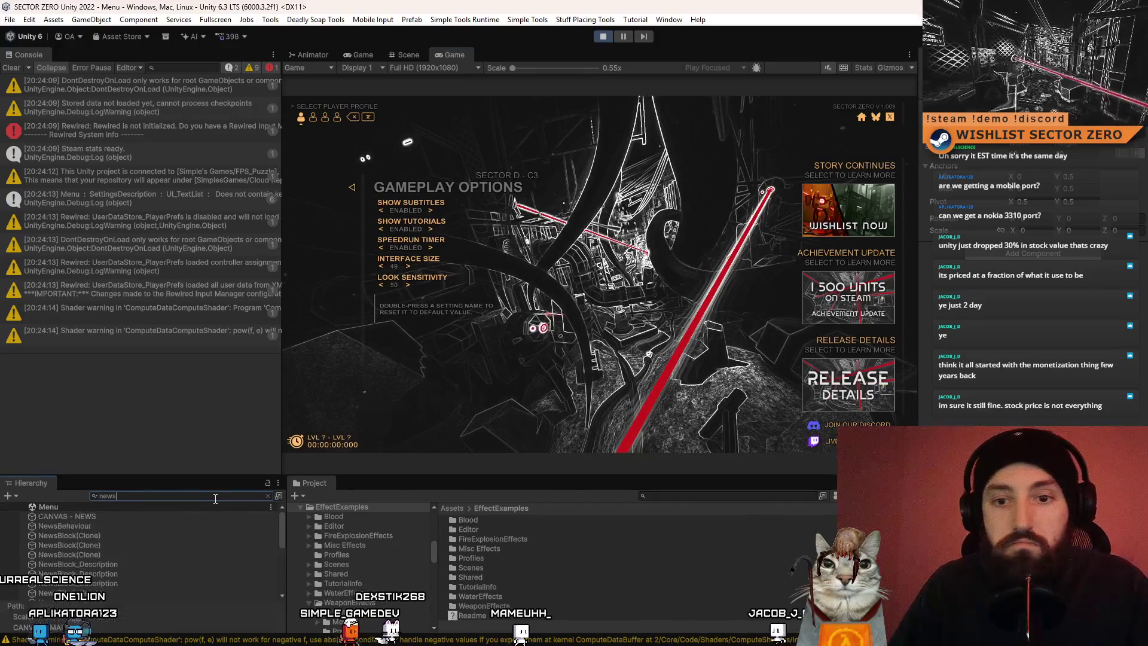
scroll(126, 522, down, 3)
click(147, 539)
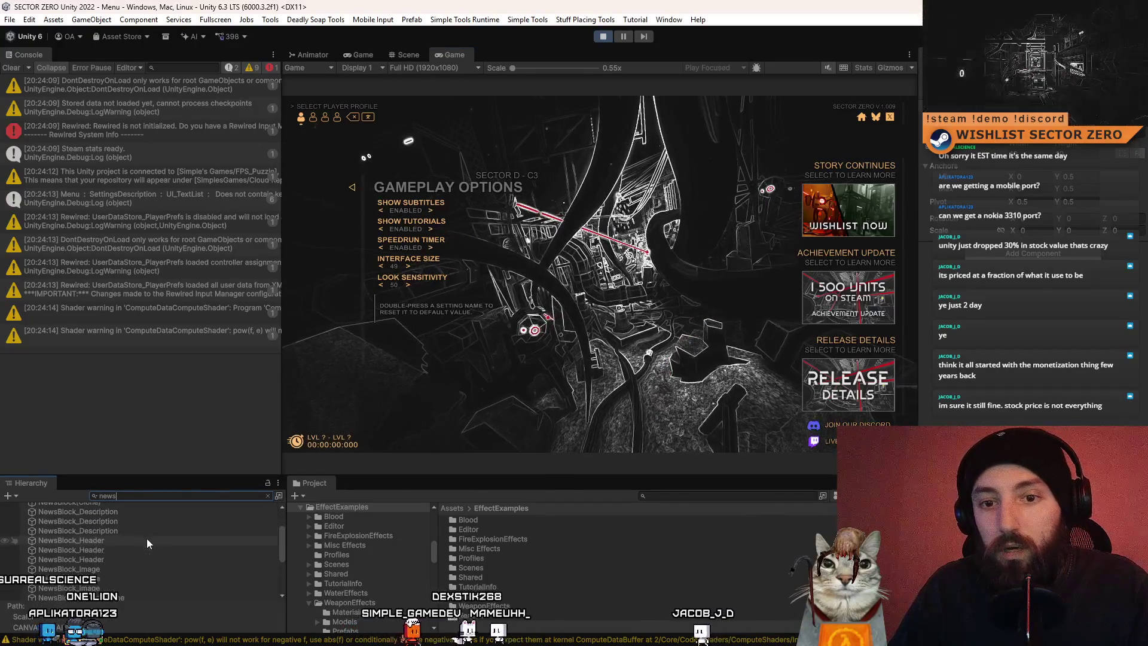
click(131, 494)
key(BackSpace)
key(BackSpace)
key(BackSpace)
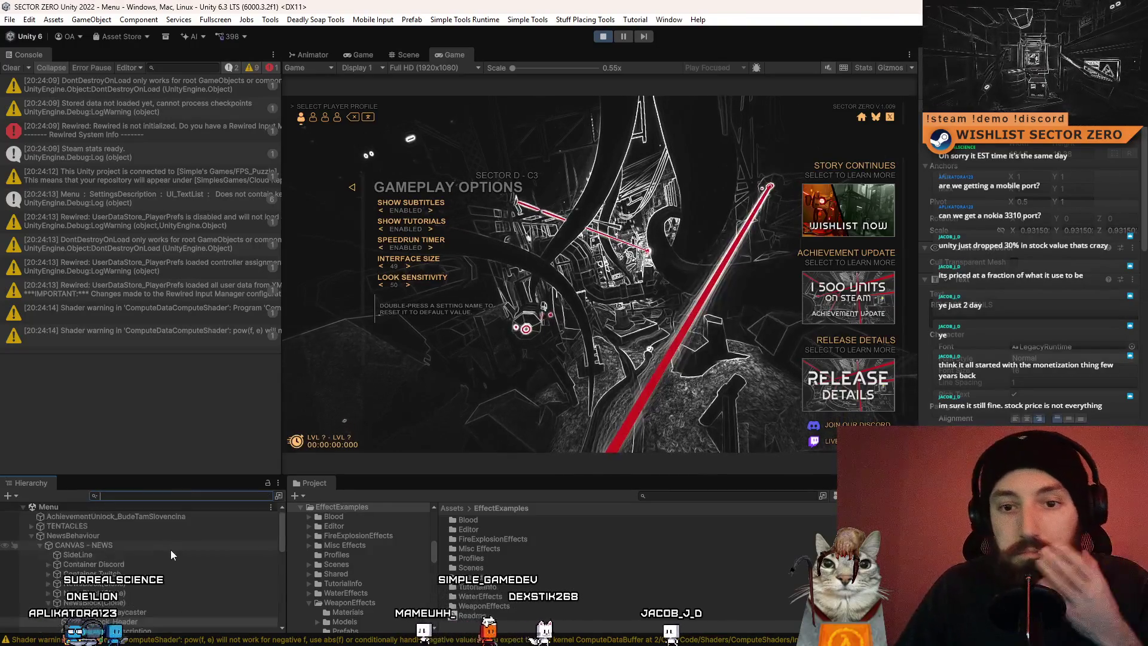
scroll(126, 548, down, 2)
click(62, 566)
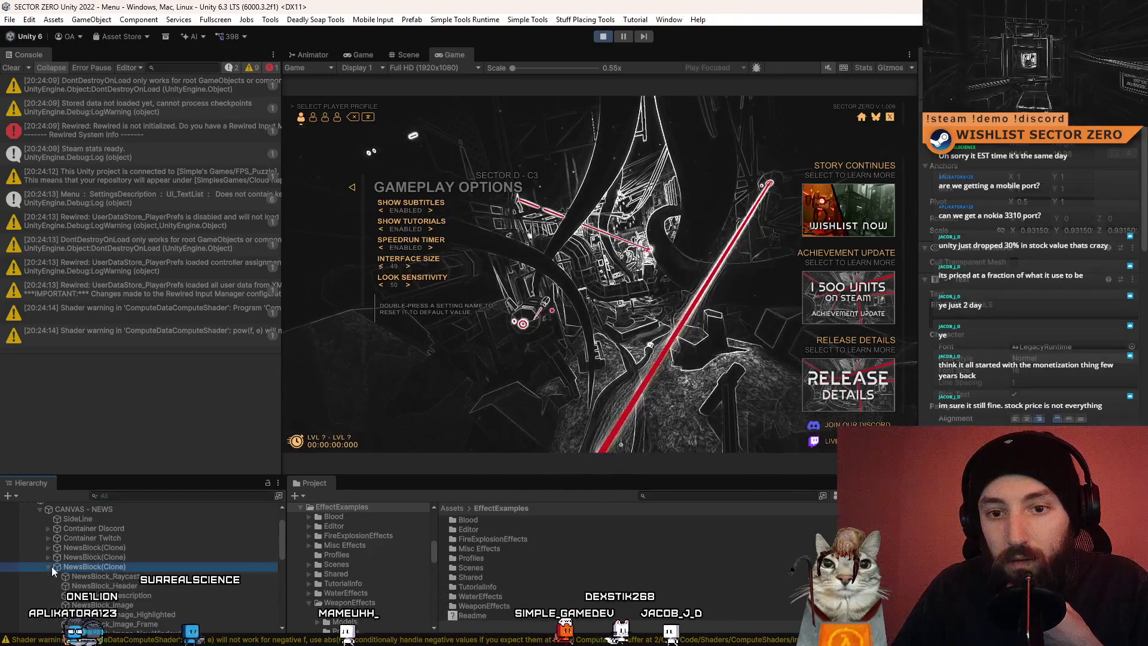
click(49, 567)
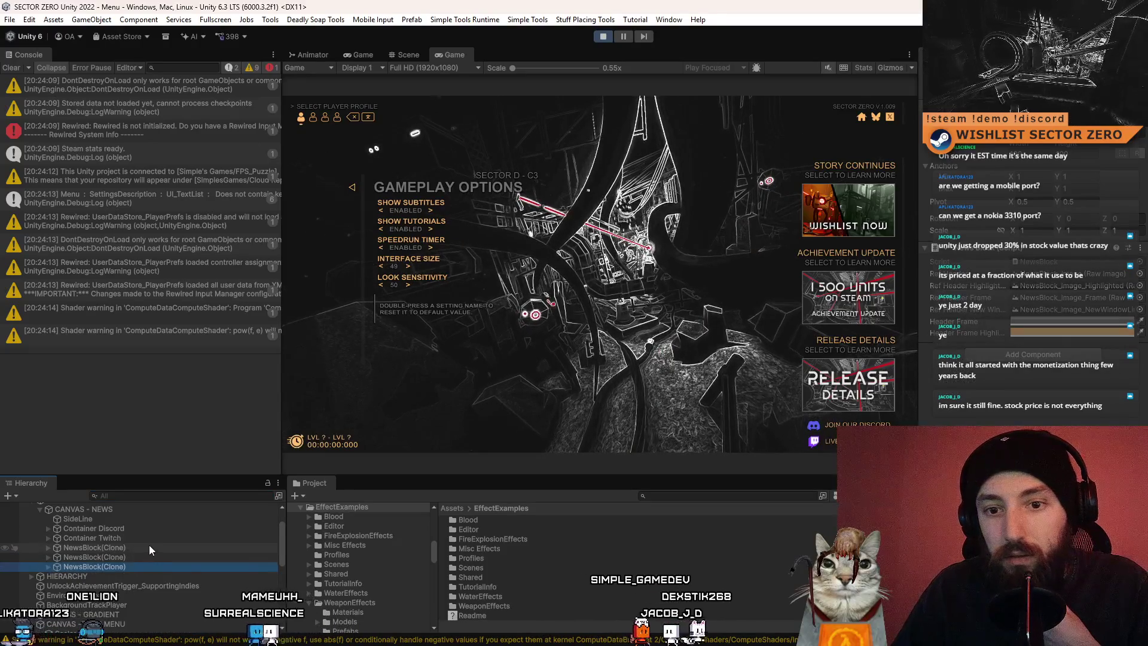
Inspect the Container Twitch object's settings
click(153, 541)
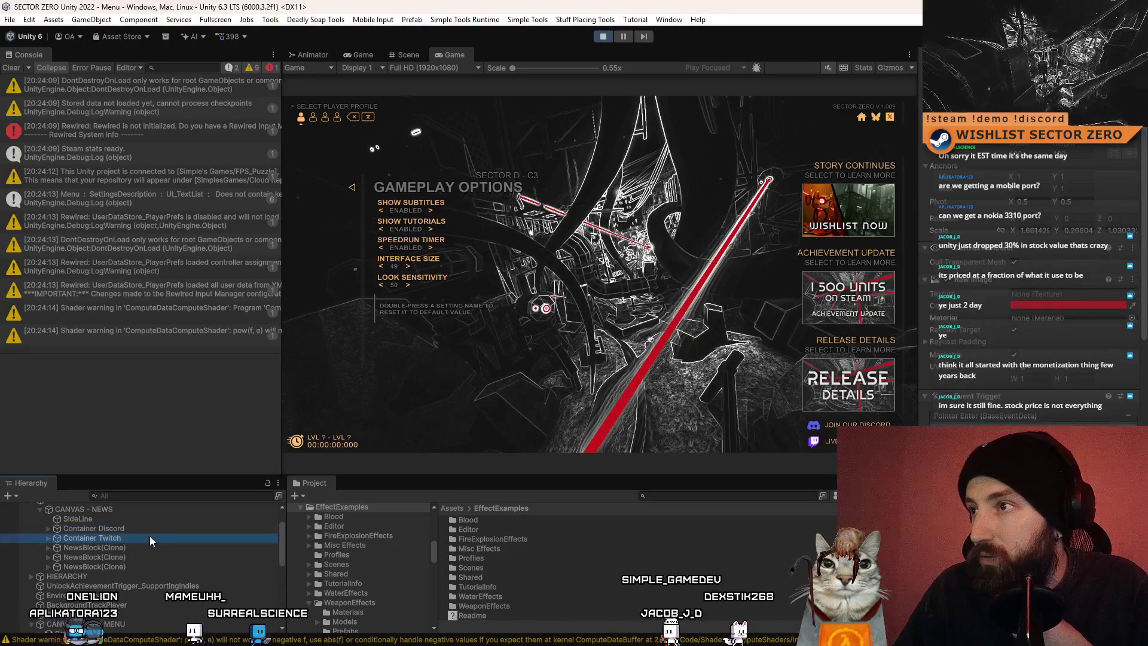
scroll(1075, 254, down, 5)
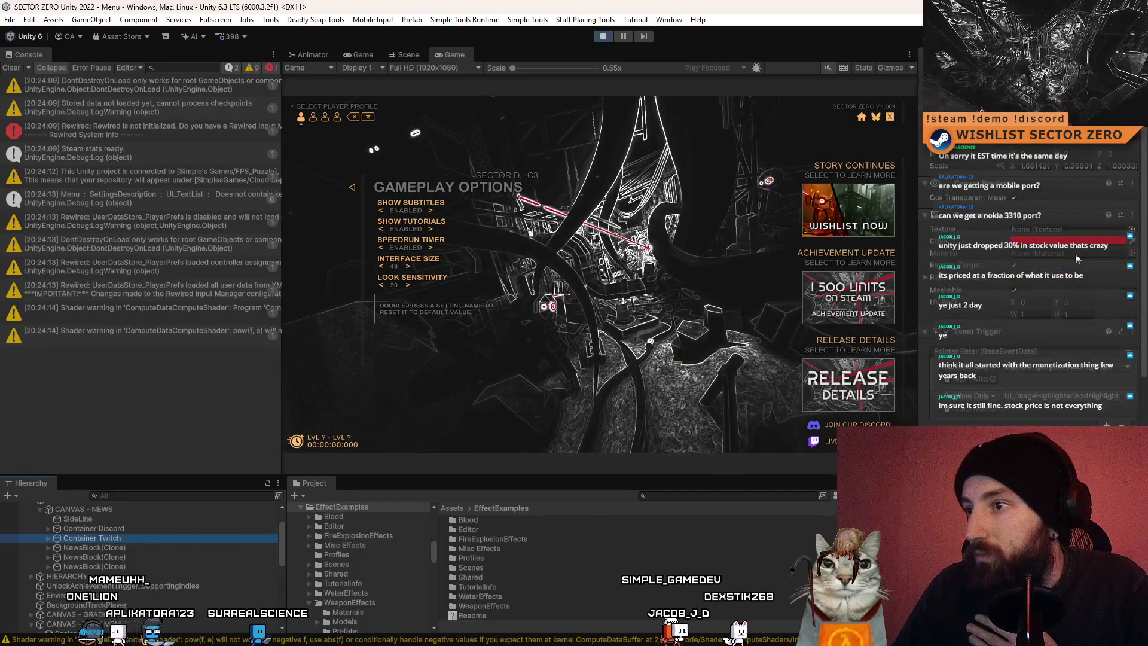
scroll(1074, 254, down, 4)
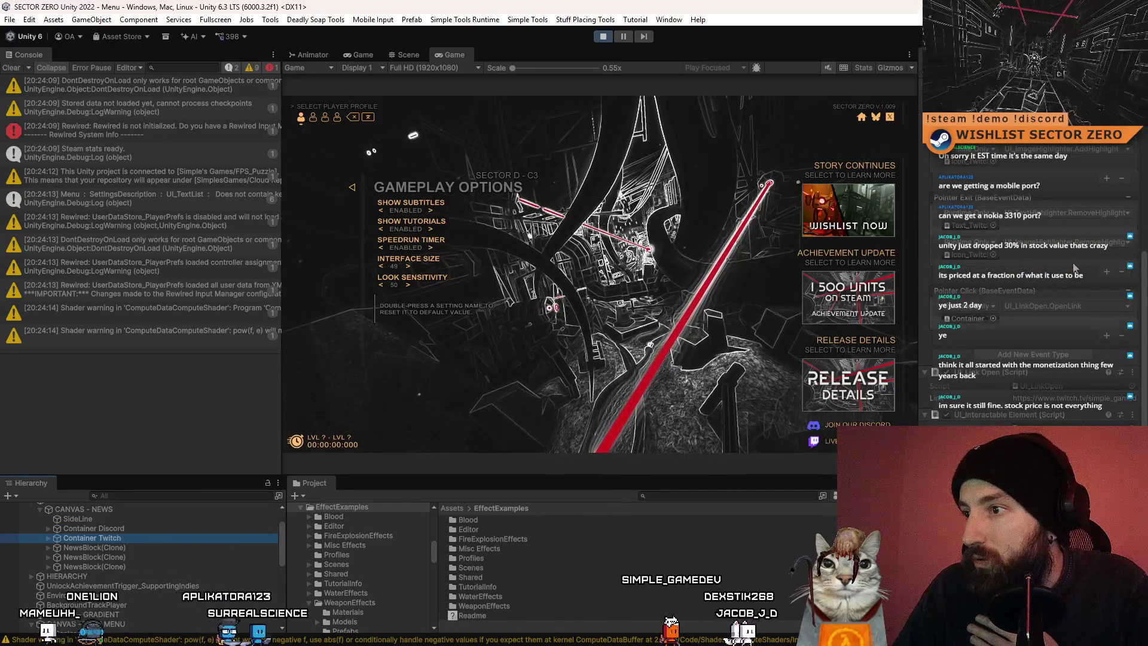
scroll(1073, 268, up, 1)
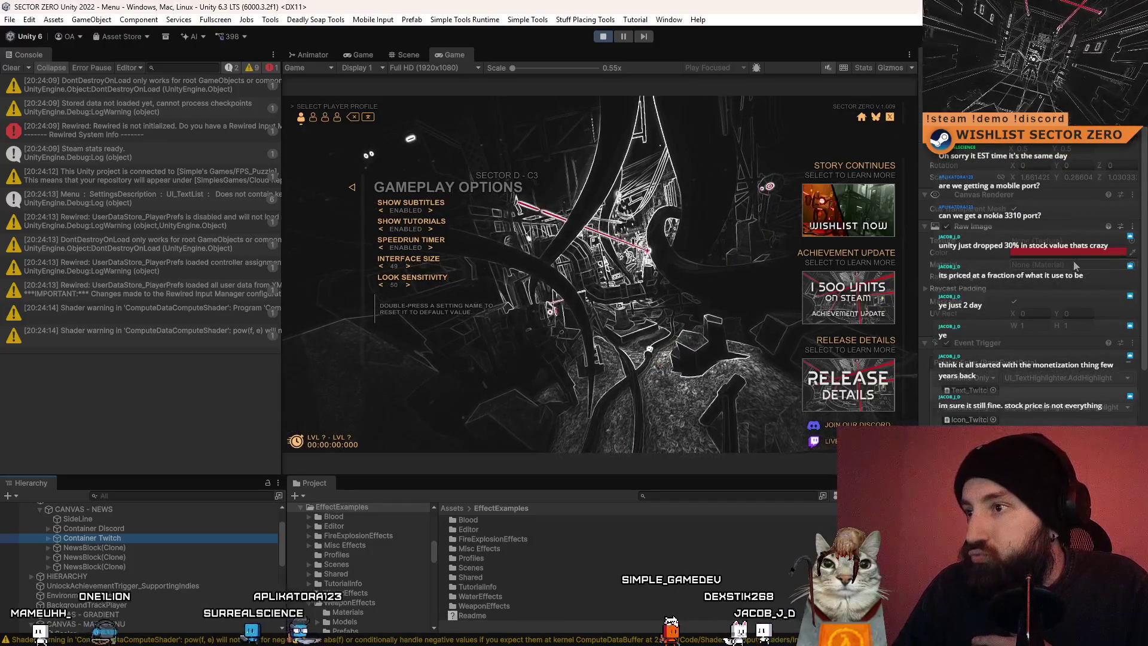
scroll(1071, 260, down, 2)
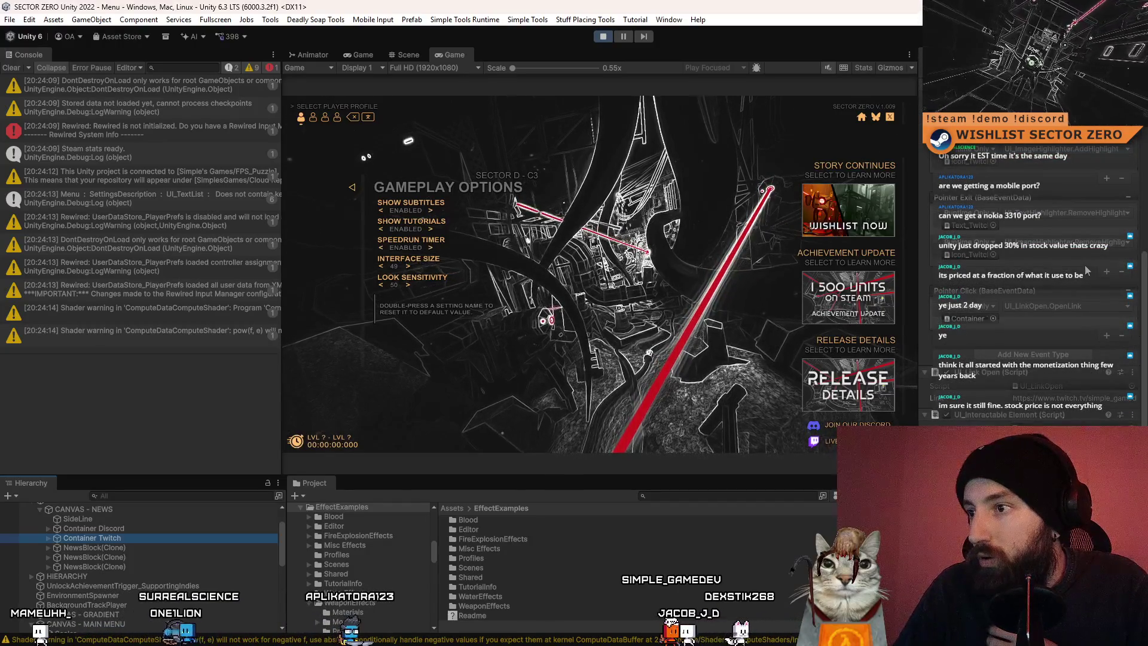
scroll(1029, 306, up, 8)
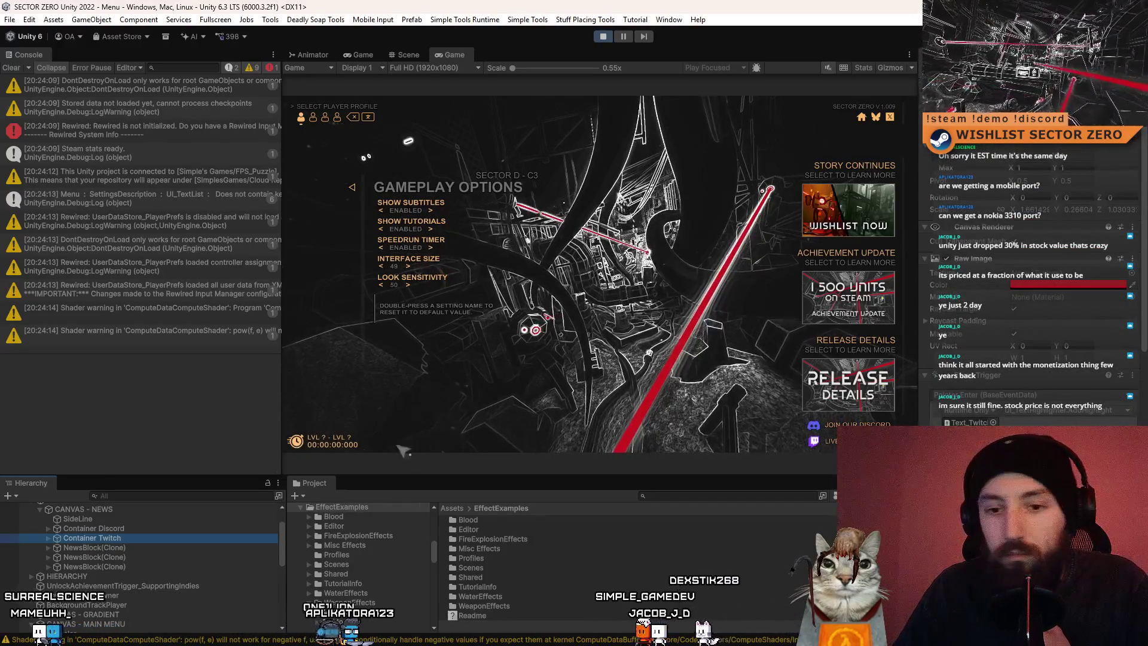
Inspect CANVAS - NEWS and open the NewsBehaviour script in Visual Studio
click(105, 510)
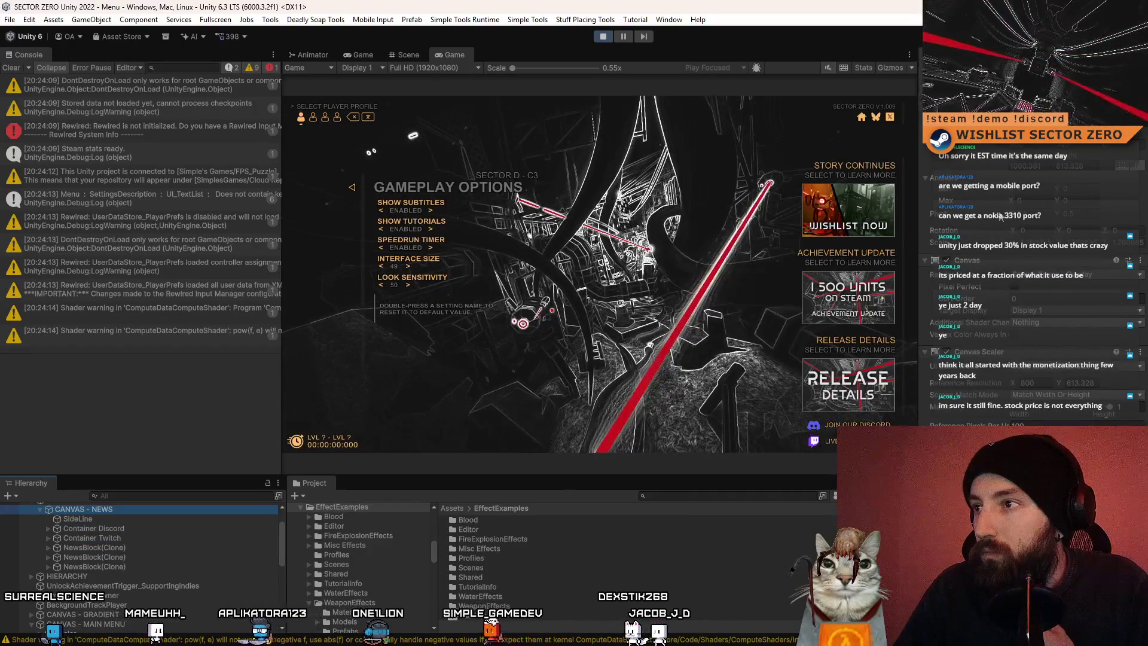
scroll(101, 550, up, 1)
click(121, 535)
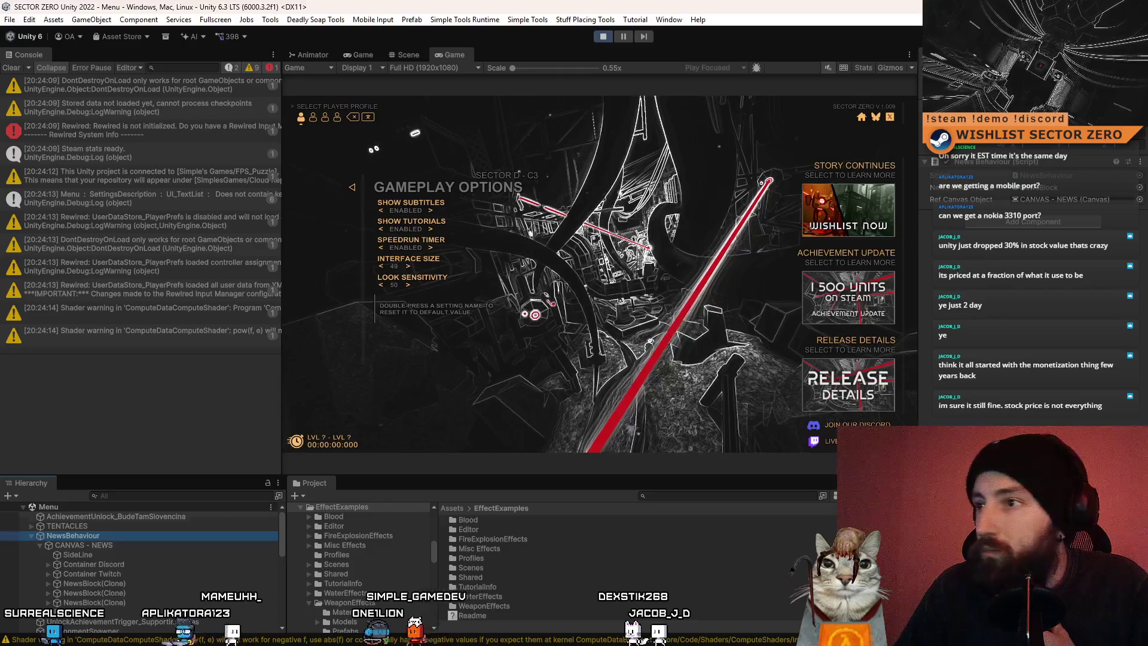
double_click(1058, 177)
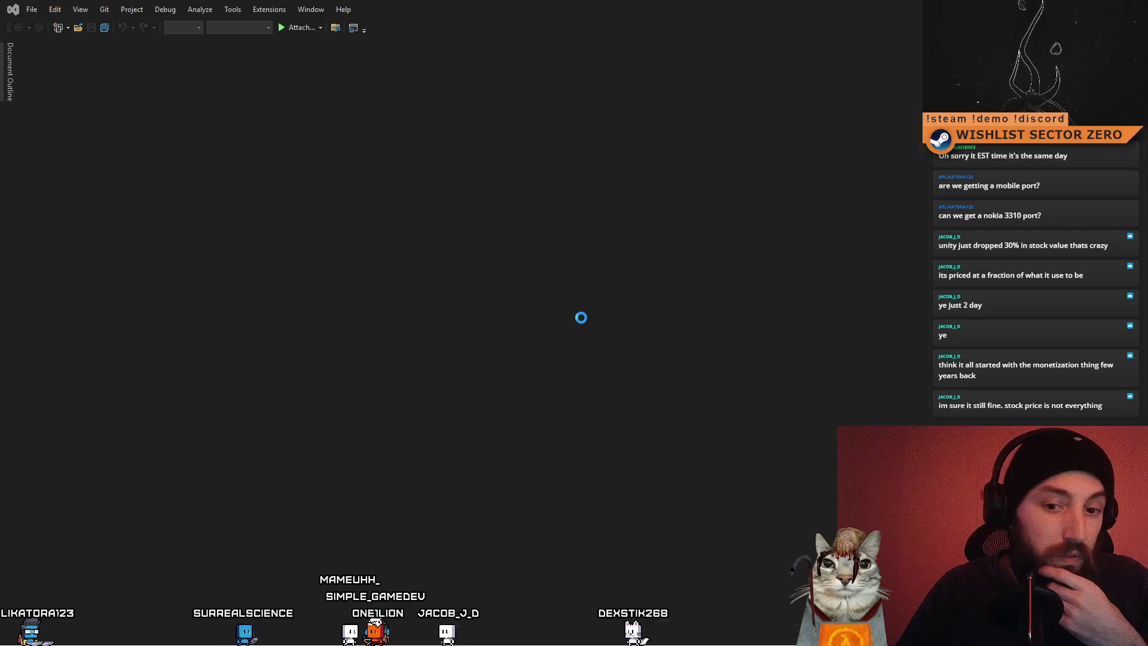
Review the initialTopOffset, offsetBetweenPannels and Start() spacing code in NewsBehaviour.cs
click(377, 284)
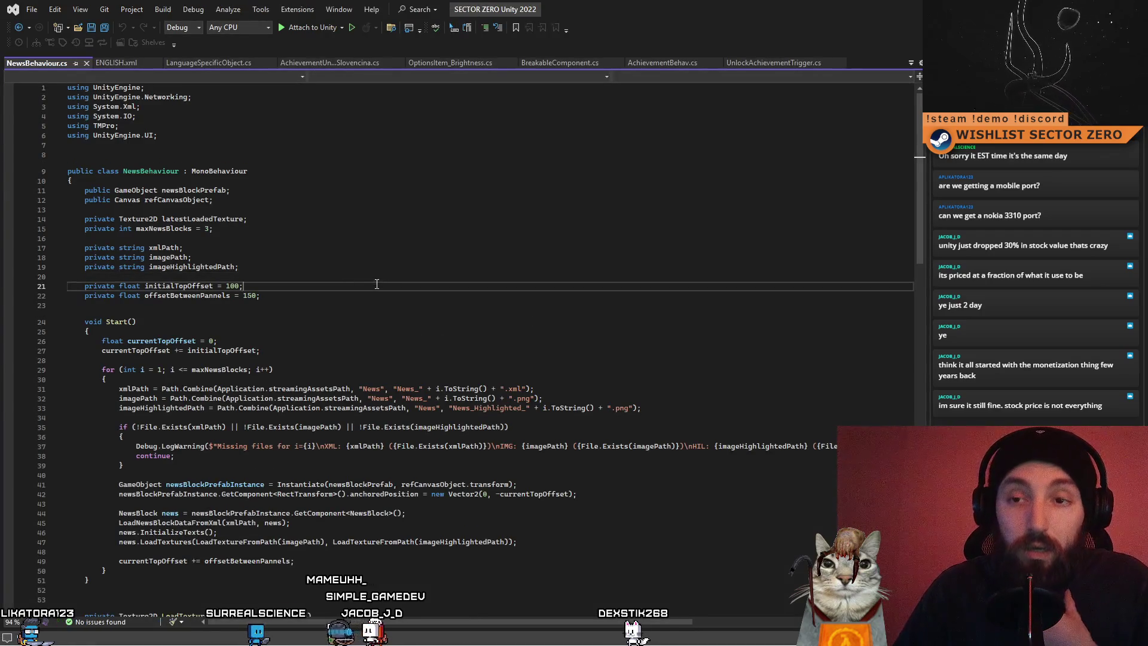
click(288, 293)
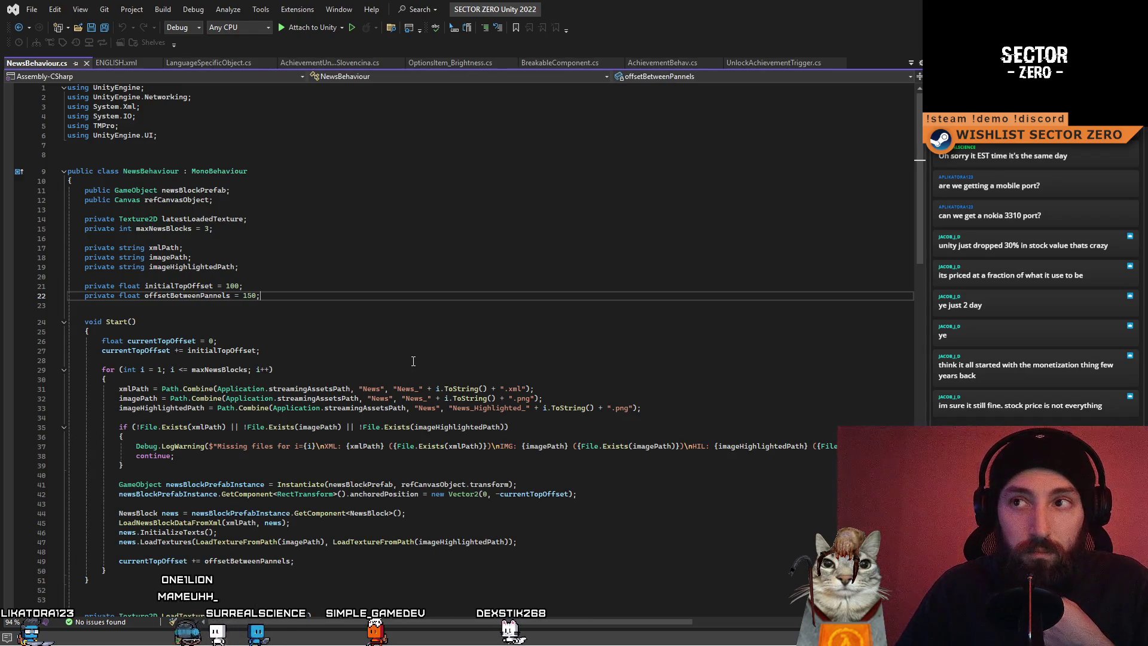
scroll(413, 361, down, 4)
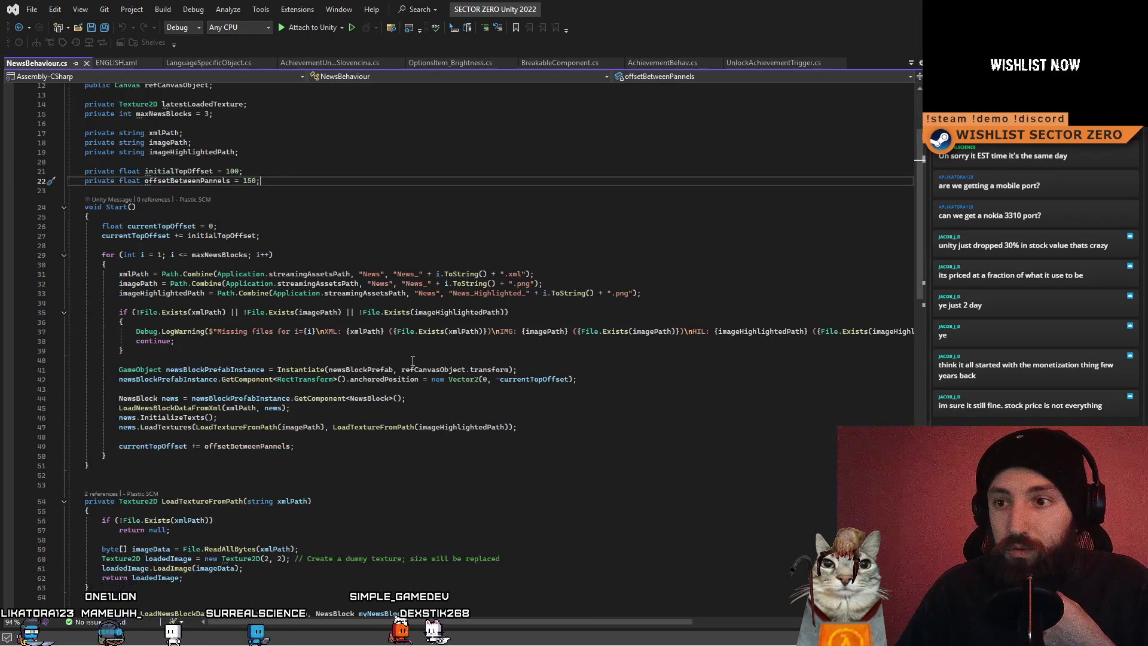
scroll(409, 360, down, 5)
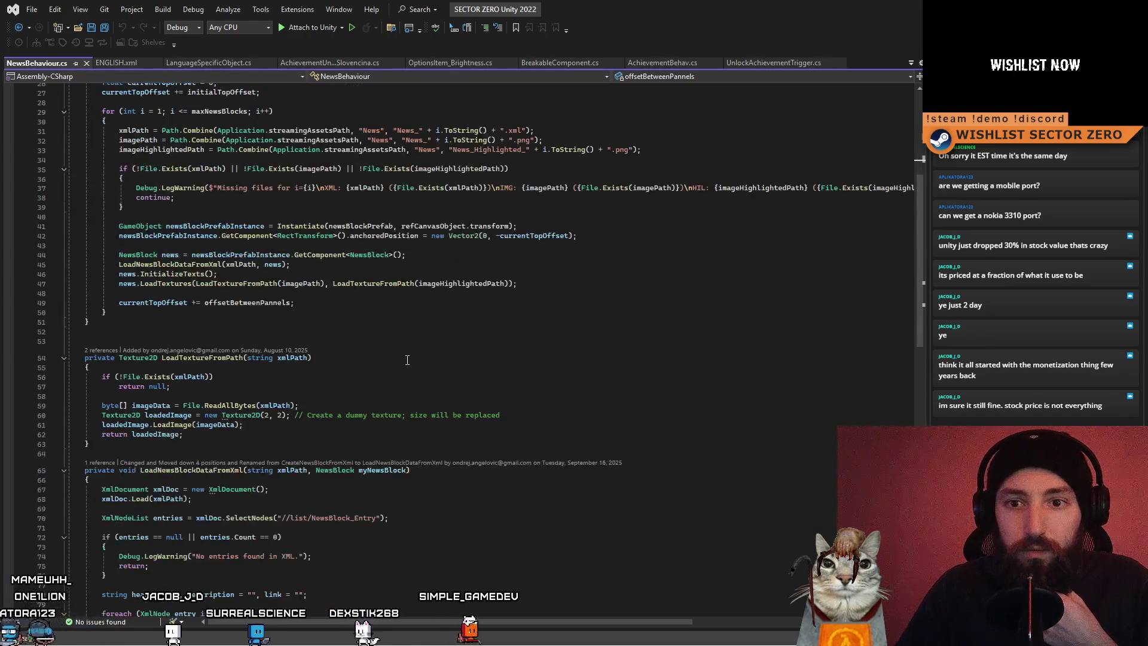
scroll(407, 359, up, 3)
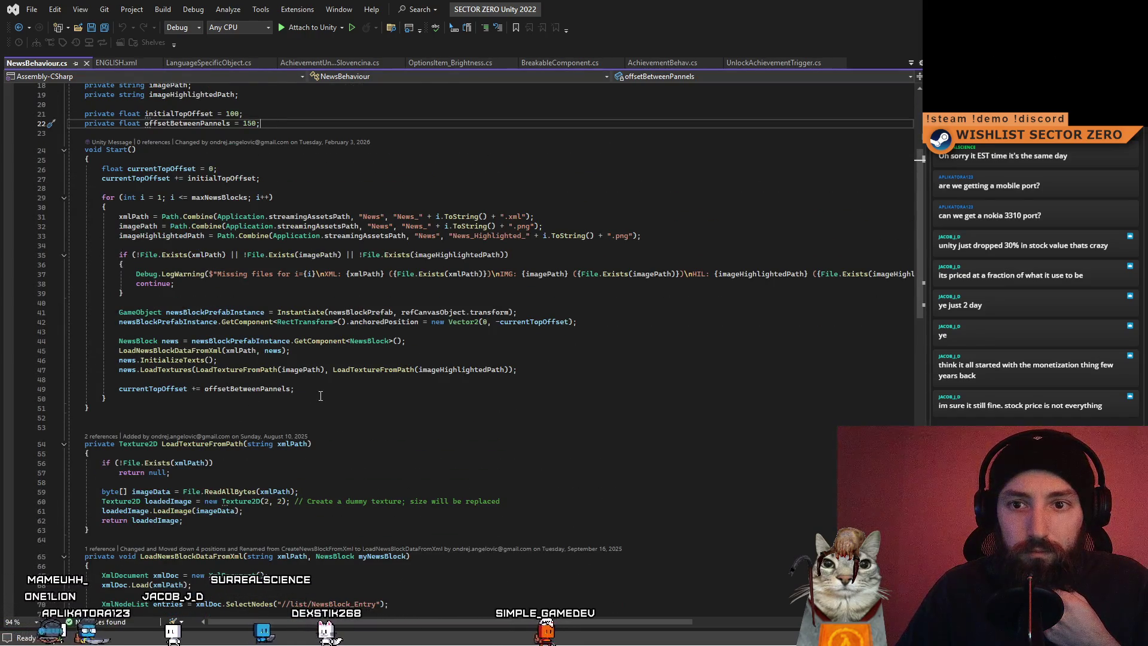
scroll(349, 396, down, 8)
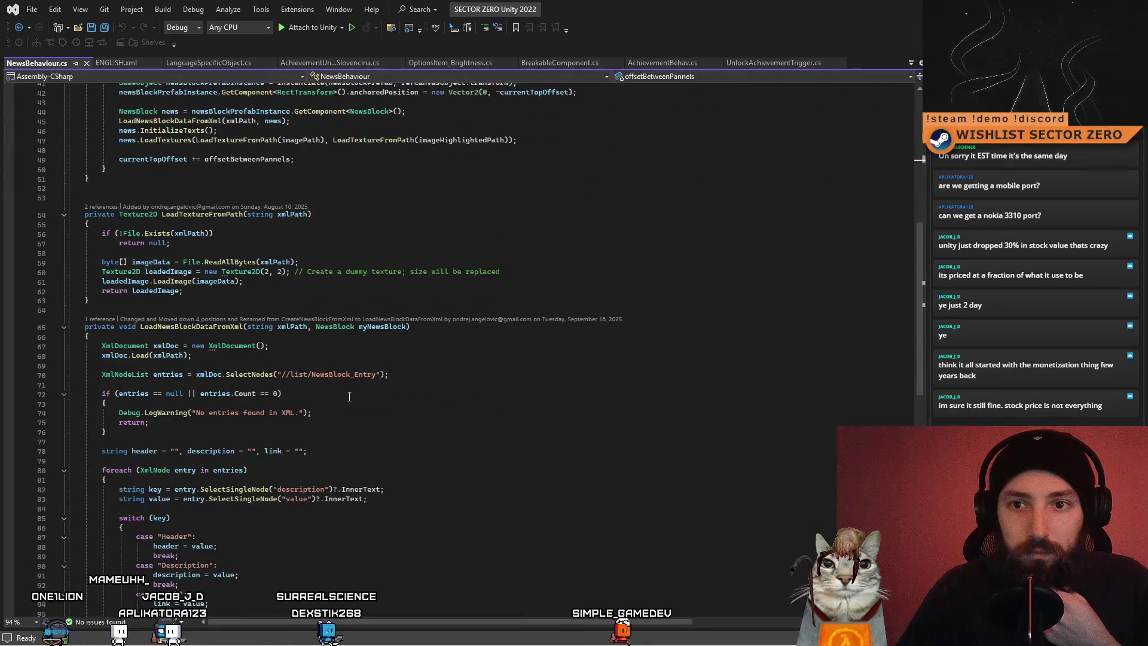
scroll(349, 396, down, 10)
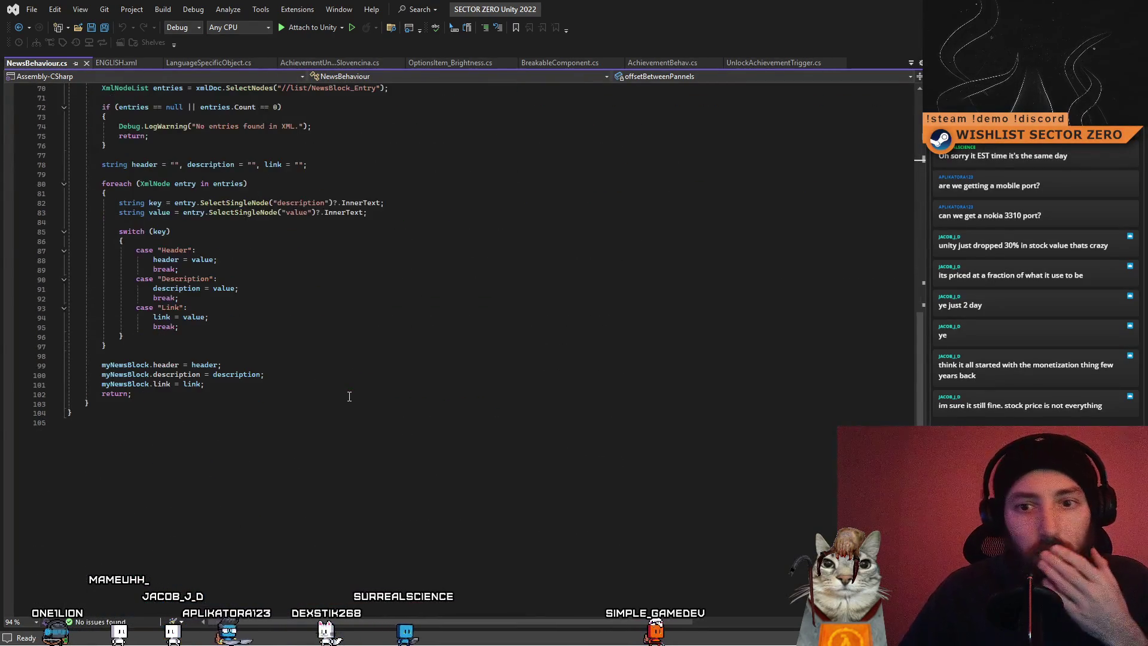
scroll(349, 396, up, 7)
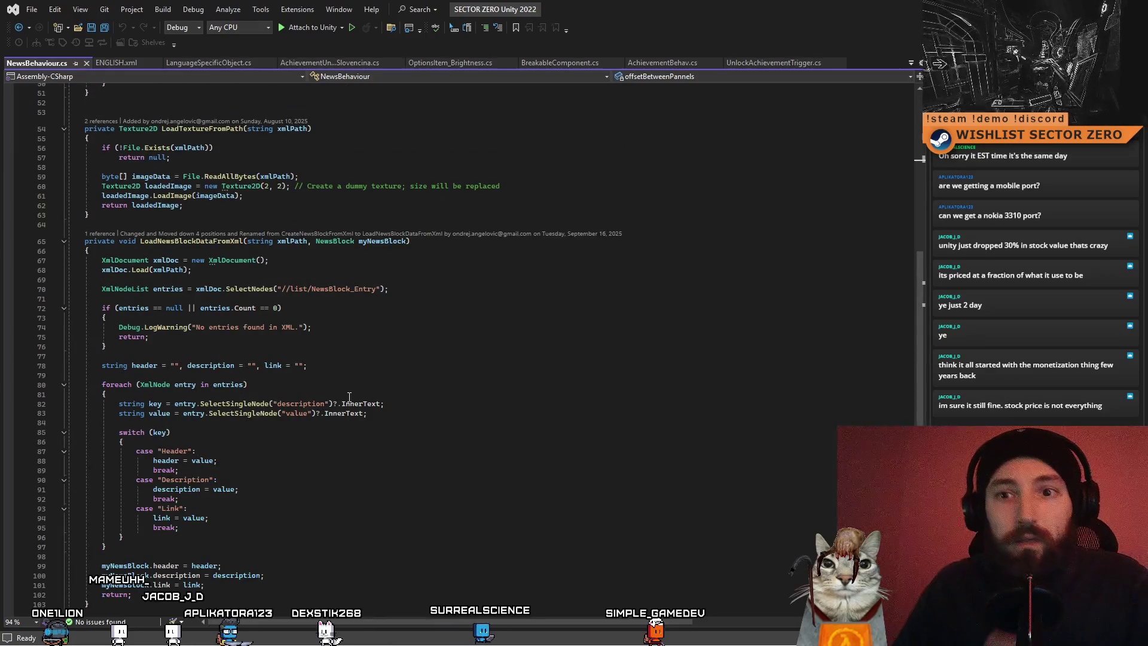
scroll(349, 395, up, 2)
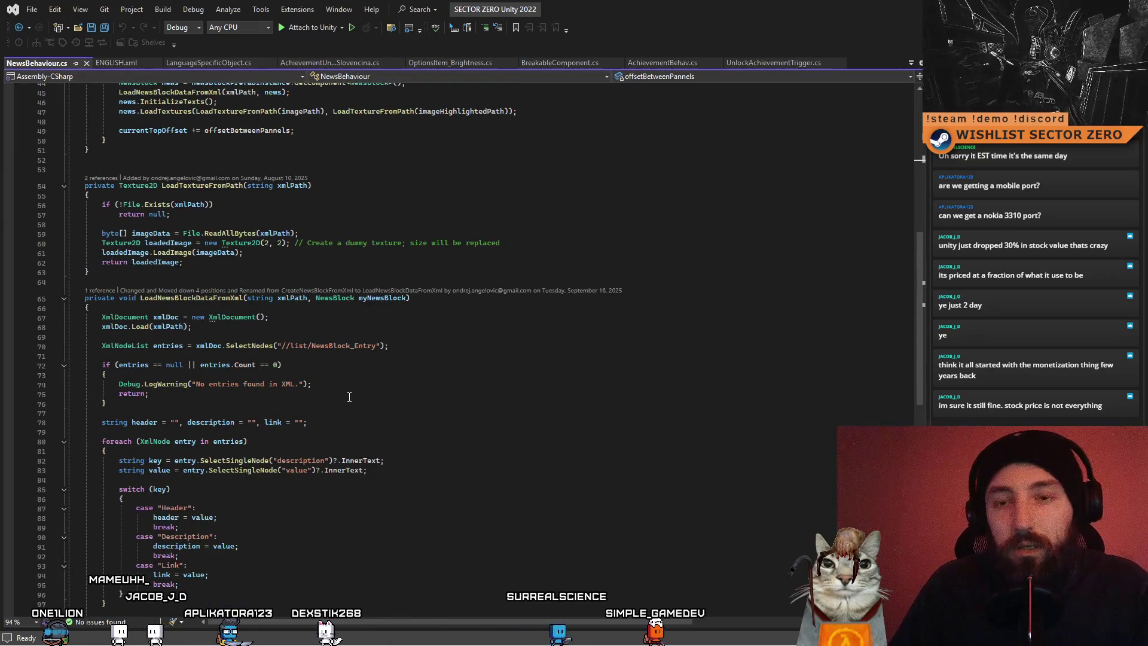
scroll(349, 397, down, 3)
scroll(346, 410, up, 12)
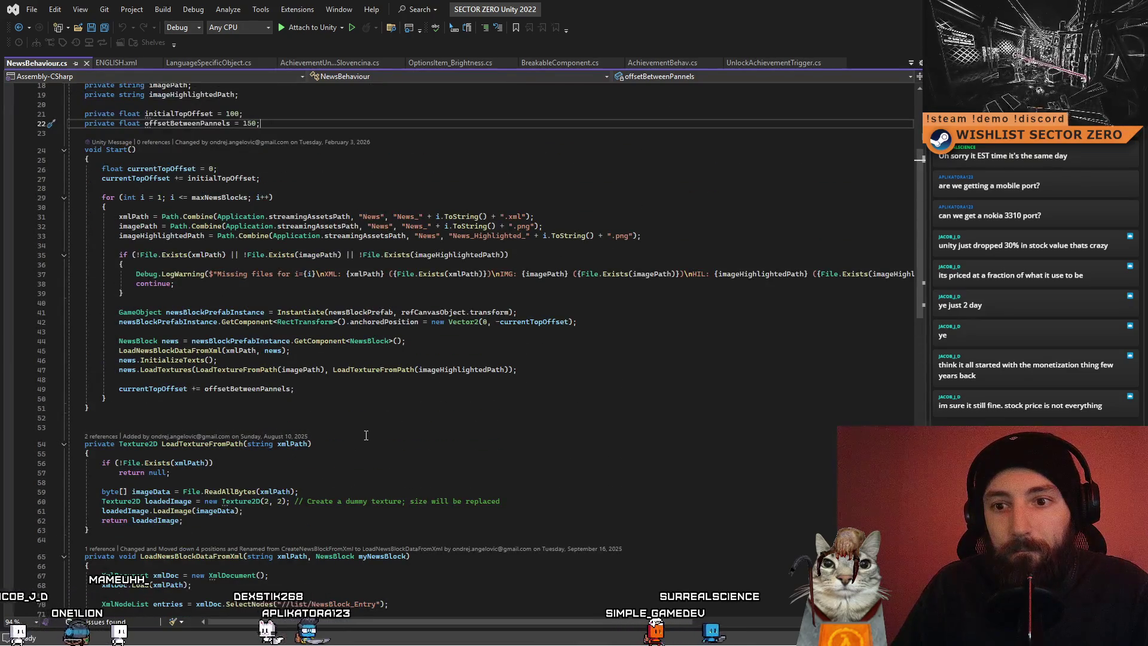
scroll(366, 435, down, 3)
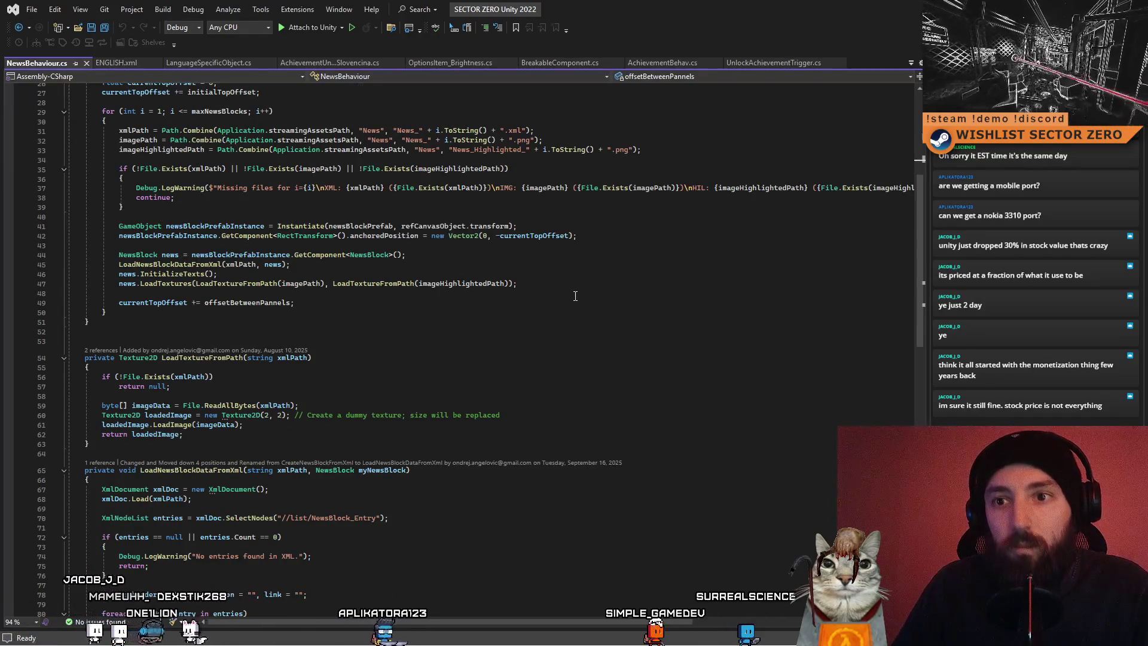
scroll(575, 296, up, 4)
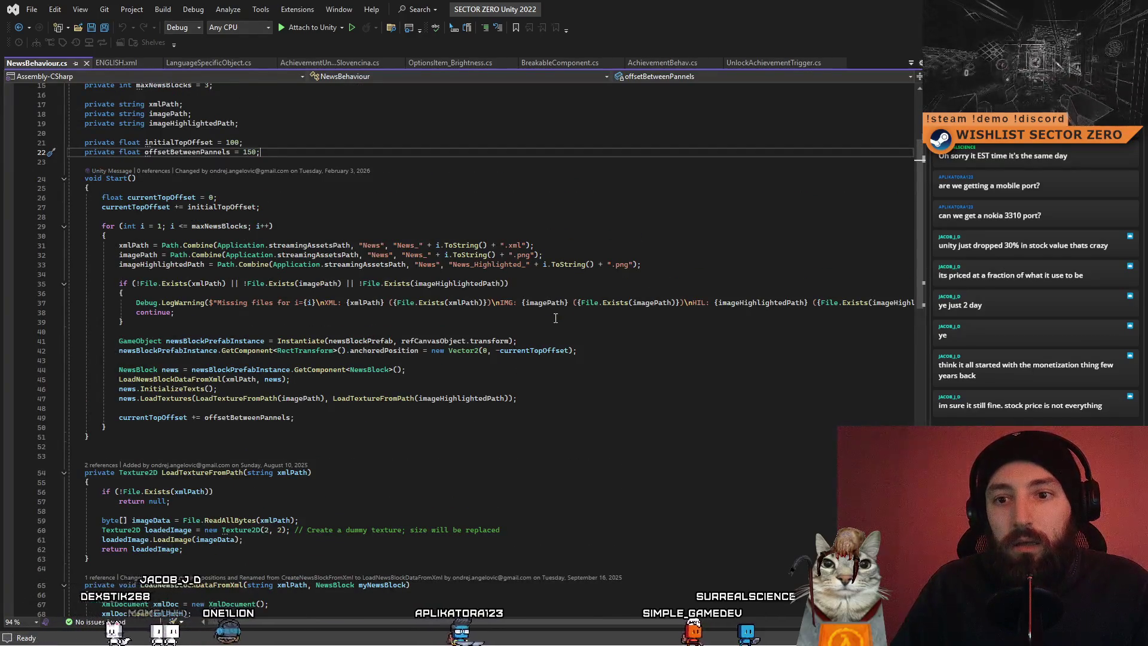
scroll(554, 317, up, 1)
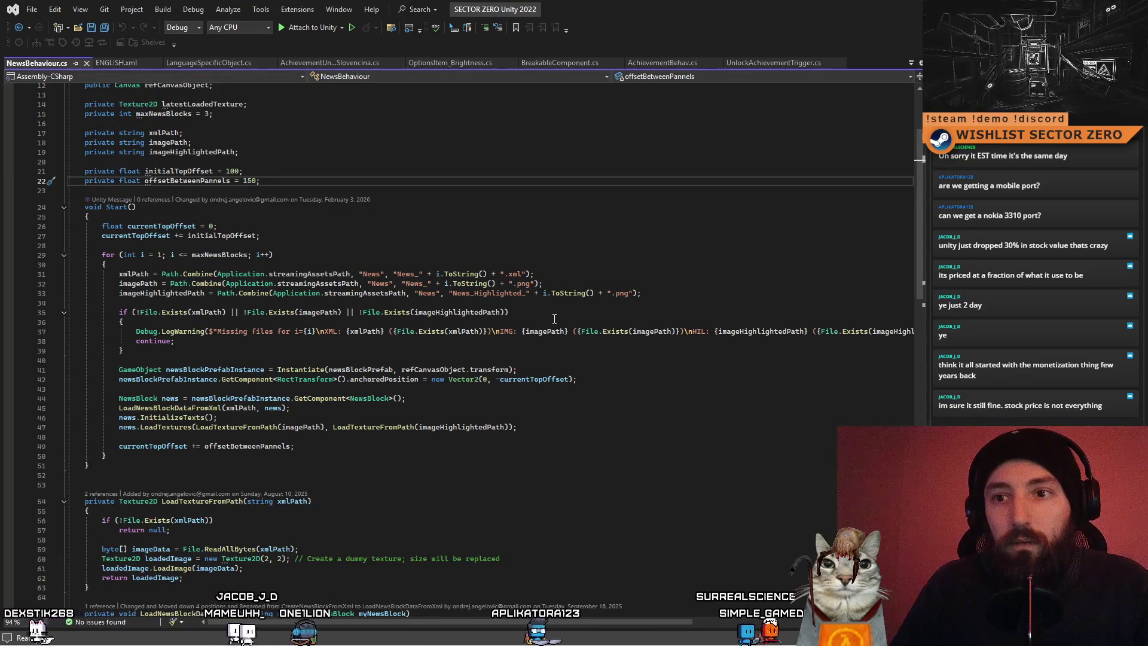
scroll(553, 317, up, 3)
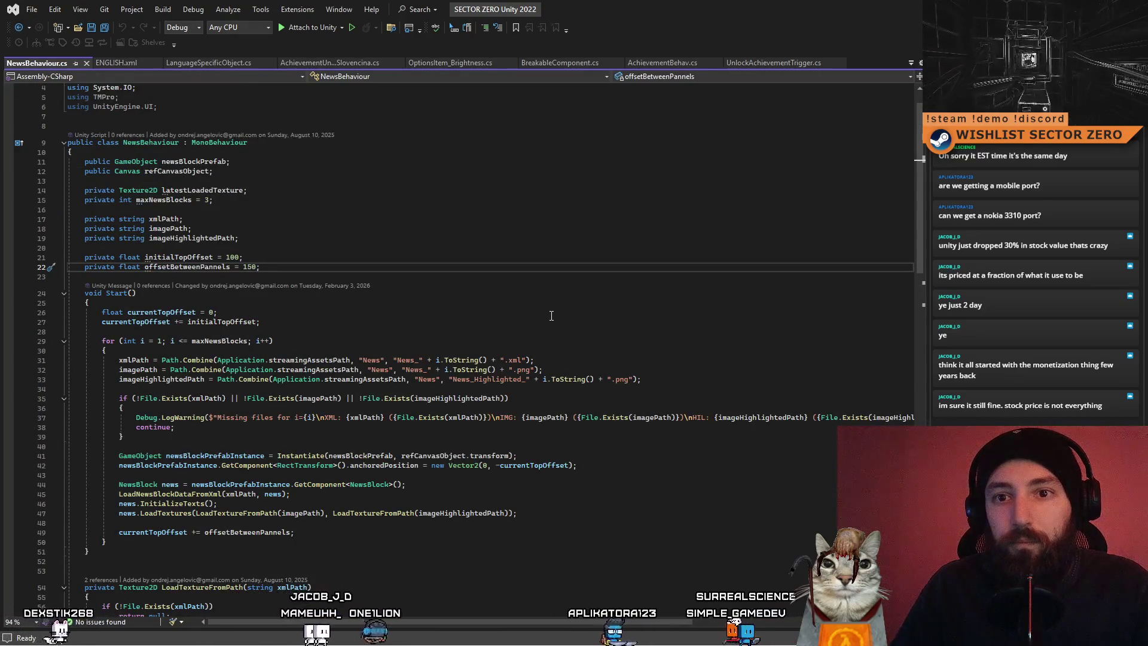
scroll(553, 317, down, 7)
scroll(548, 314, down, 4)
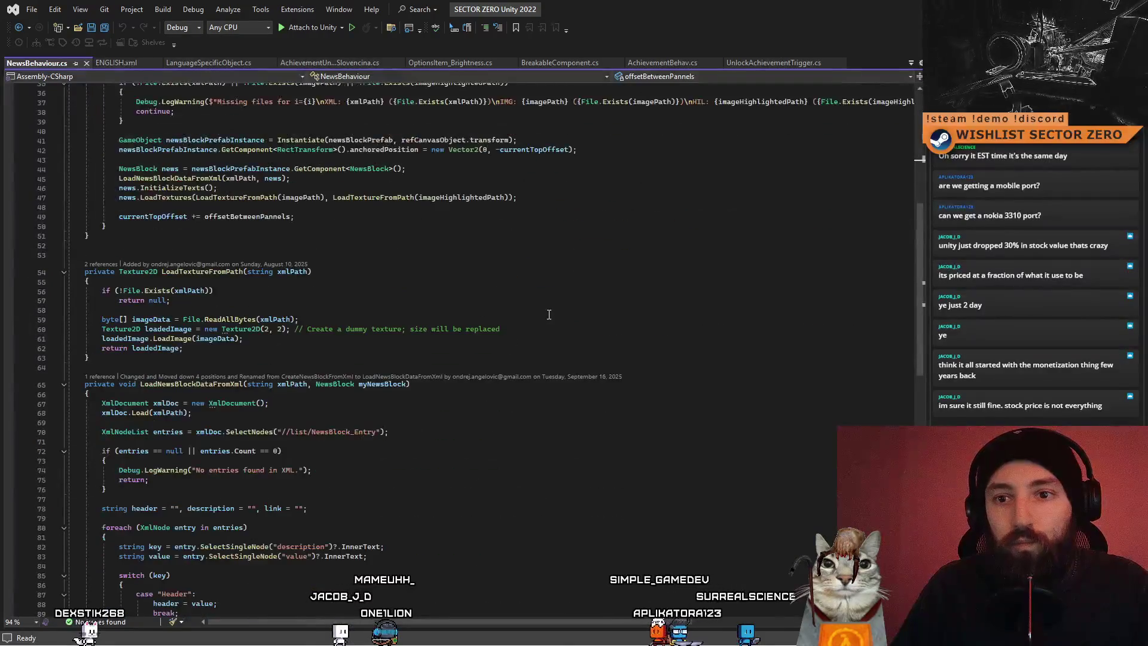
scroll(489, 359, up, 7)
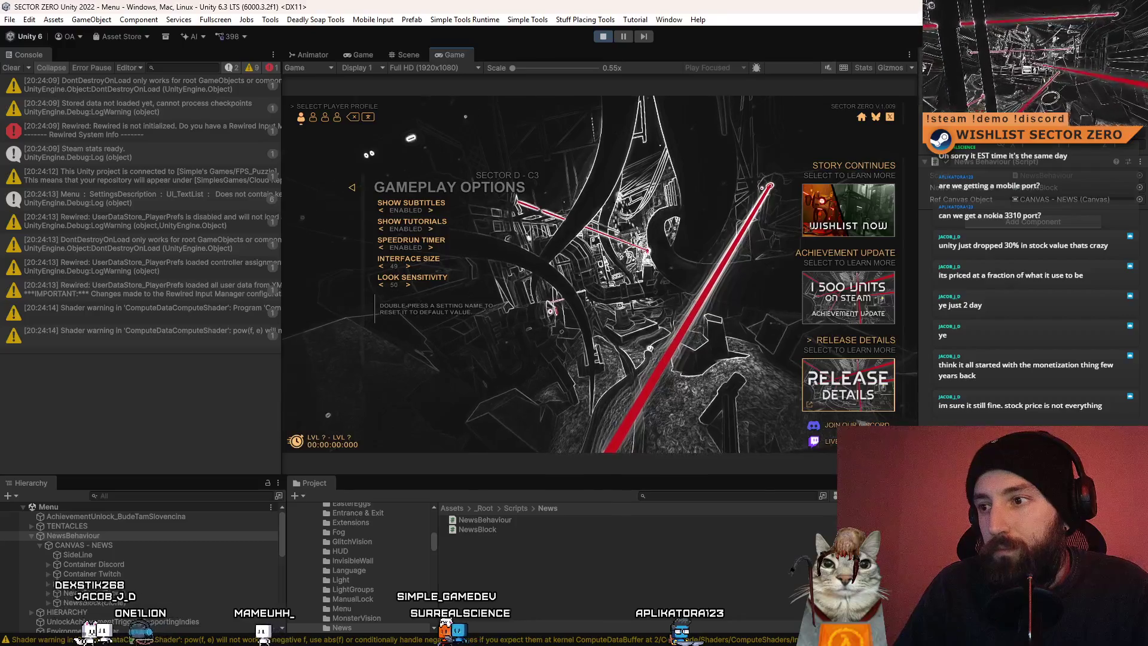
Filter the Hierarchy for 'discord', then clear the filter and select Container Discord in the full tree
click(192, 495)
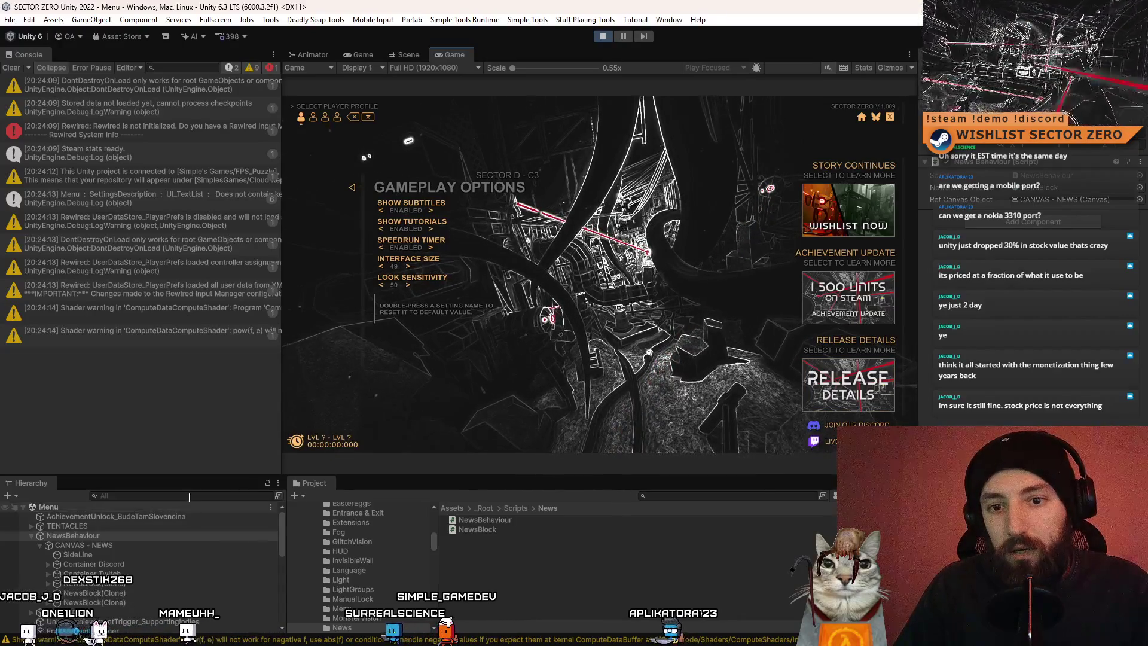
text(discord)
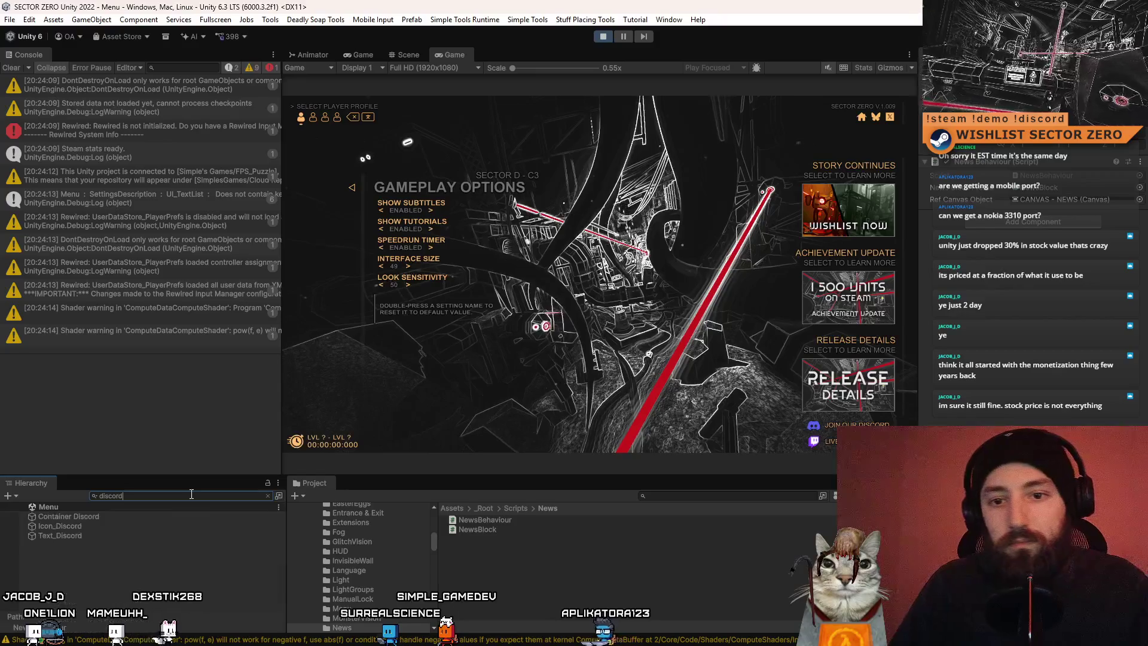
click(155, 517)
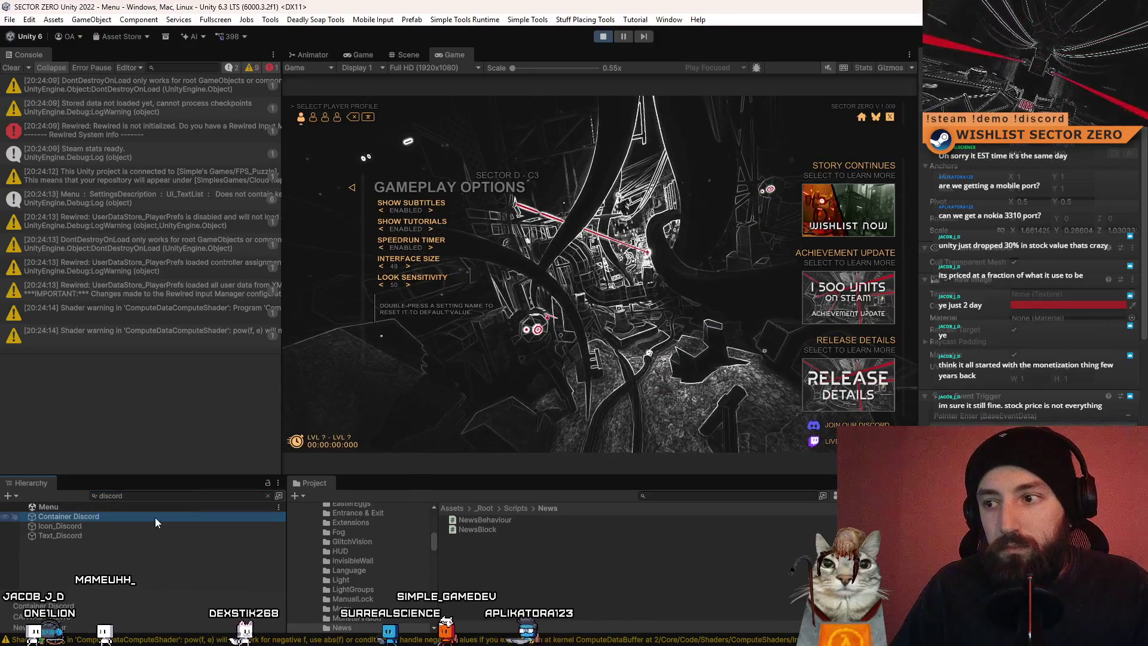
click(138, 494)
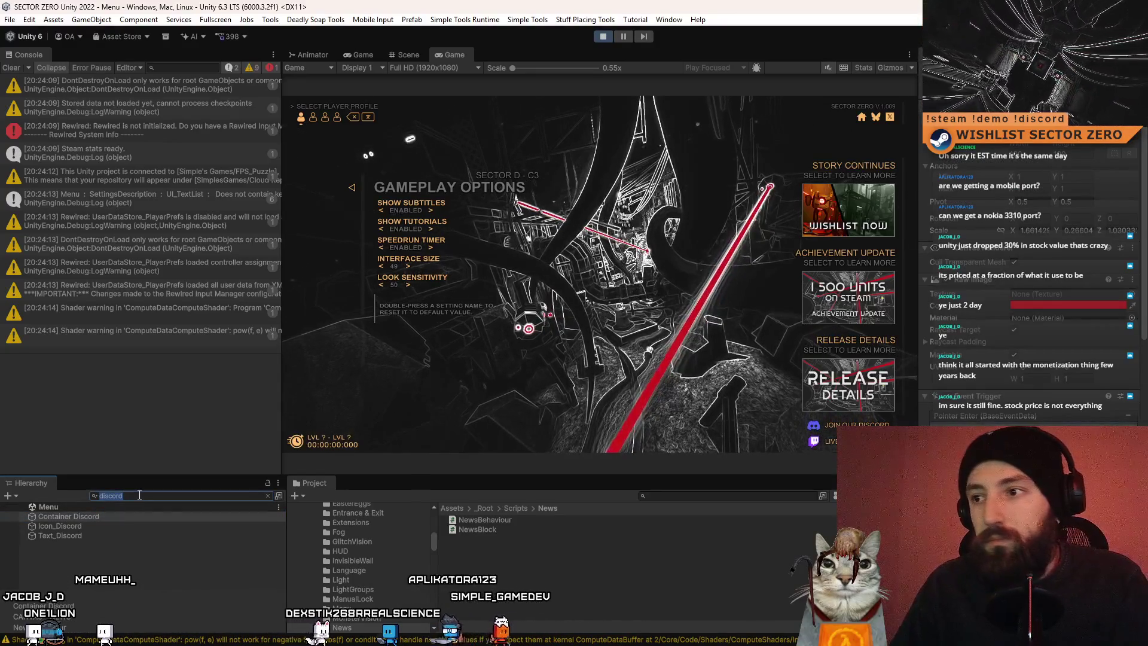
key(BackSpace)
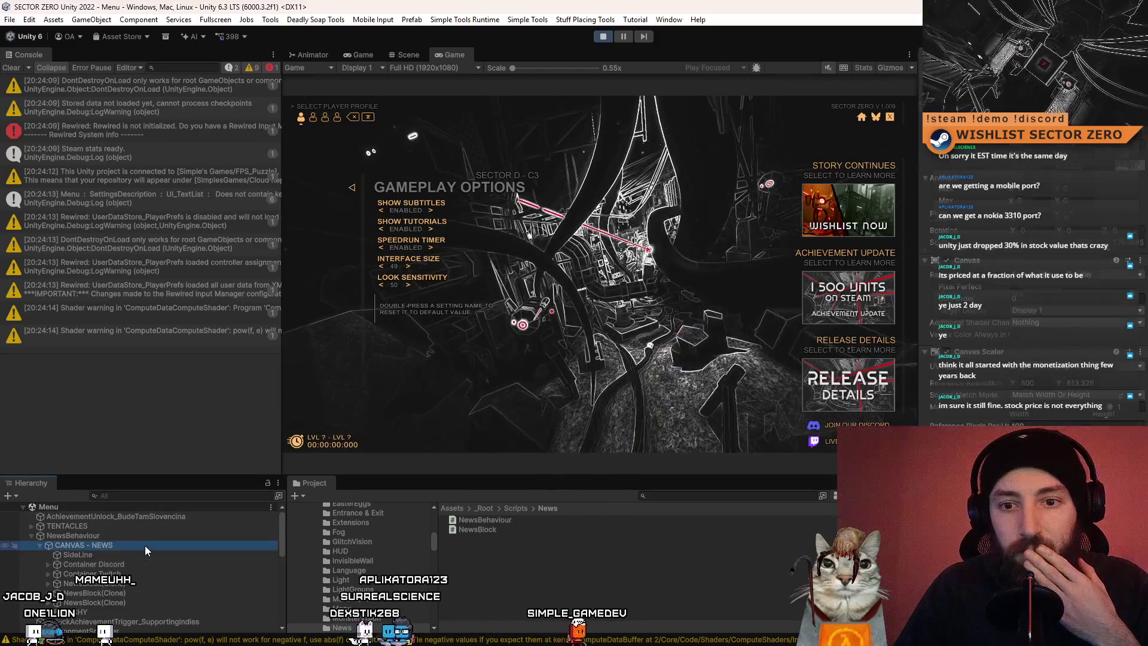
click(149, 564)
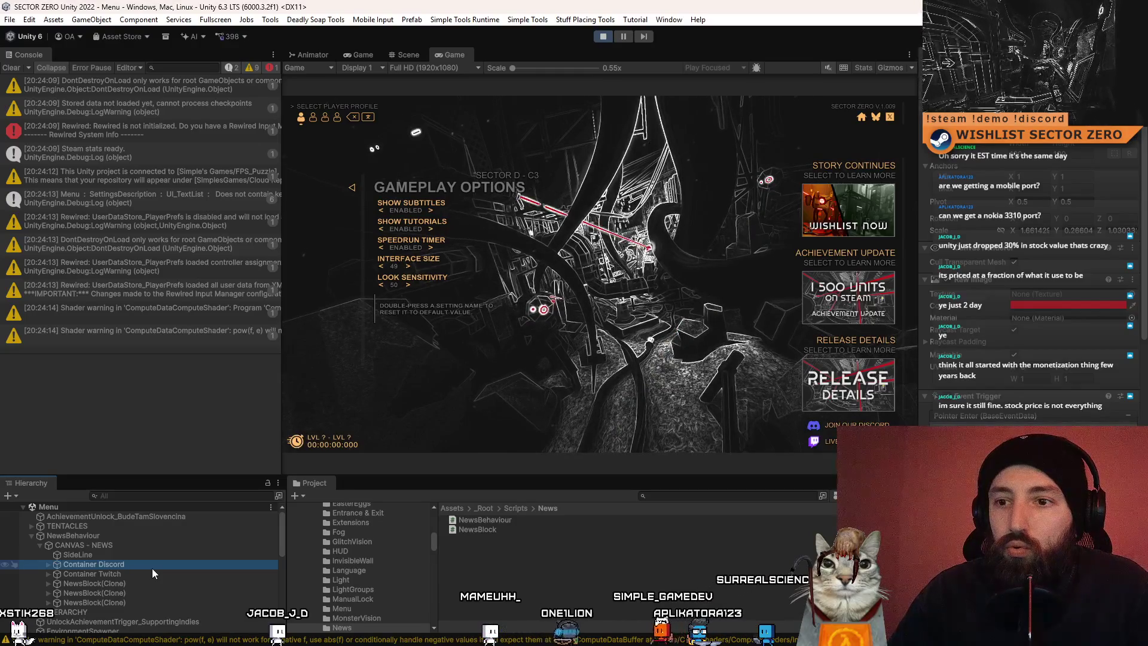
Raise Interface Size to 52, lower it to 51, then reset it to 50
click(409, 267)
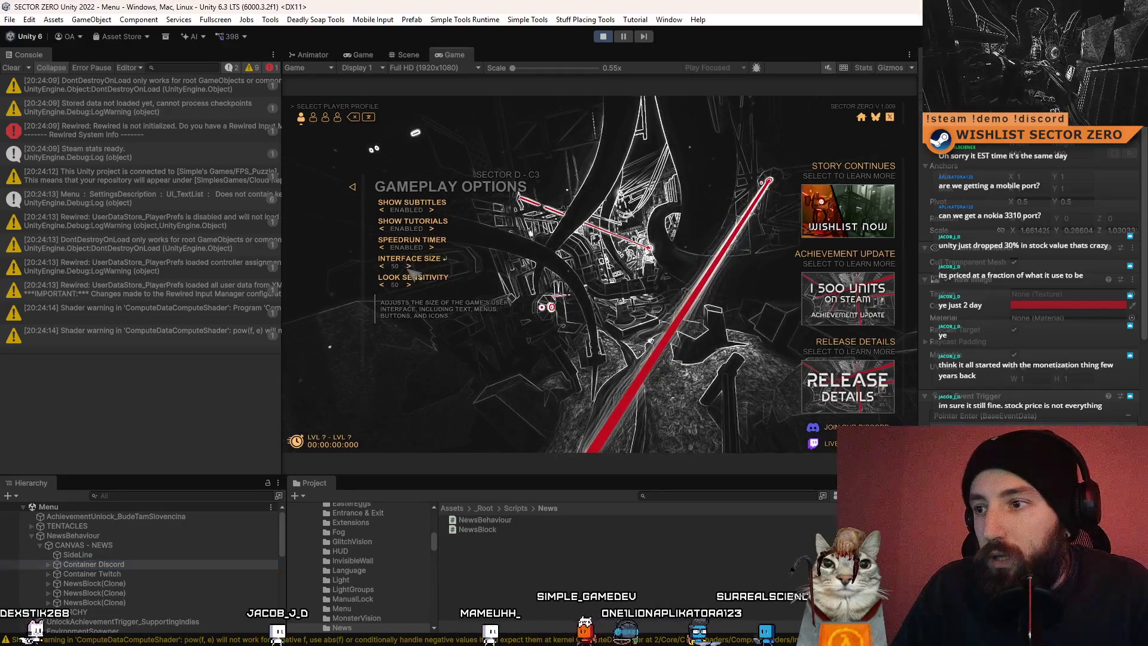
click(409, 266)
click(410, 266)
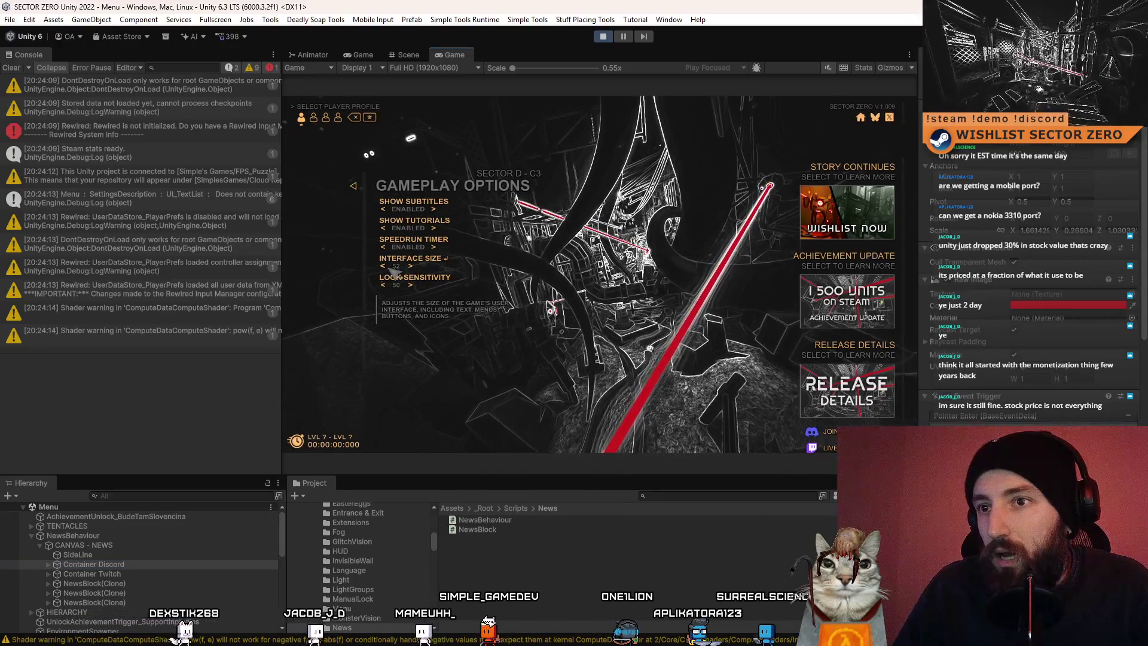
click(383, 267)
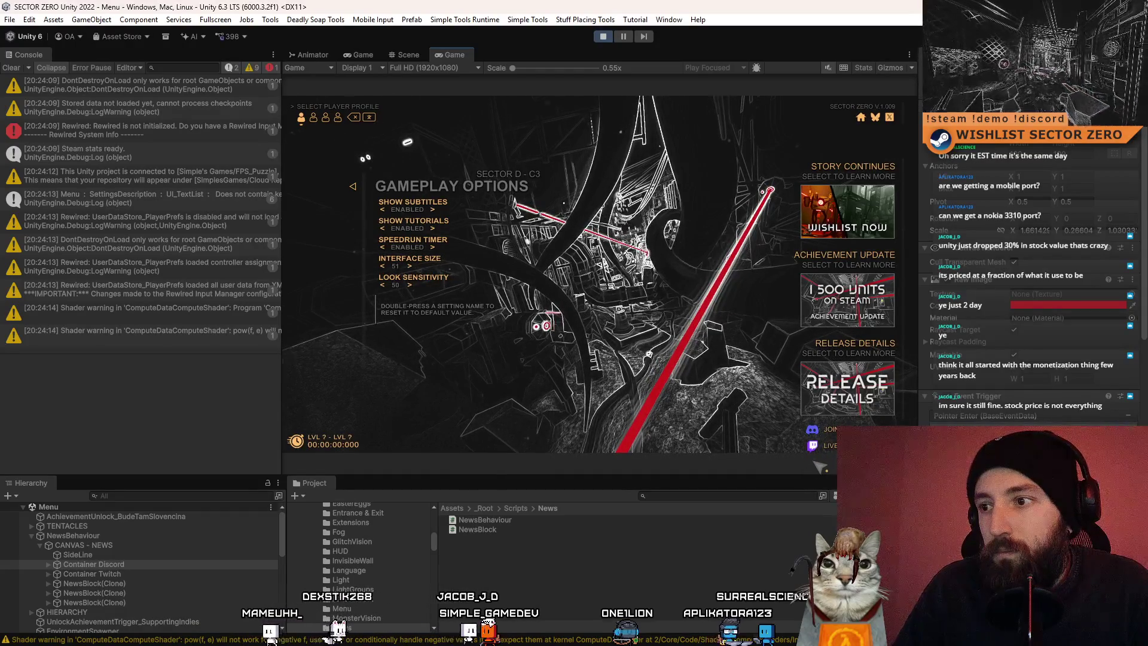
double_click(445, 259)
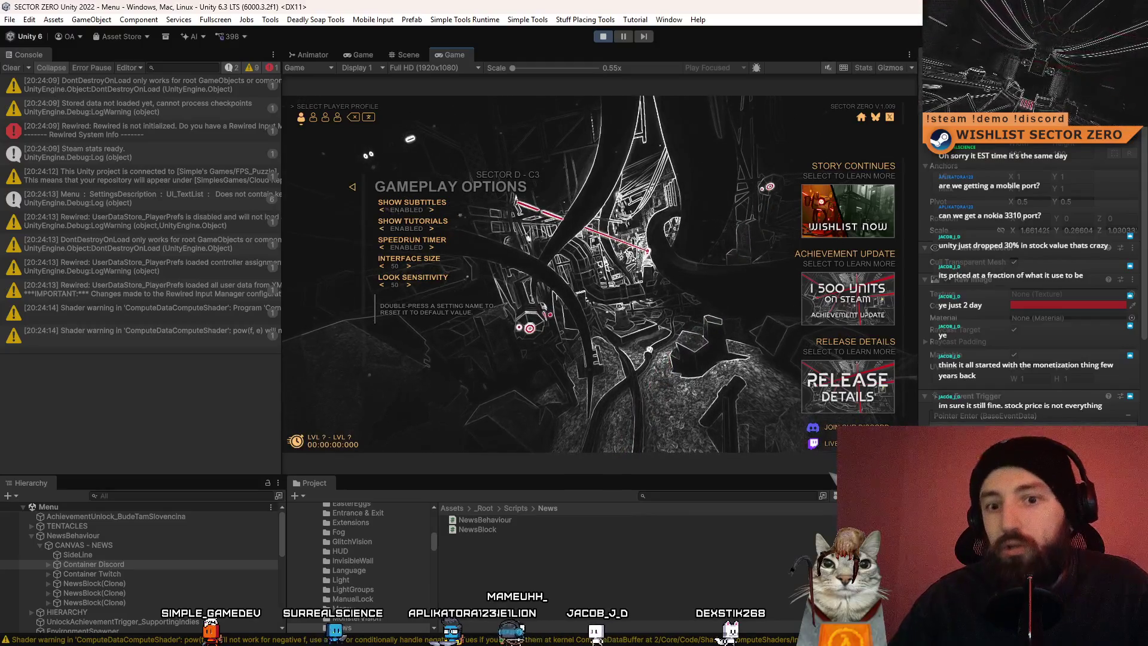
Expand Container Discord, compare Icon_Discord with CANVAS - NEWS in the Inspector, and select NewsBehaviour
click(48, 565)
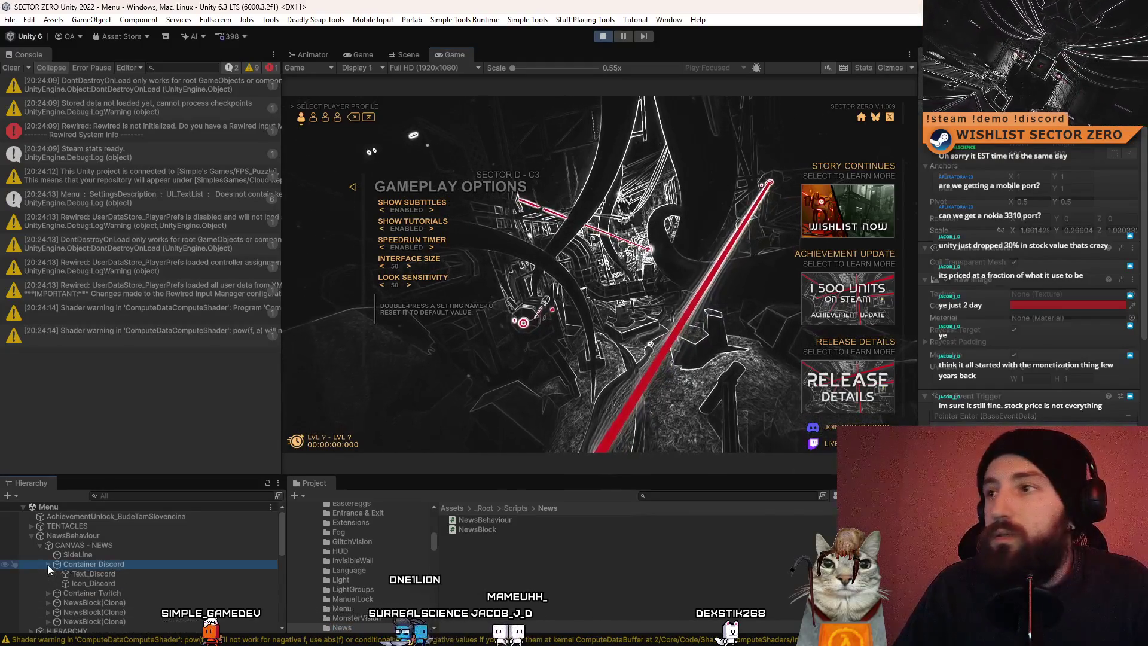
click(131, 582)
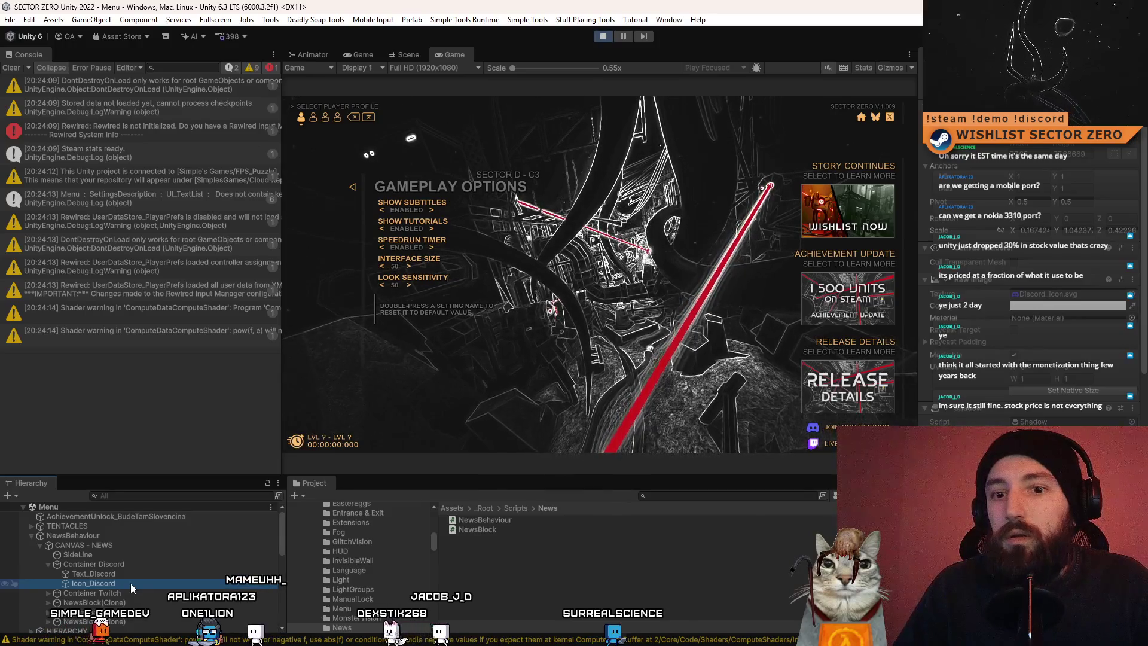
click(137, 544)
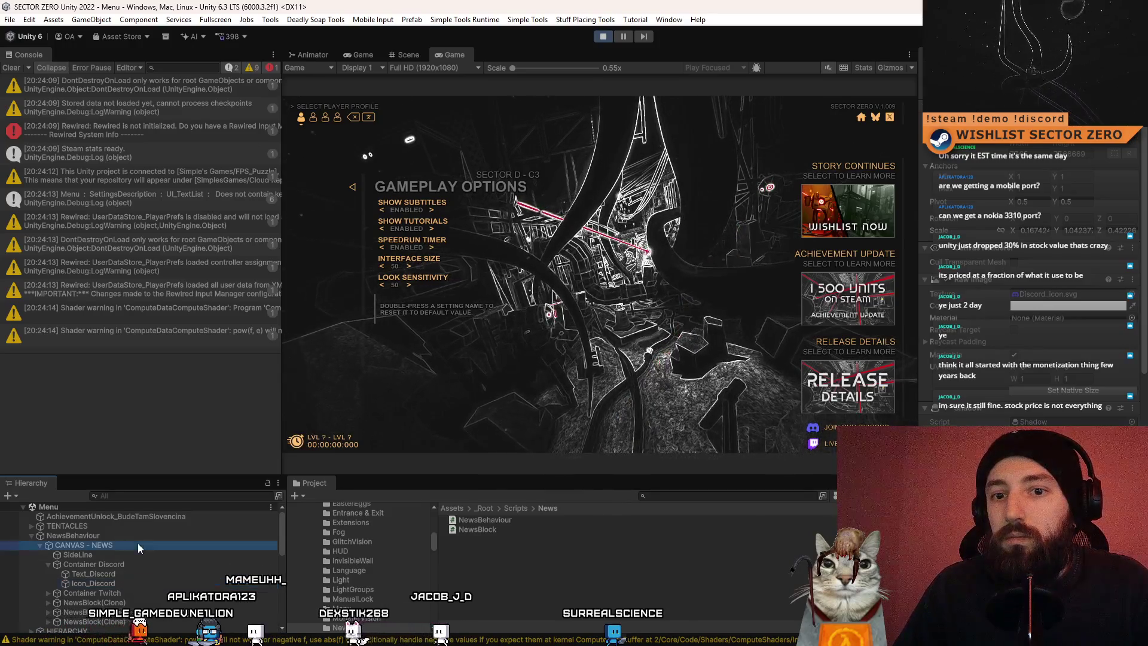
click(127, 585)
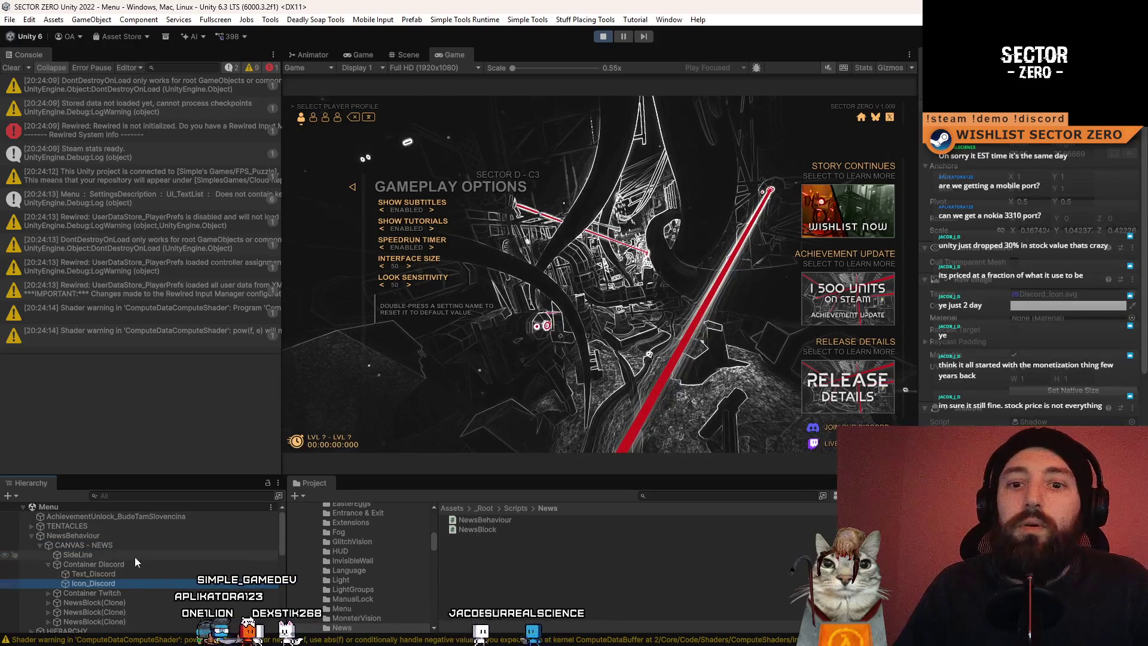
click(147, 545)
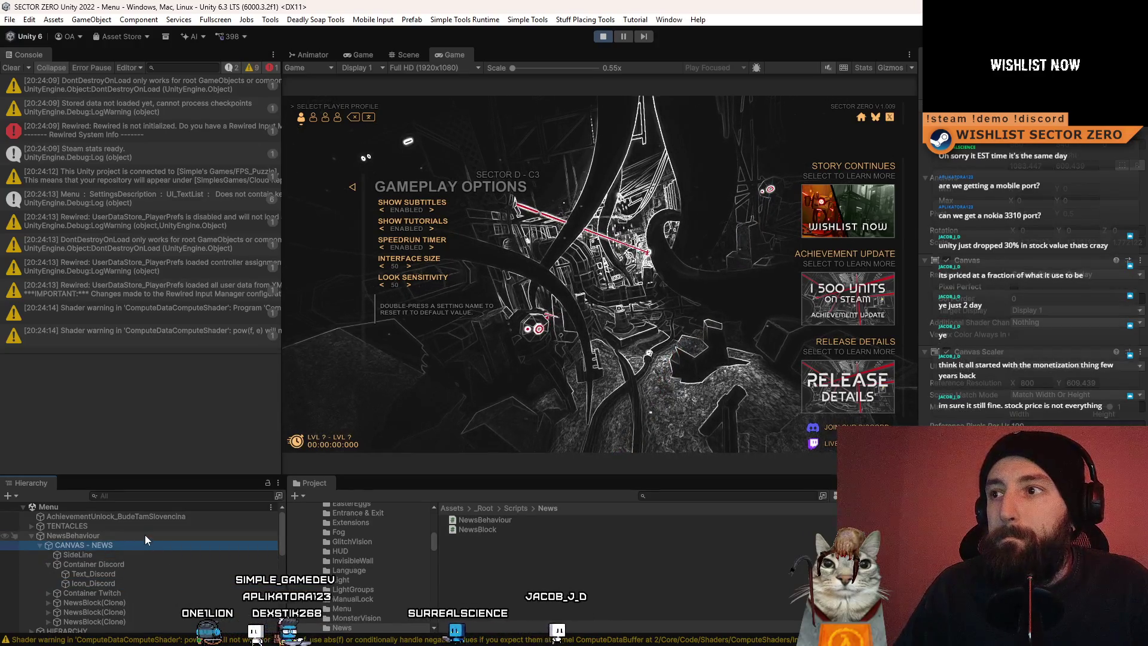
click(137, 554)
click(157, 545)
key(Up)
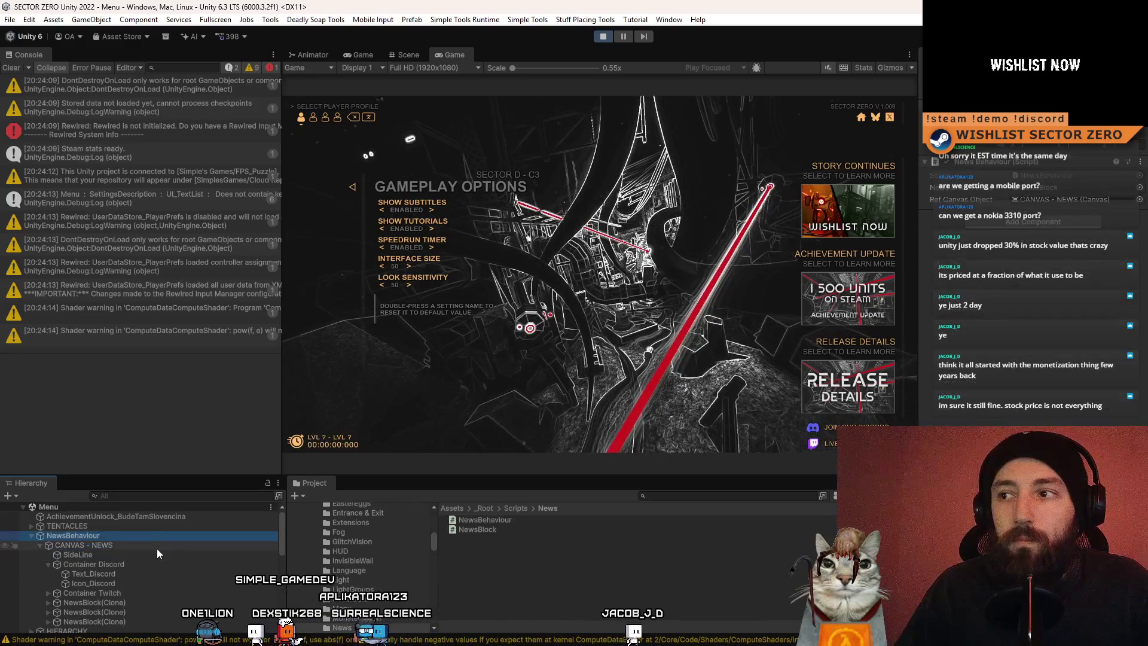
Open NewsBehaviour.cs from the Script field and add an empty Update() method after Start
double_click(1036, 178)
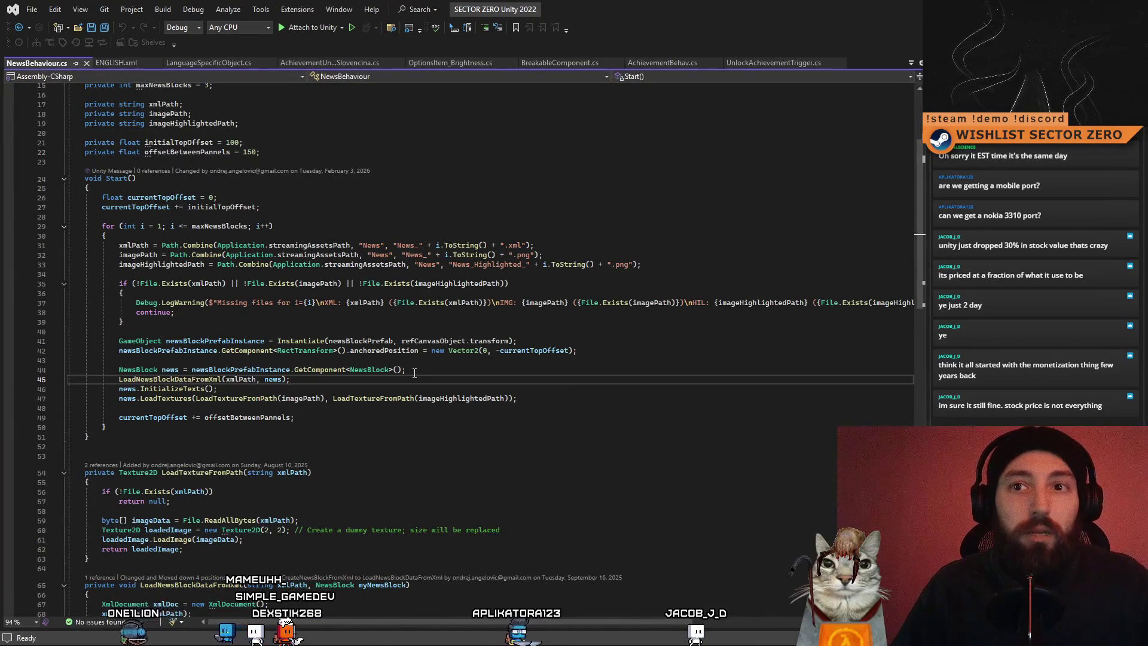
scroll(415, 373, up, 2)
scroll(389, 369, down, 6)
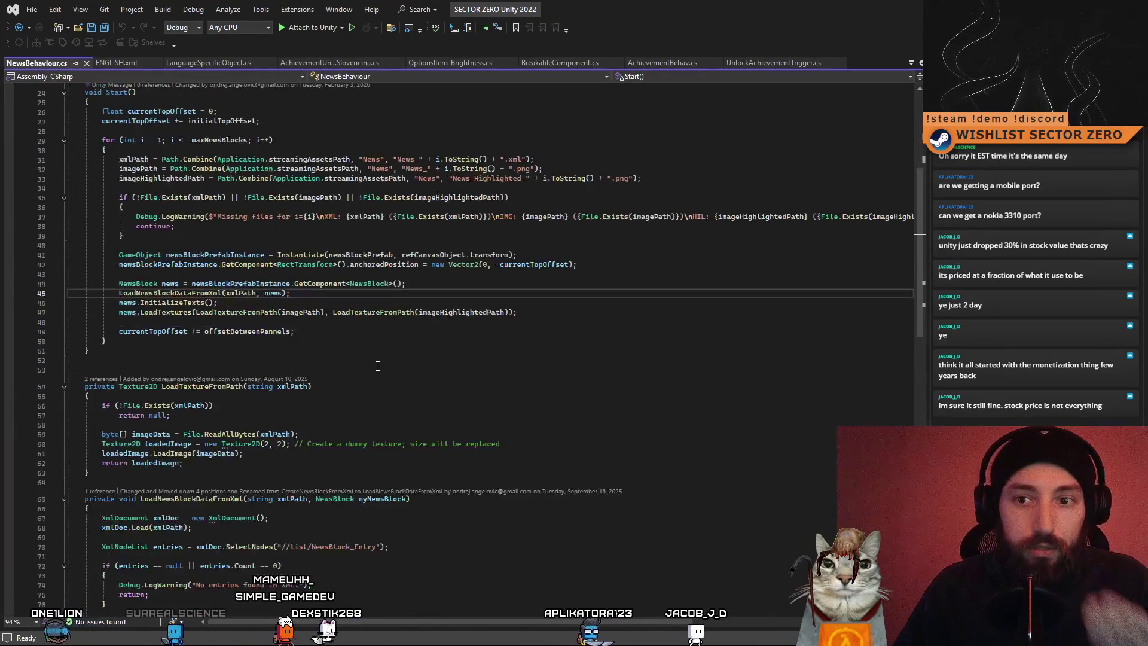
scroll(175, 352, up, 3)
click(169, 408)
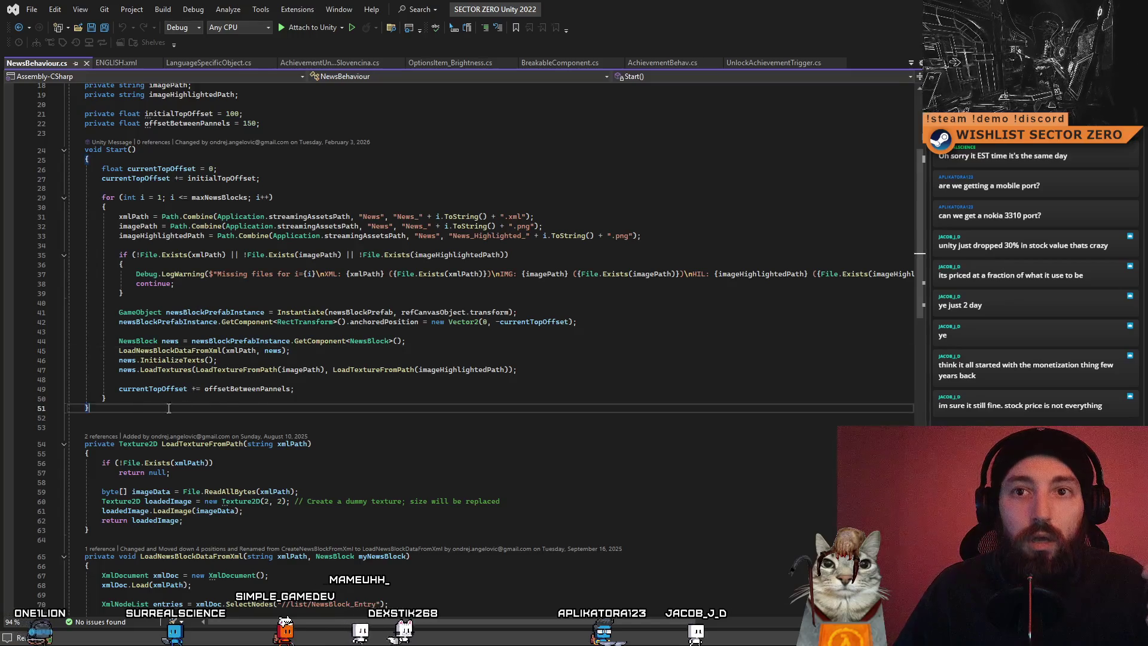
key(Return)
key(Return)
text(upda)
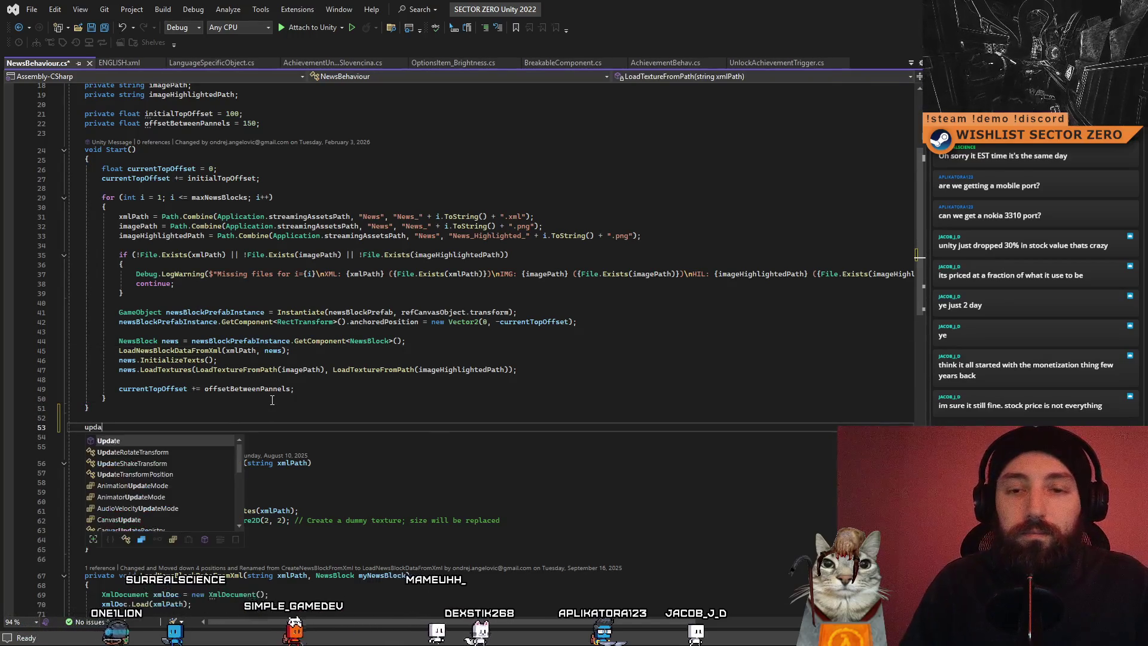
key(Tab)
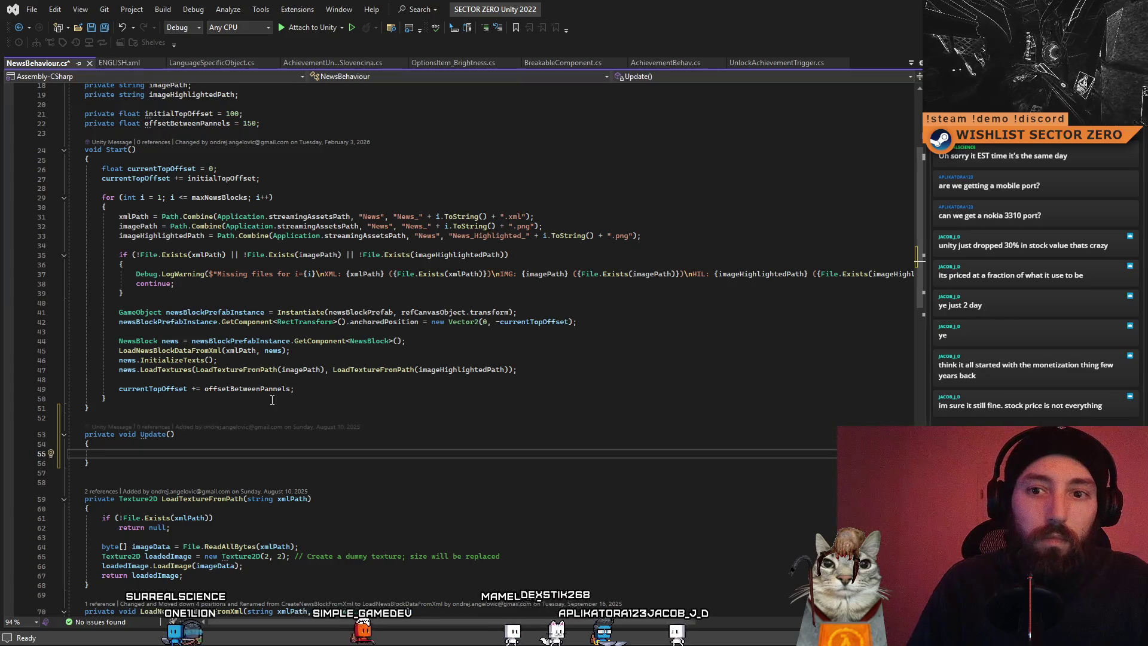
Begin a '[SerializeField] private RawImage' field on a new line below maxNewsBlocks
scroll(272, 399, up, 6)
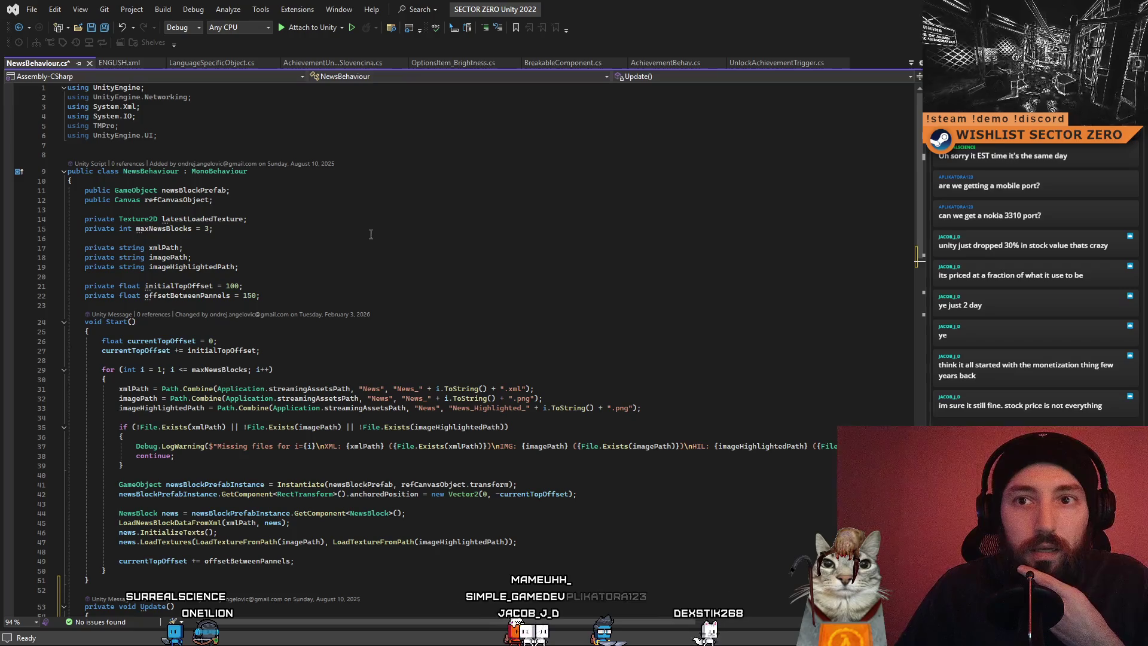
click(297, 203)
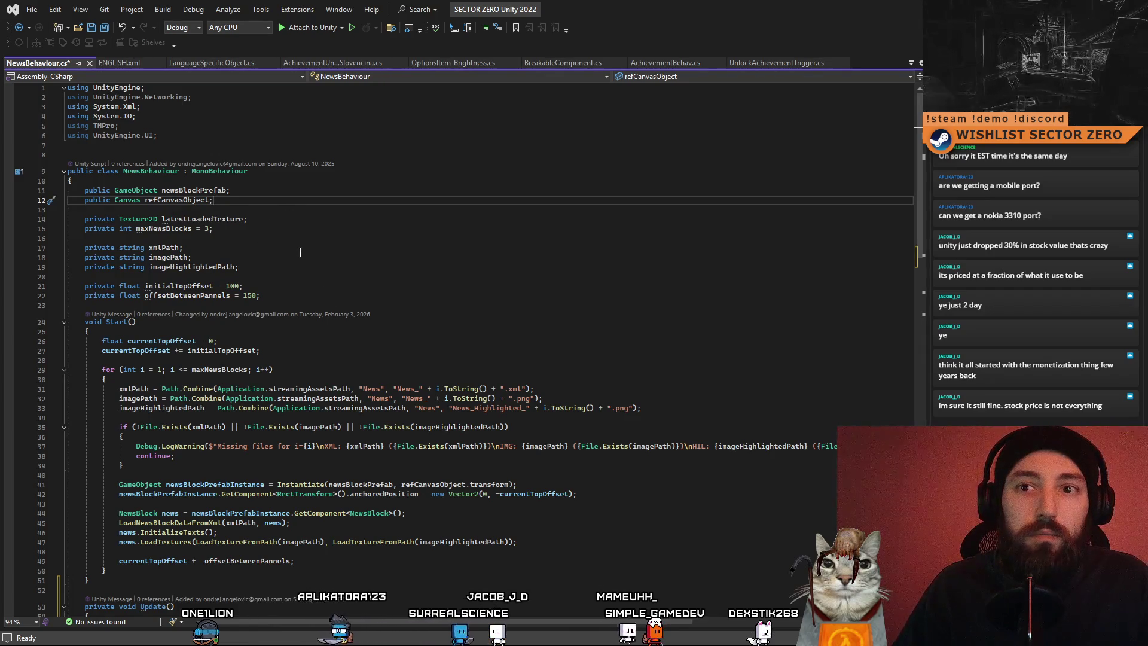
click(276, 213)
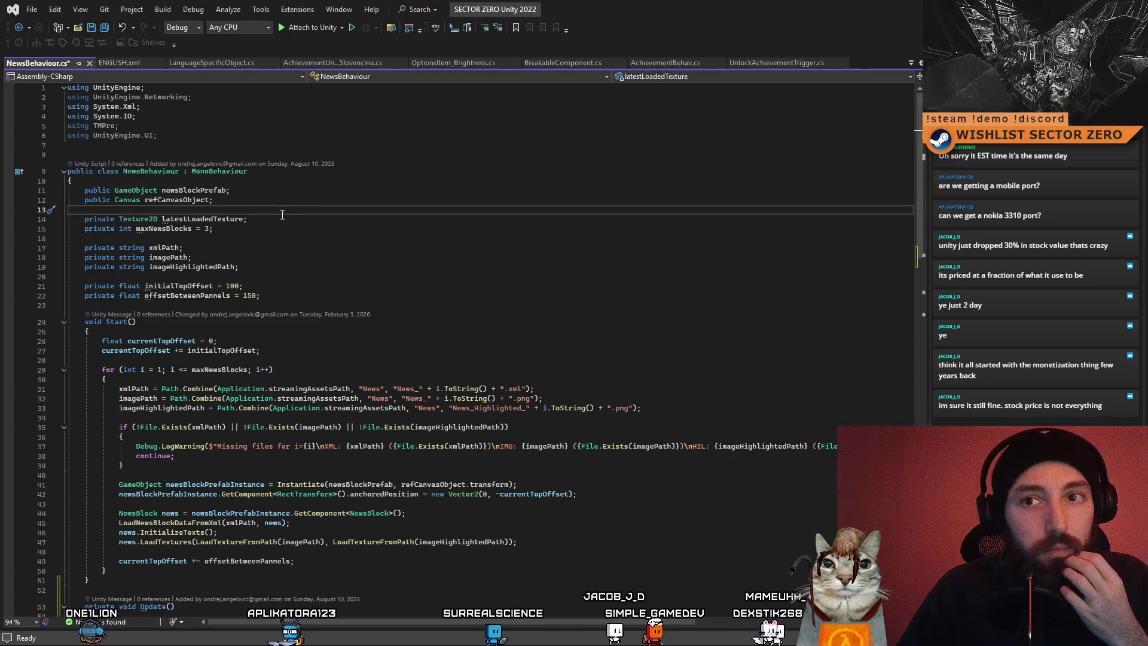
click(276, 229)
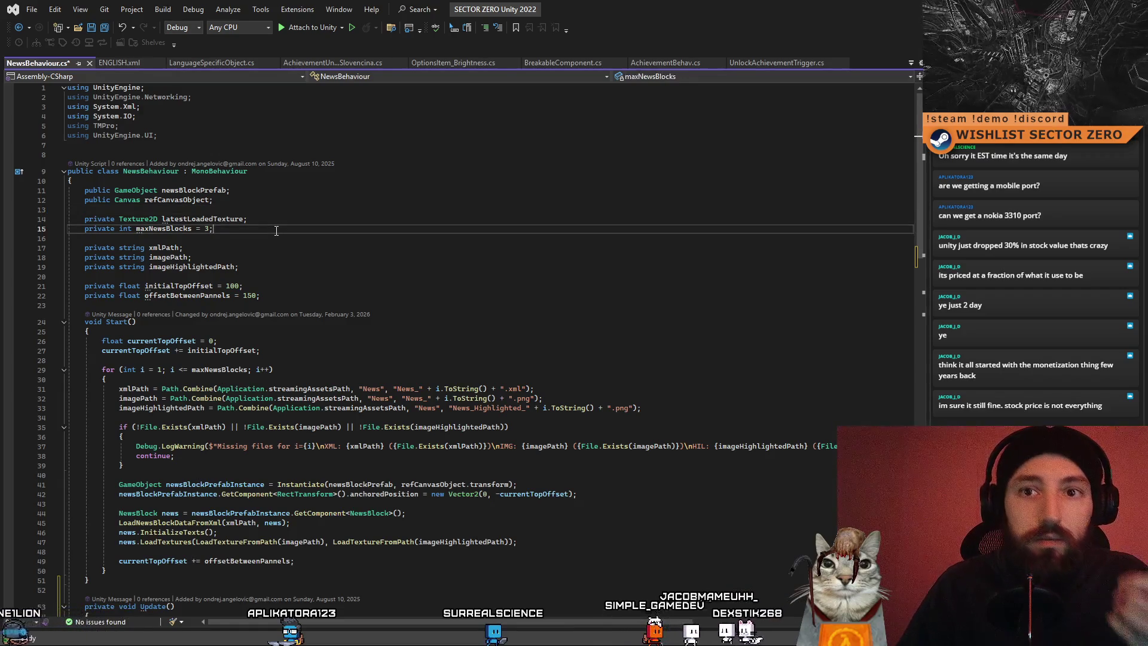
key(Return)
key(Return)
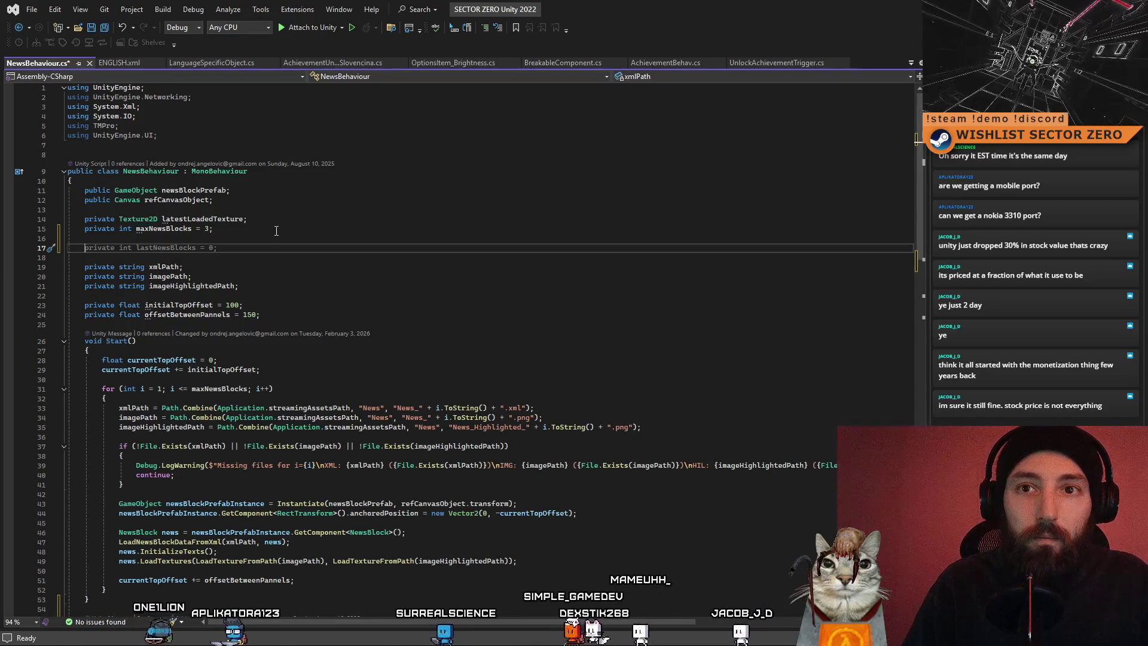
text([Ser)
key(Tab)
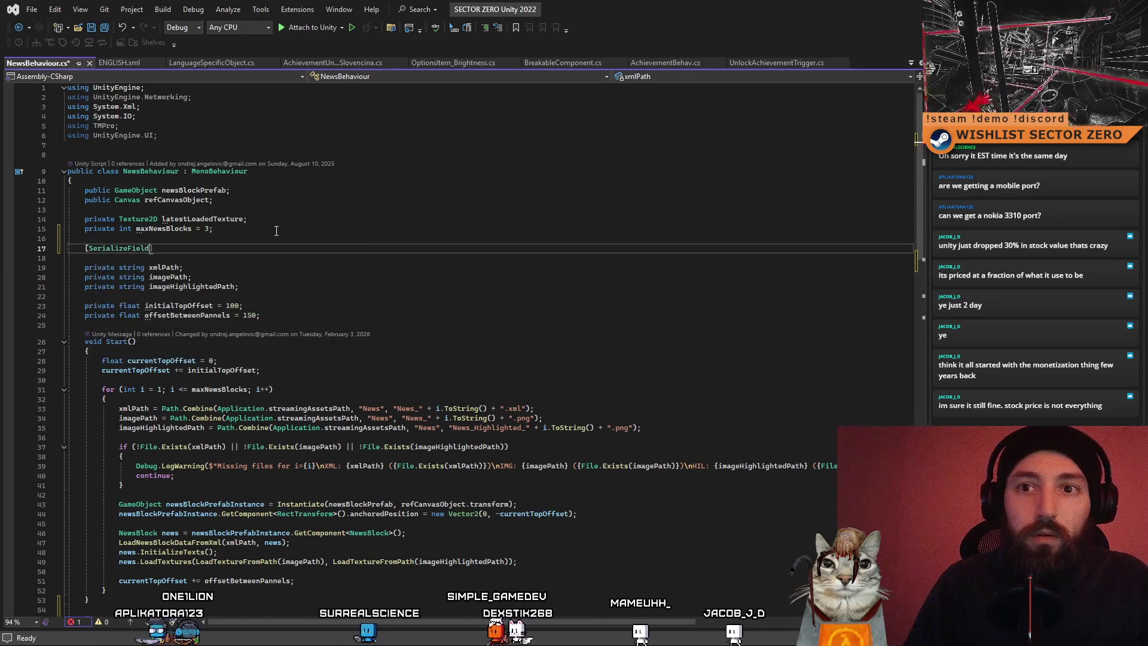
text(private)
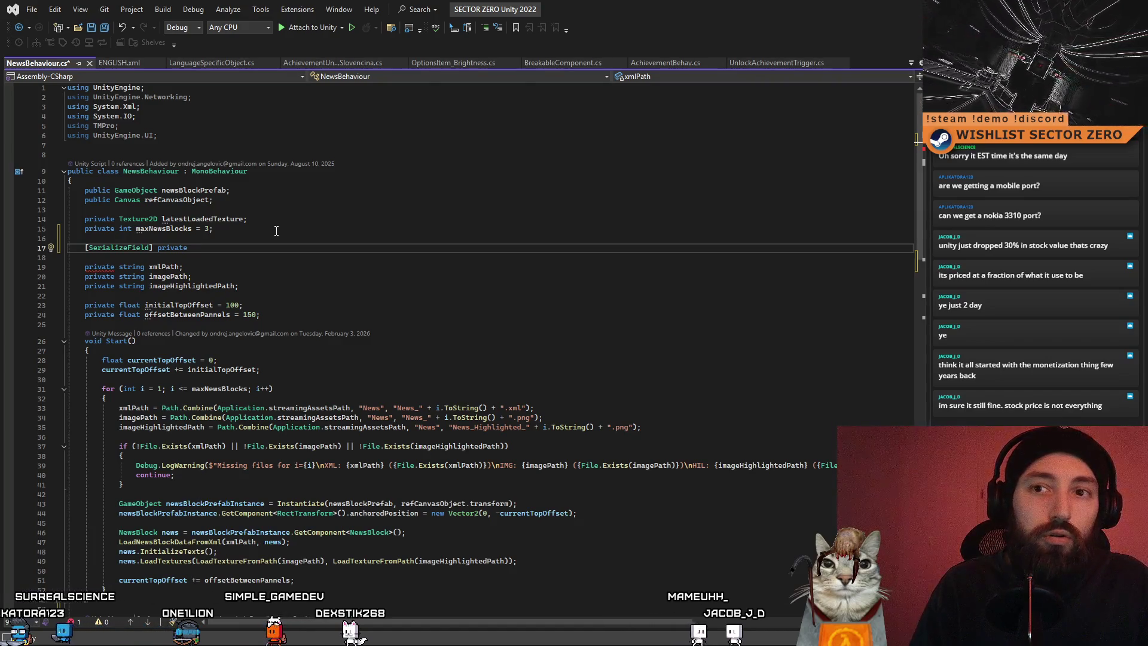
text(RawImage)
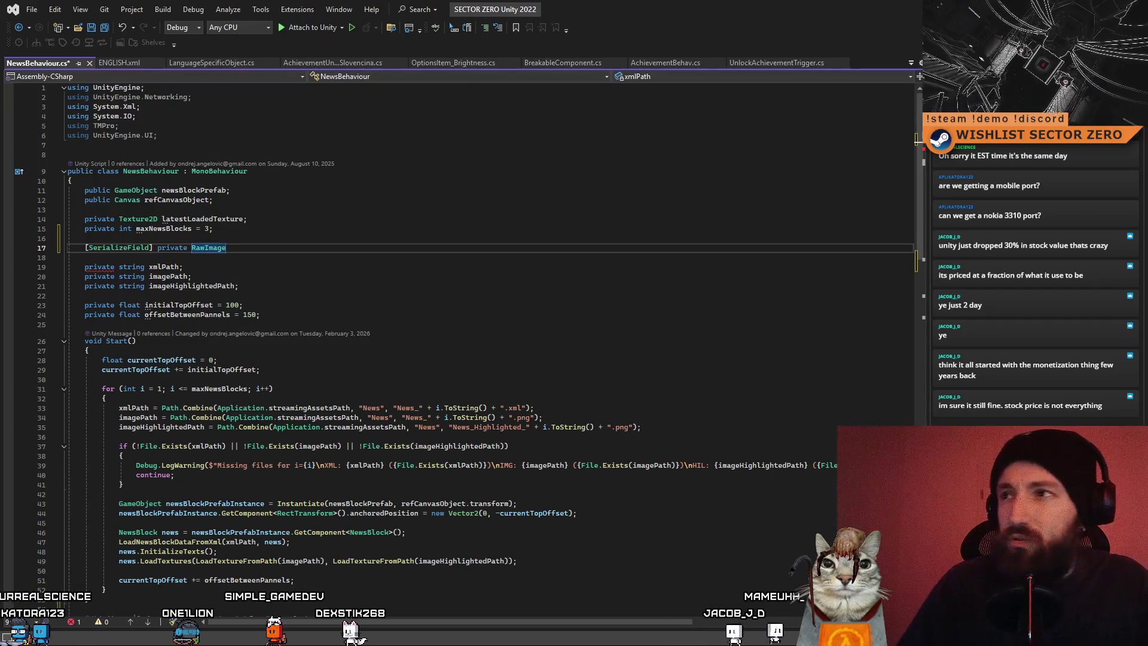
In Unity, check the Text_Discord and Icon_Discord components, then return to Visual Studio
key(alt+Tab)
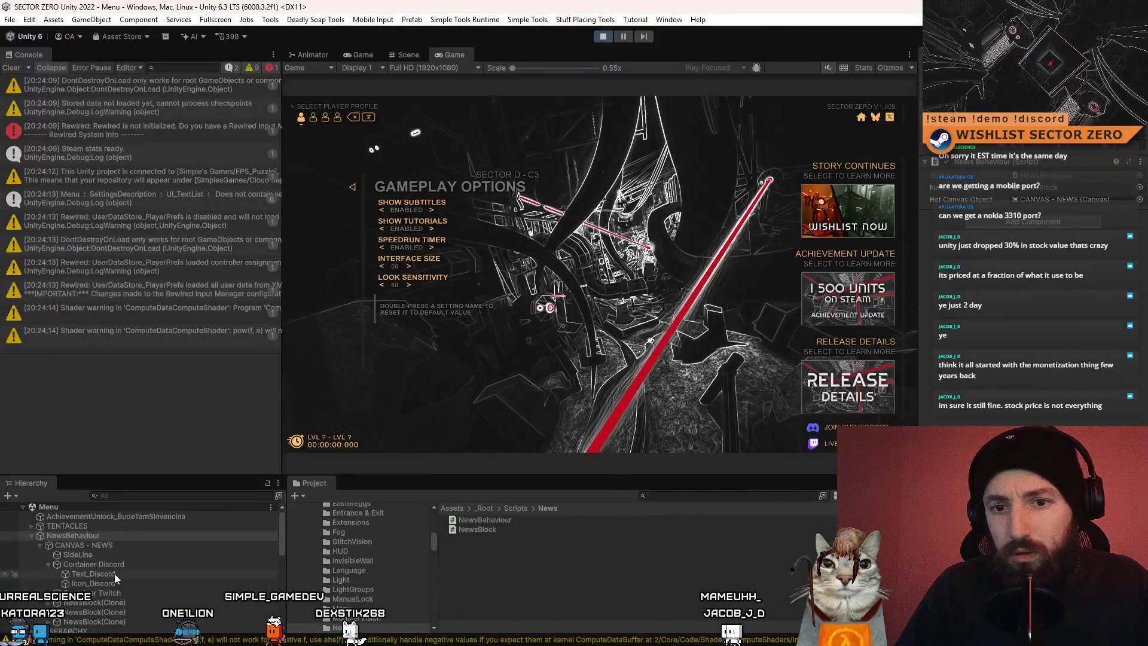
click(117, 573)
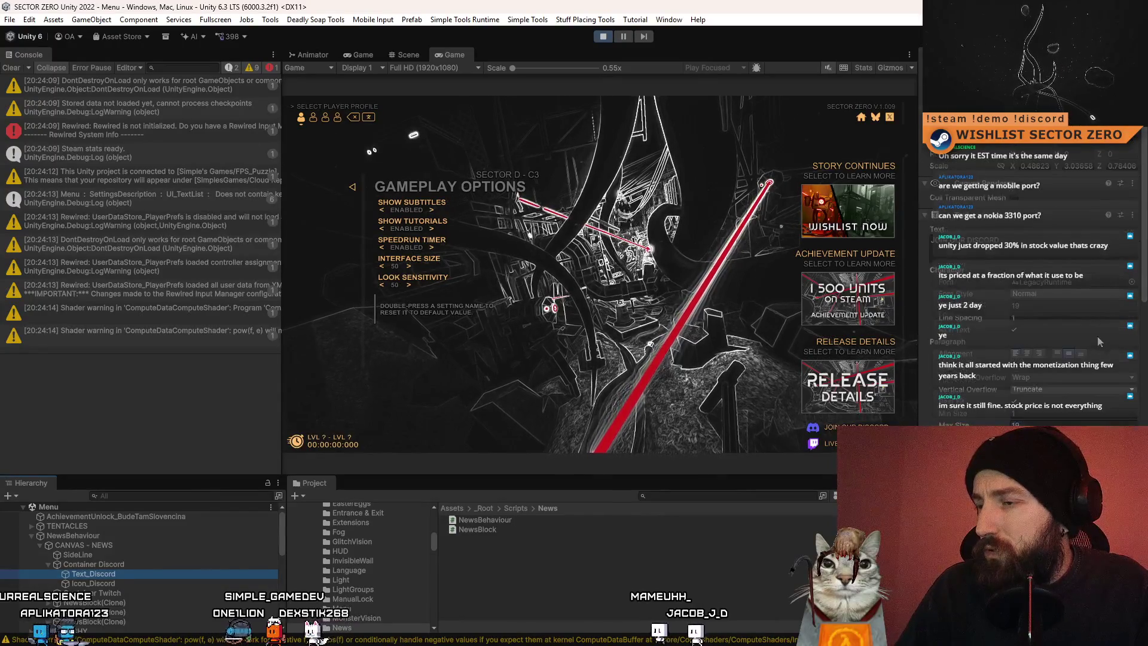
click(91, 583)
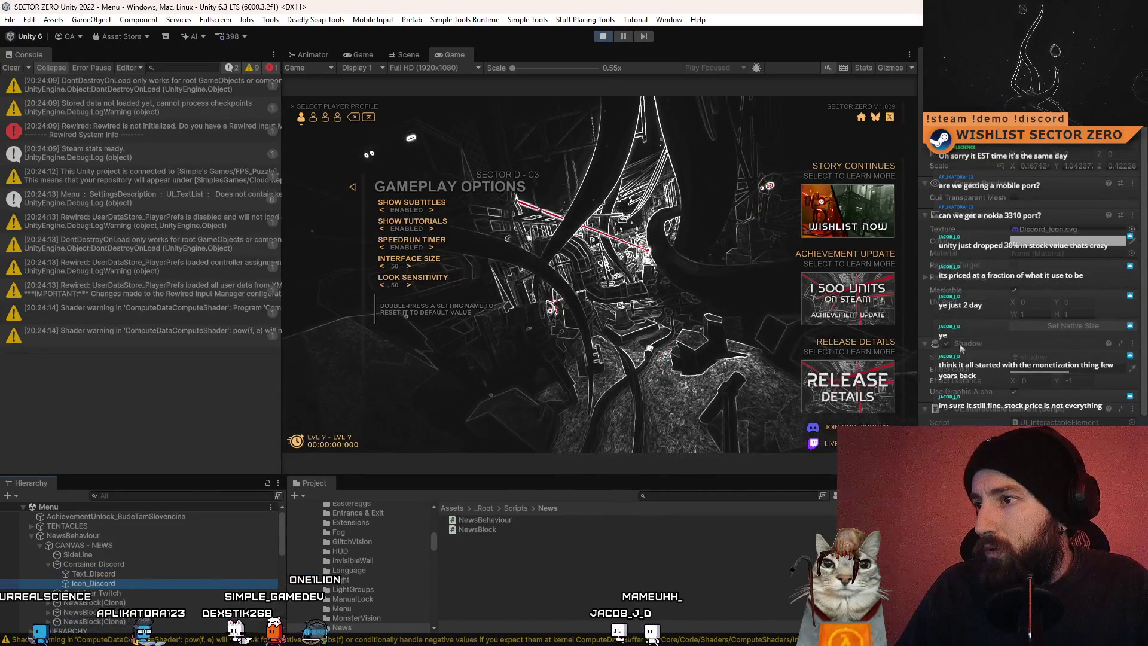
key(alt+Tab)
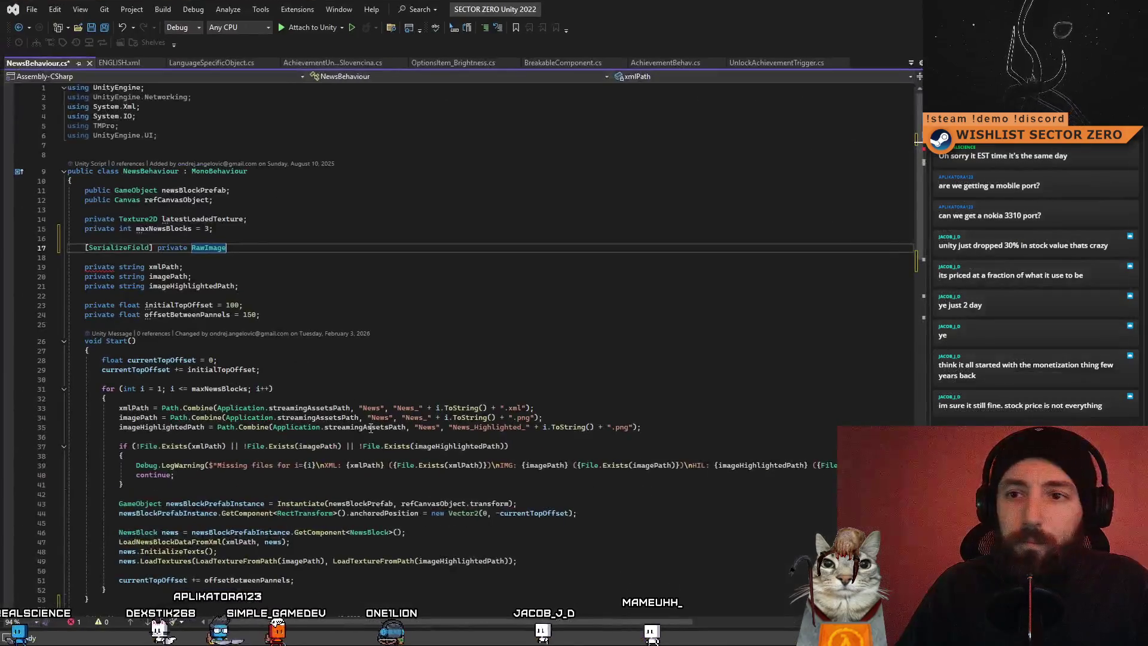
Name the RawImage field refDiscordIcon, fix the semicolon spacing, and start a // line above it
click(401, 249)
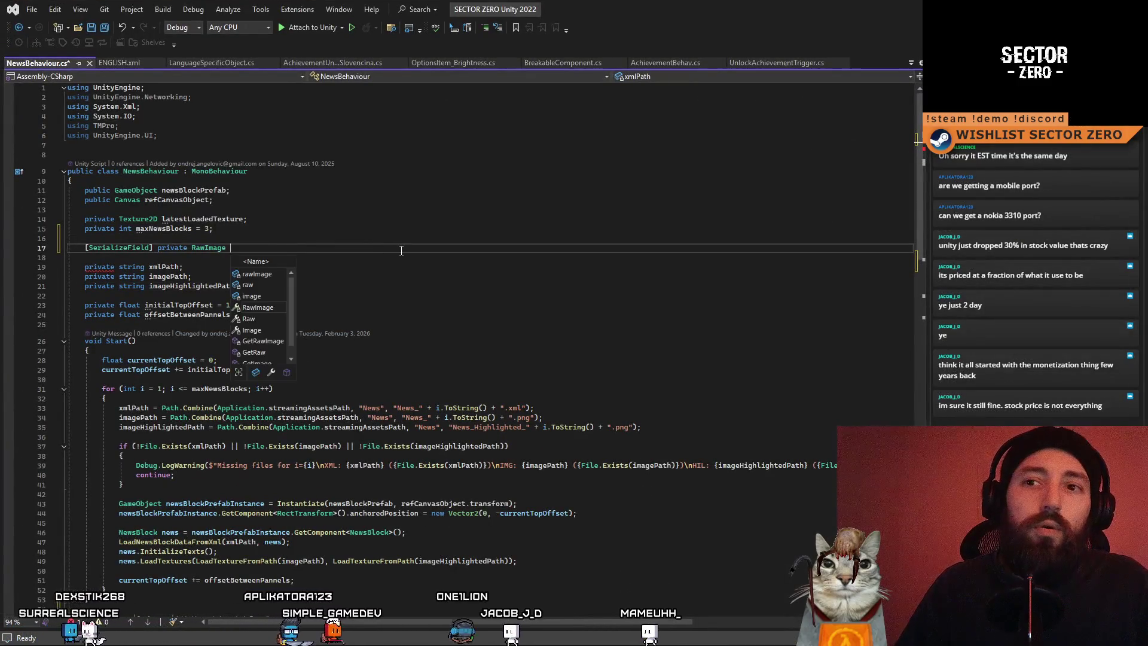
text(di)
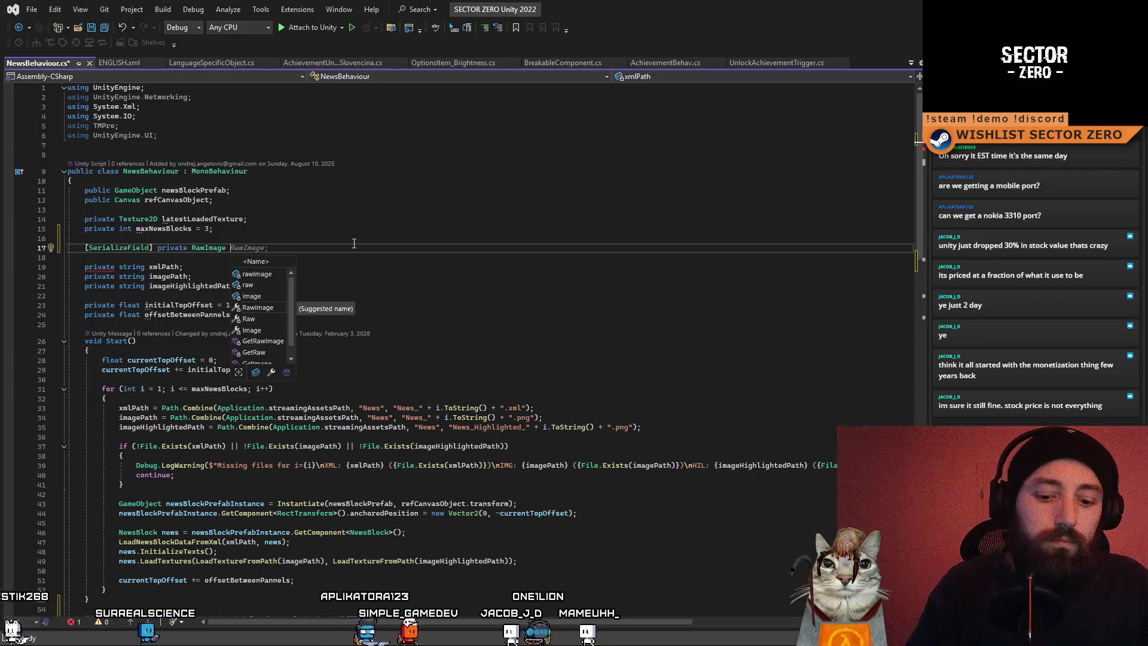
text(scordIcon)
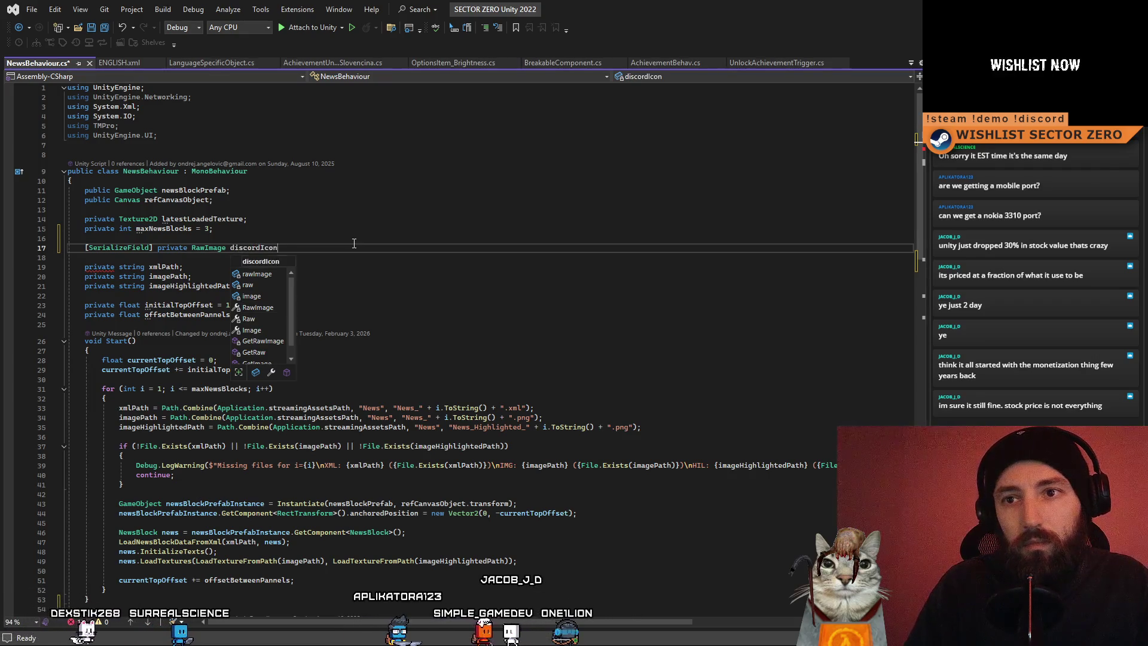
key(BackSpace)
text(ef)
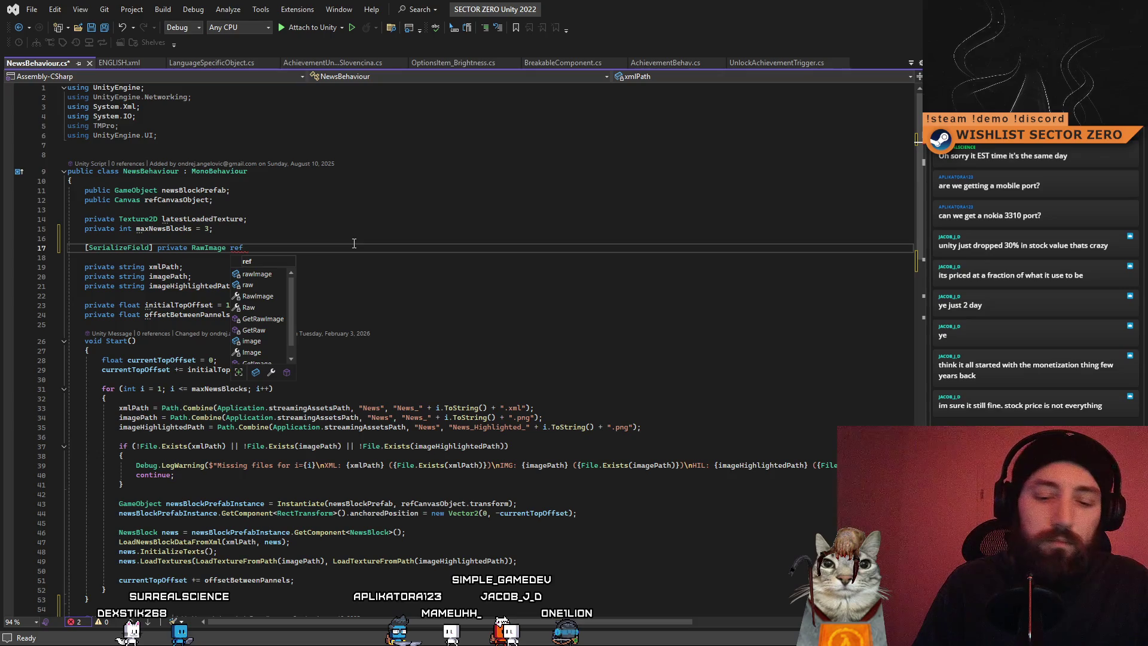
key(BackSpace)
key(BackSpace)
key(BackSpace)
text(scene)
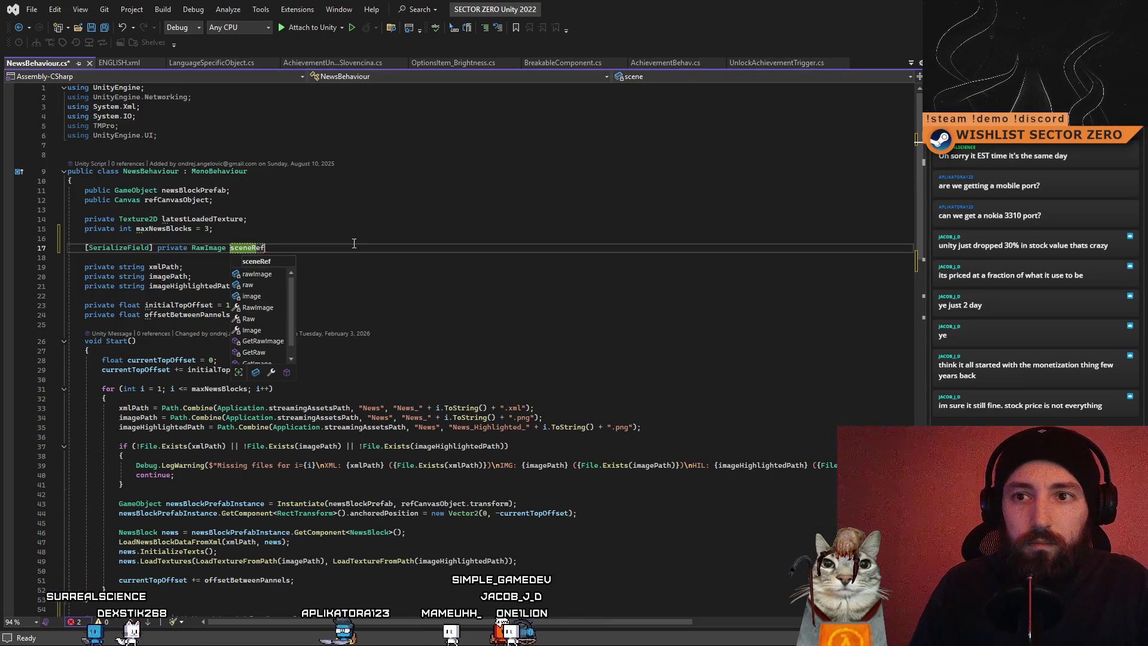
text(Ref)
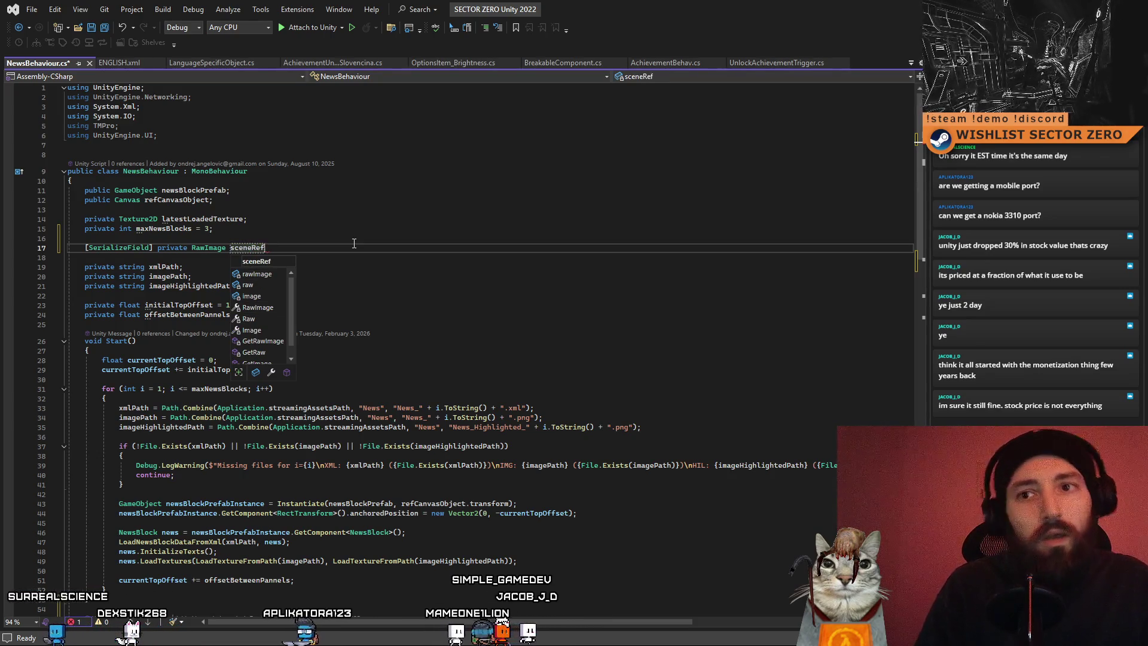
key(BackSpace)
key(BackSpace)
key(BackSpace)
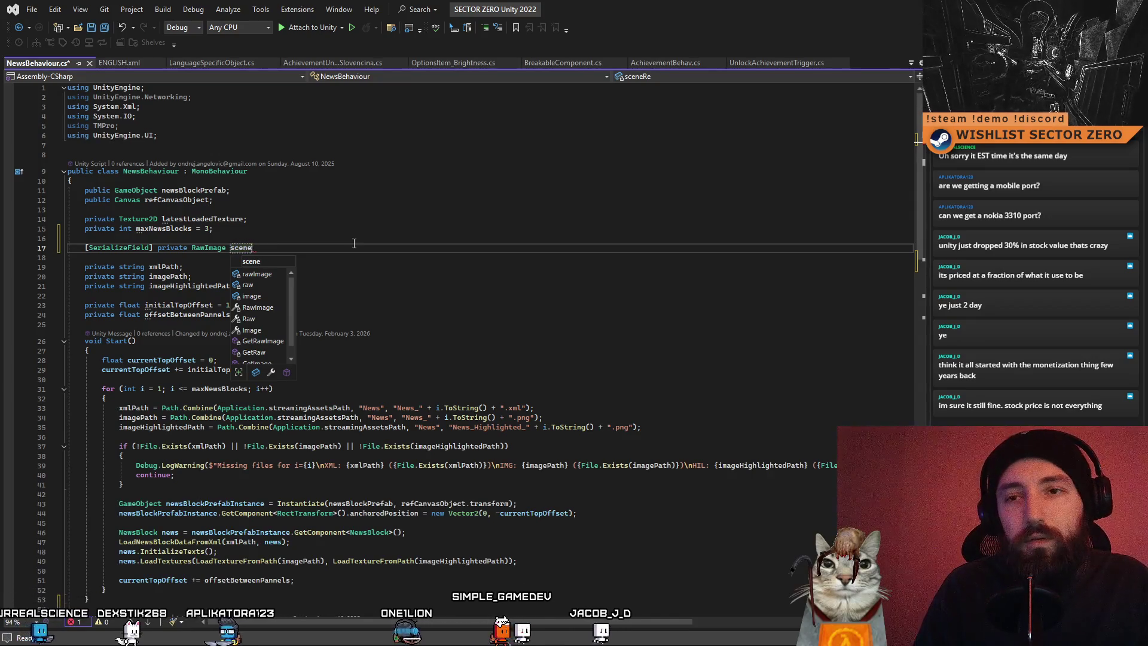
key(BackSpace)
key(BackSpace)
text(ref)
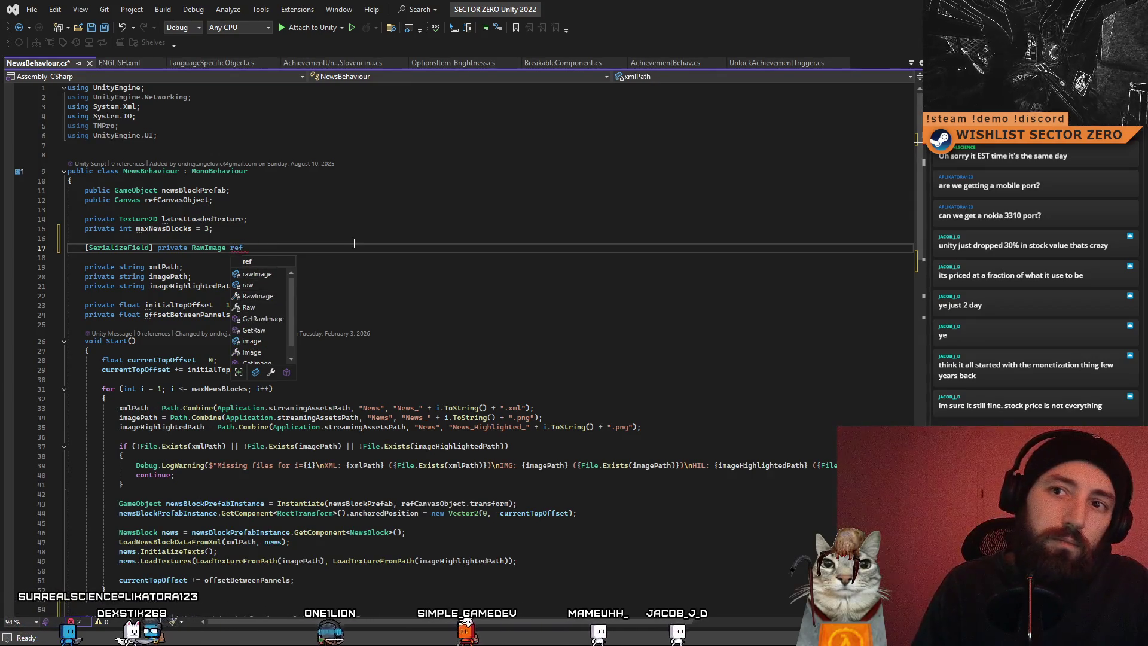
text(DiscordIcon ;)
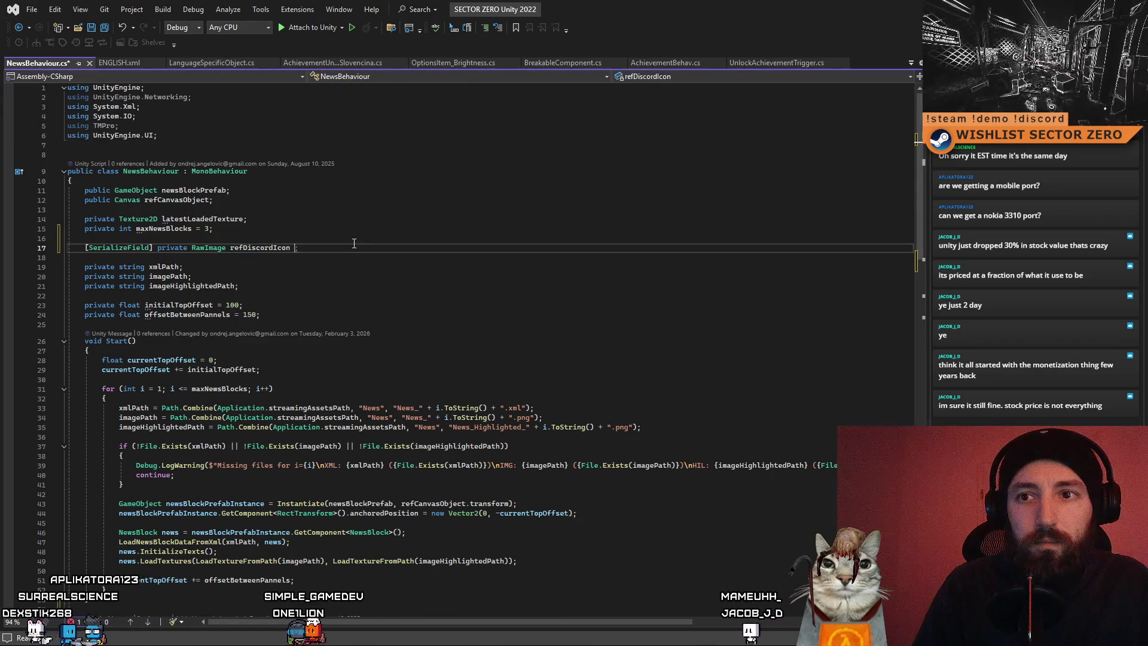
key(BackSpace)
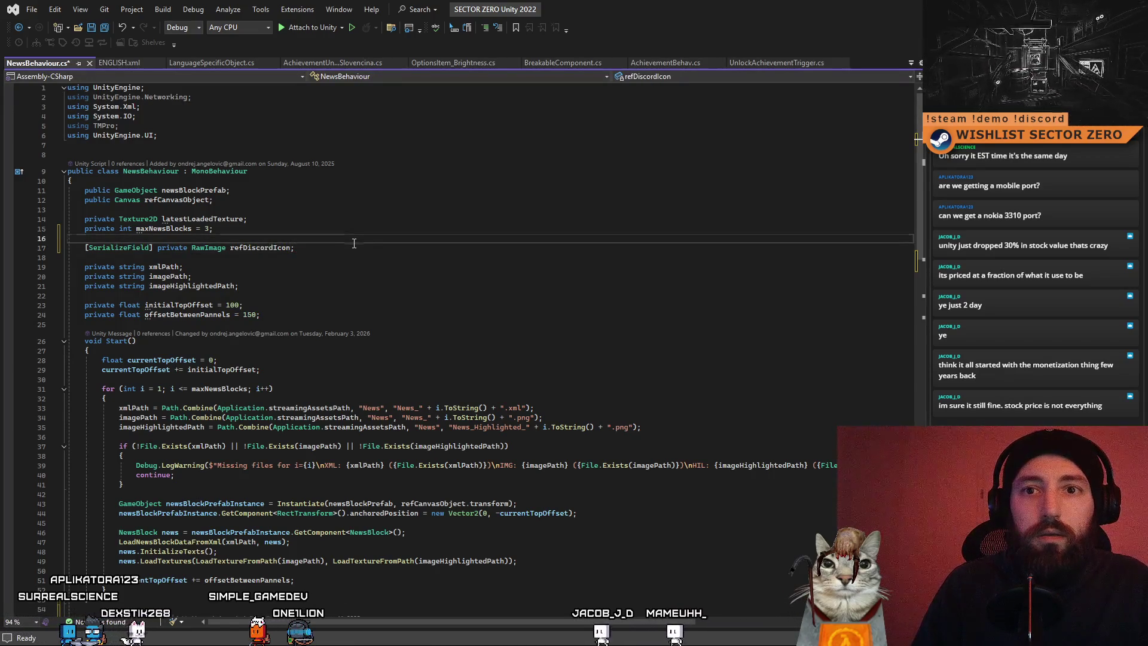
key(ctrl+Return)
text(//)
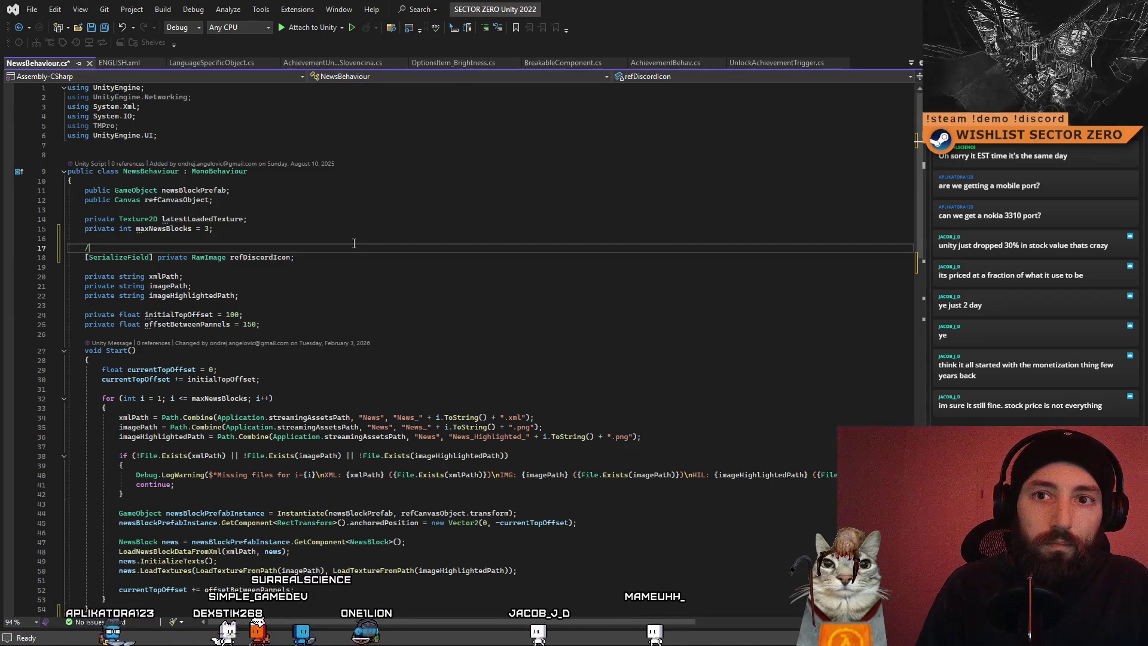
Declare 'private bool disableLastNewsPanelIfWontFit = true;' below the Discord icon field
key(ctrl+space)
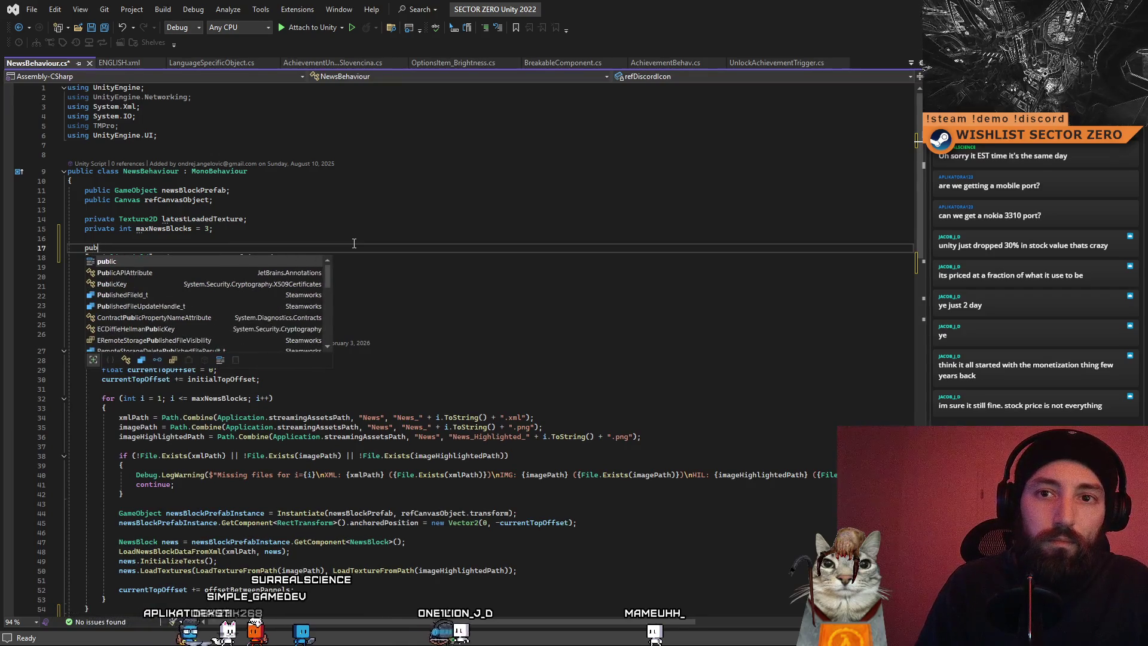
text(private bool )
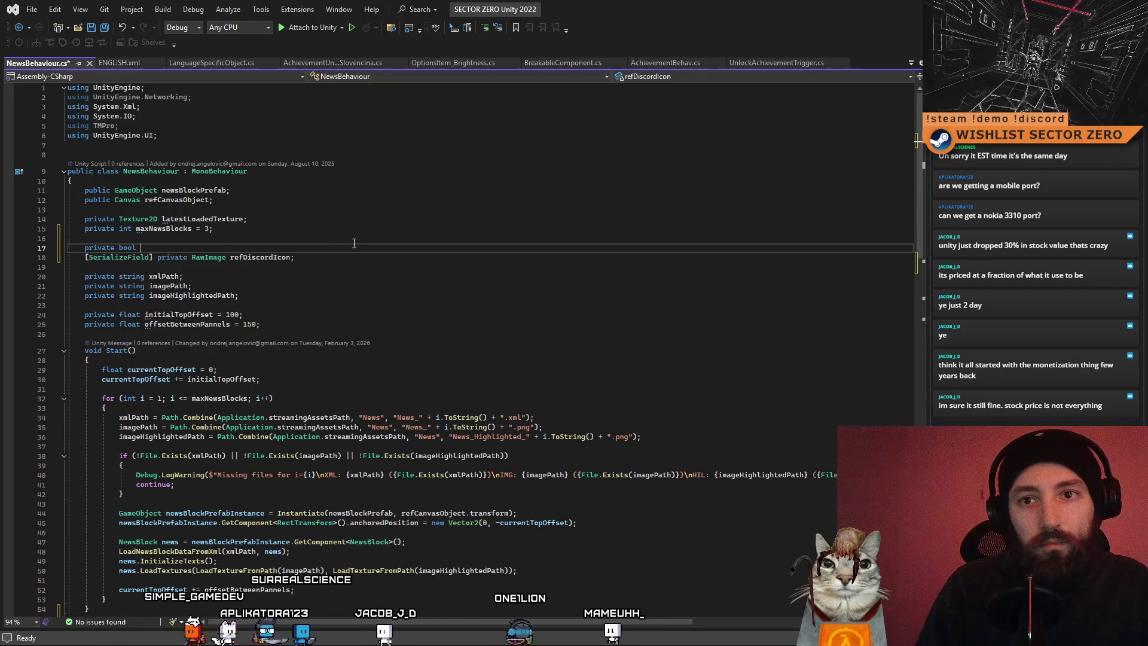
text(disableLastNewsPanelIfWontFit =)
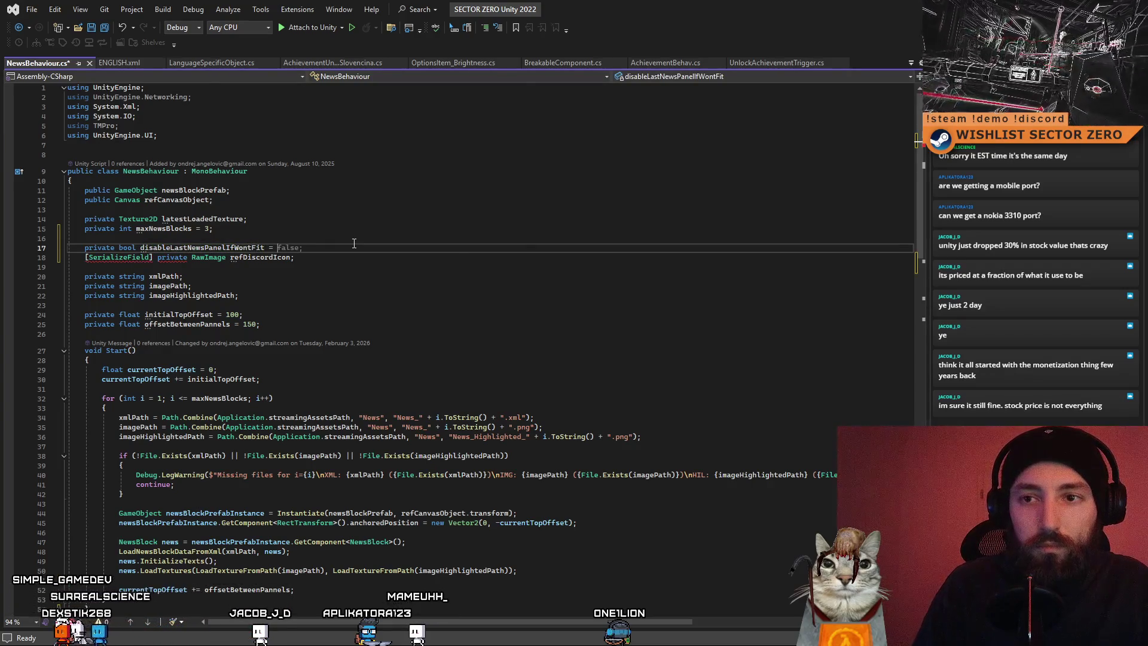
text(true;)
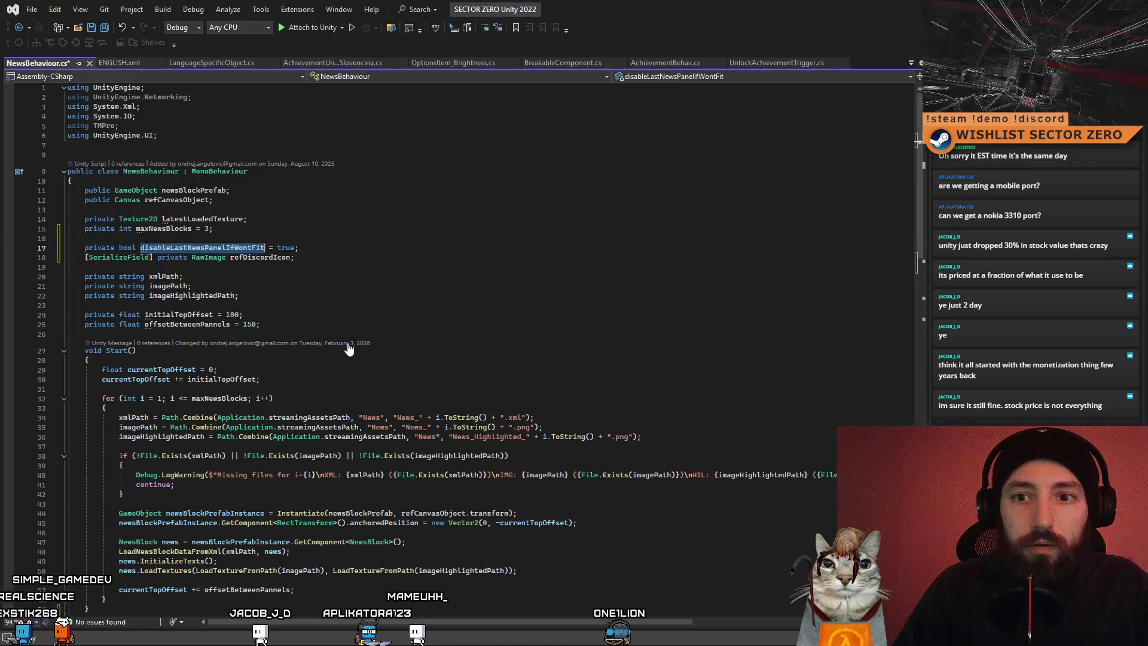
Wrap the disableLastNewsPanelIfWontFit flag in an if block inside Update()
scroll(349, 348, down, 4)
click(317, 539)
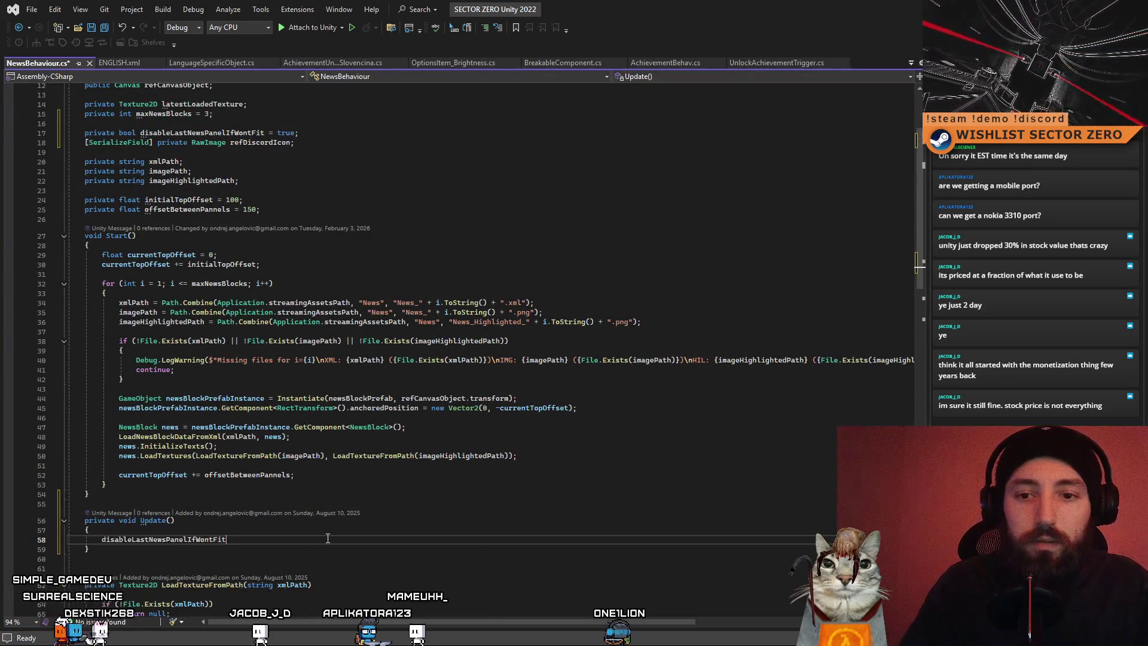
drag(300, 540, 97, 540)
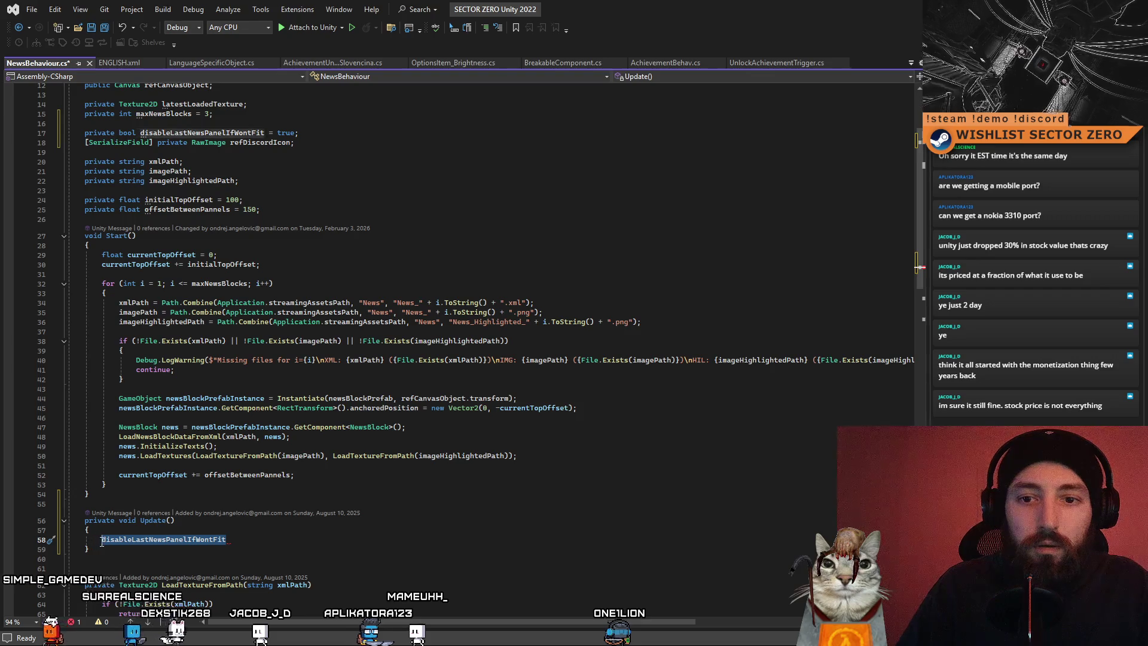
text(()
key(Home)
text(if)
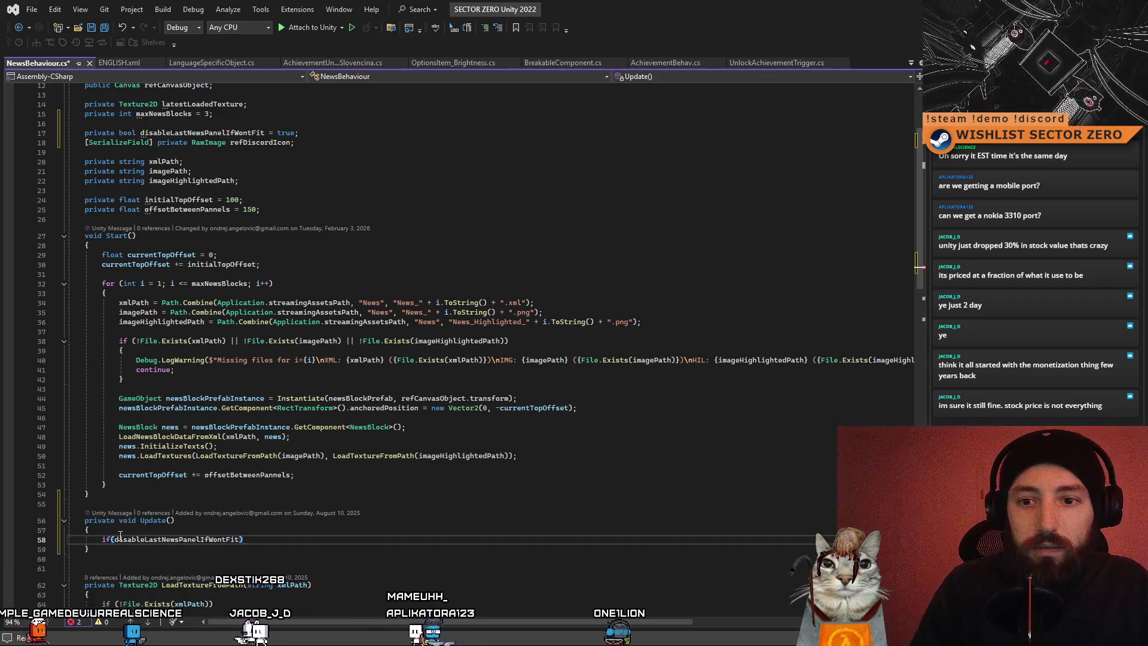
key(Return)
text({)
key(Return)
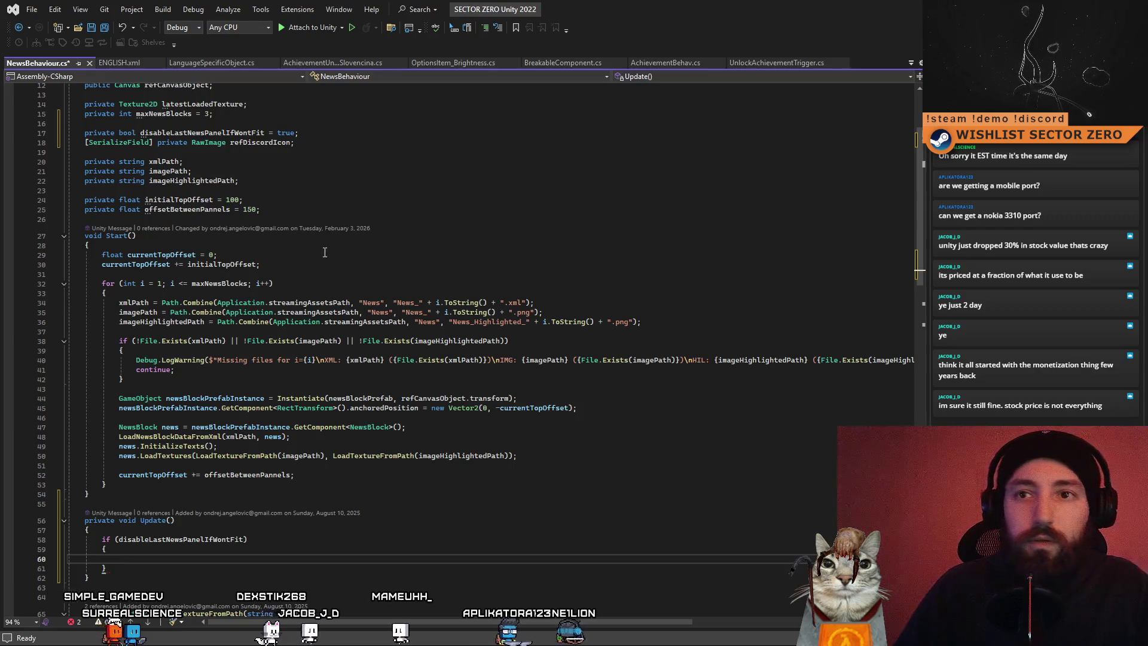
Copy the refDiscordIcon name into the empty line of the if block
scroll(324, 252, up, 4)
click(260, 257)
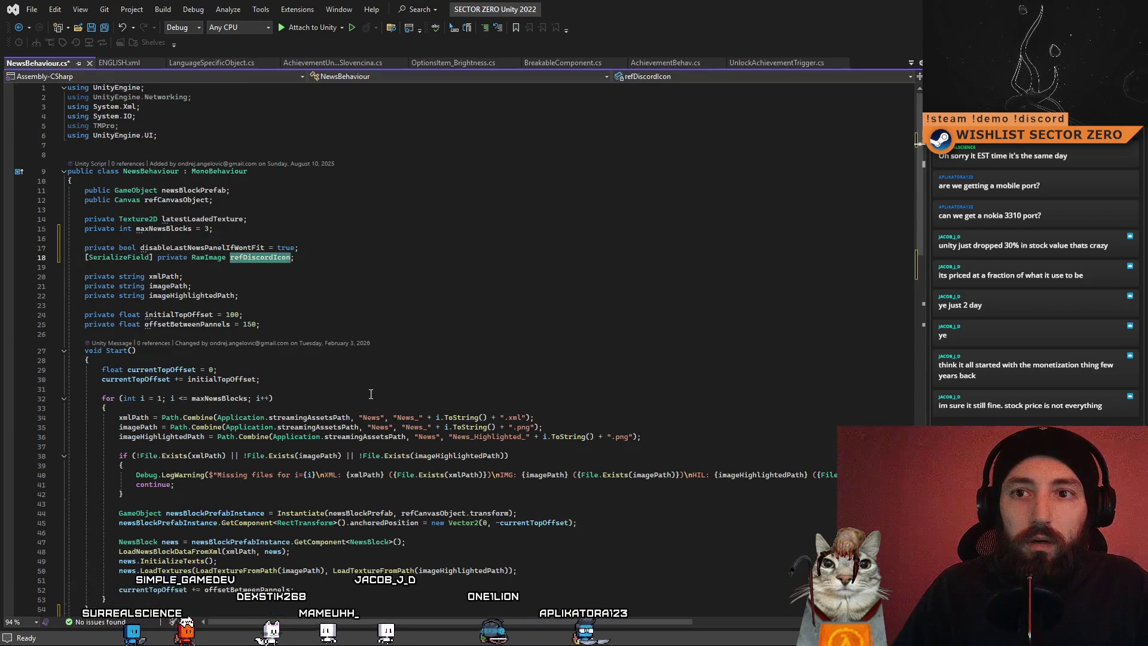
key(ctrl+c)
scroll(371, 394, down, 8)
click(261, 445)
key(ctrl+v)
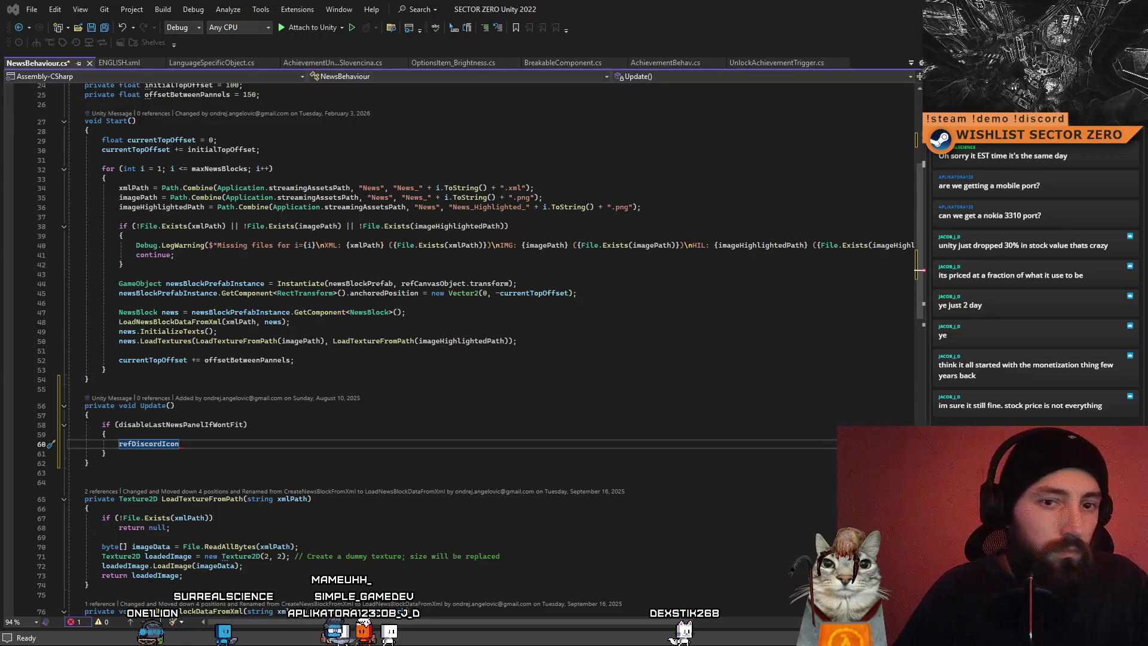
Replace the refDiscordIcon placeholder with code converting the icon's bottom corners to screen space and logging its distance
click(245, 406)
scroll(245, 395, down, 1)
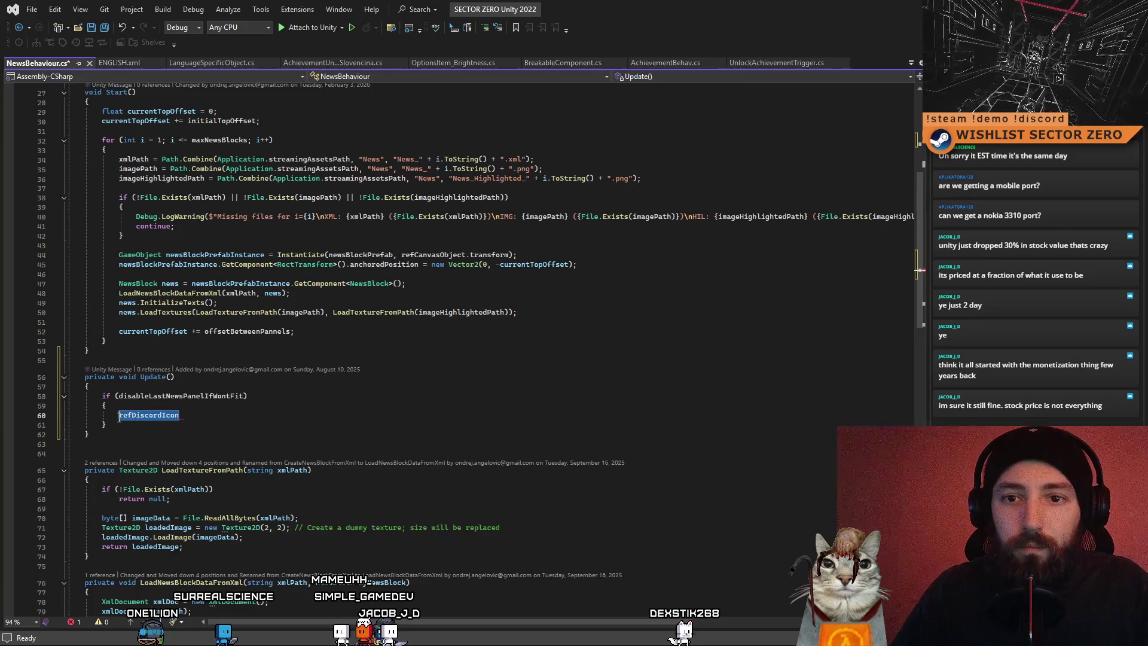
key(ctrl+v)
scroll(390, 334, down, 3)
Delete the corner-order comments, the bottomRight corner line and the screenBR conversion line
click(389, 334)
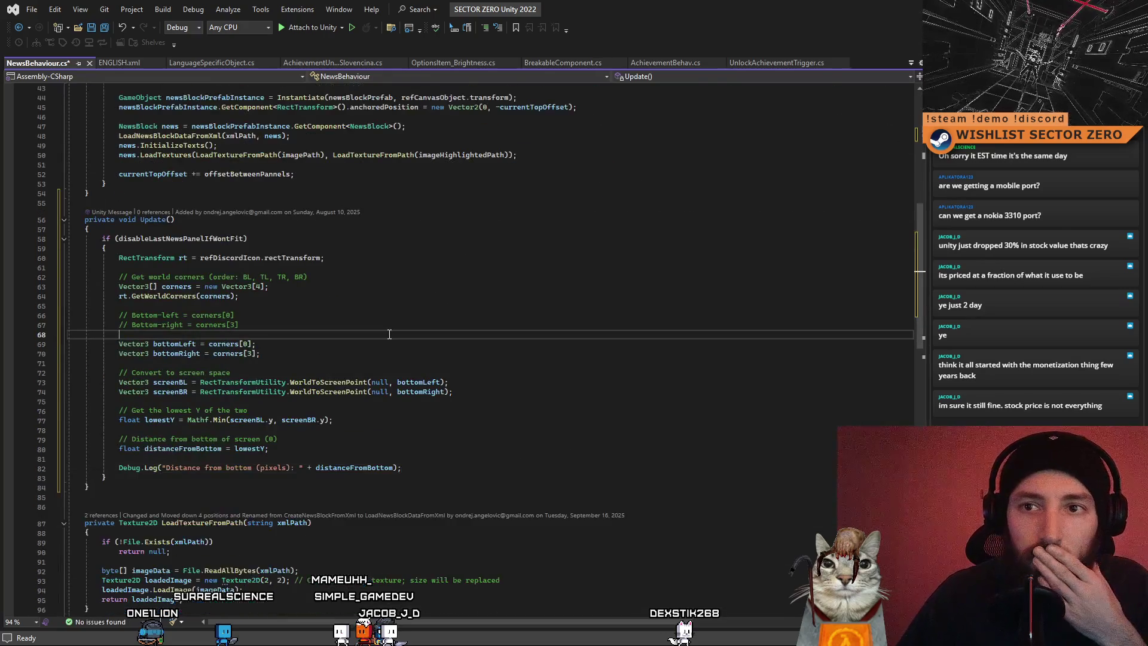
click(338, 263)
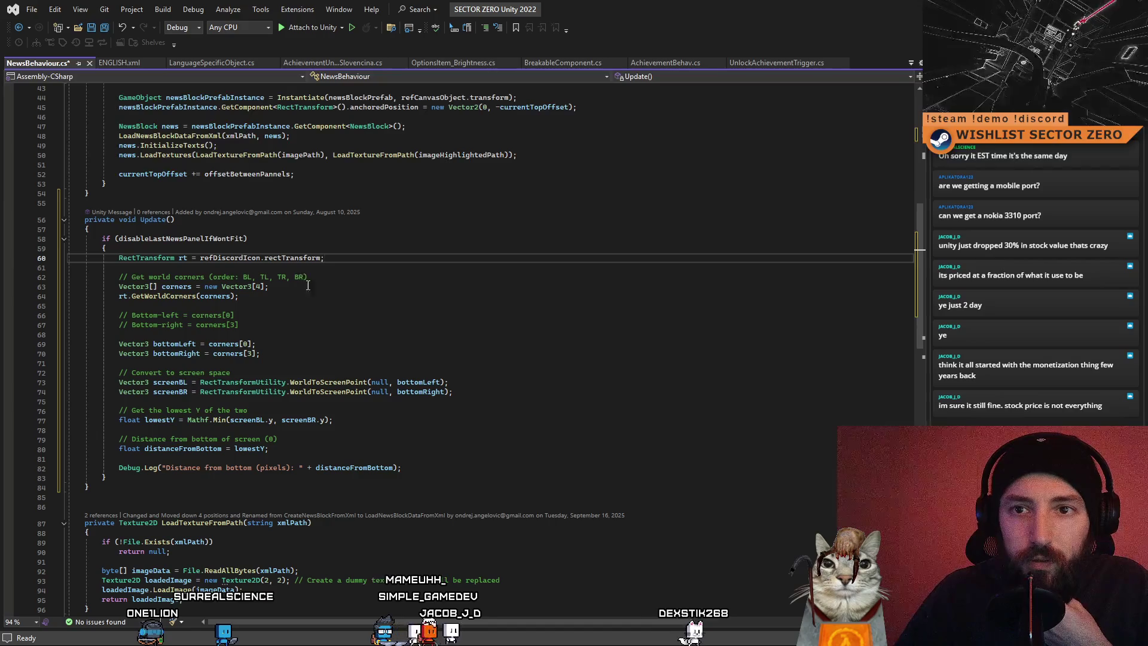
drag(329, 276, 269, 277)
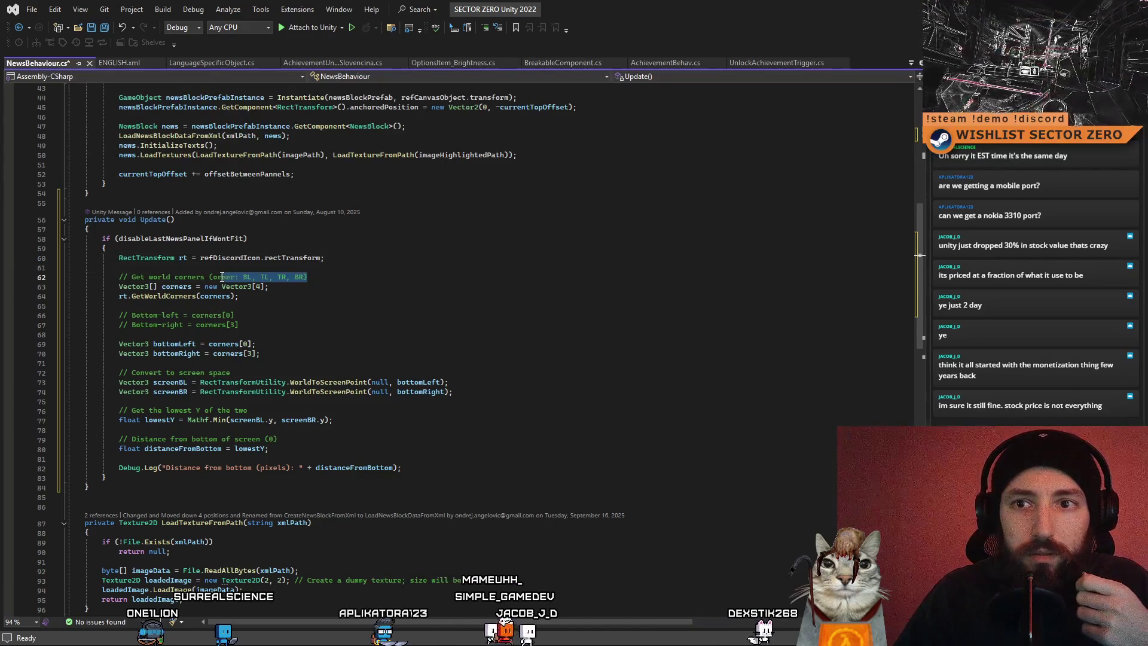
click(319, 320)
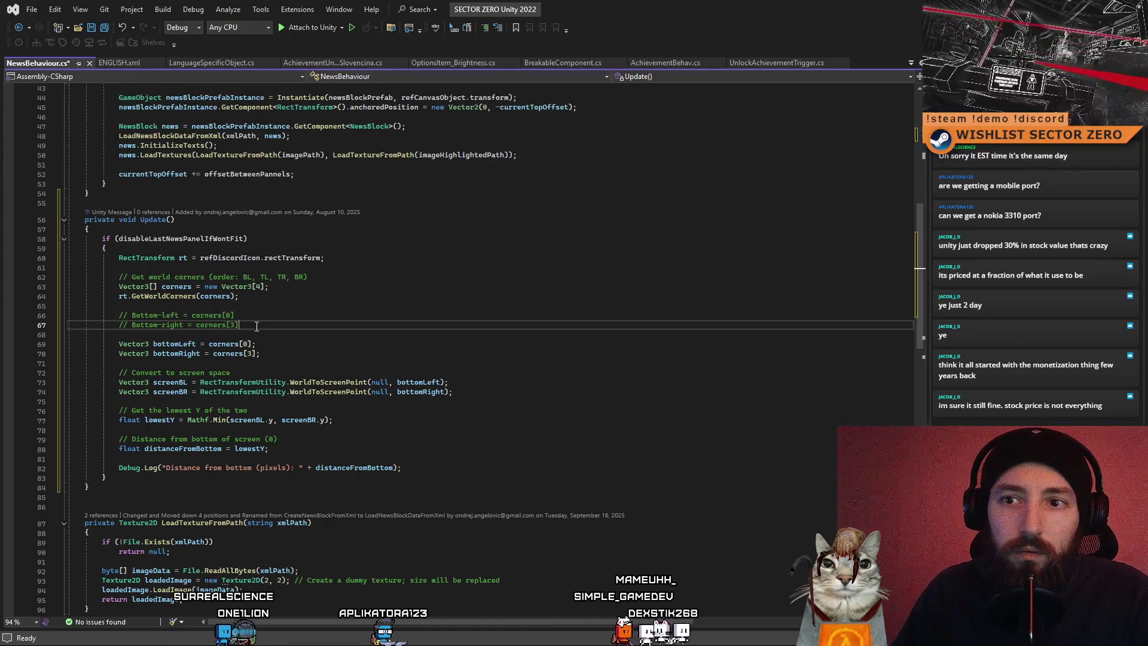
key(shift+Up)
key(shift+Home)
key(BackSpace)
key(BackSpace)
key(BackSpace)
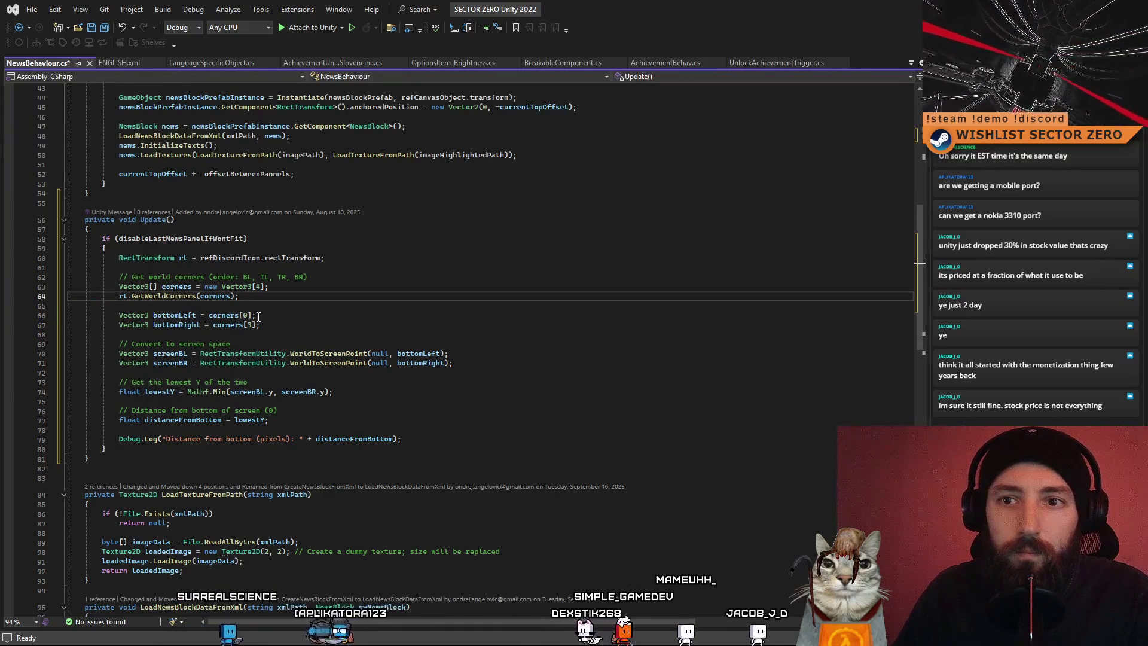
click(260, 325)
key(shift+Home)
key(shift+Home)
key(BackSpace)
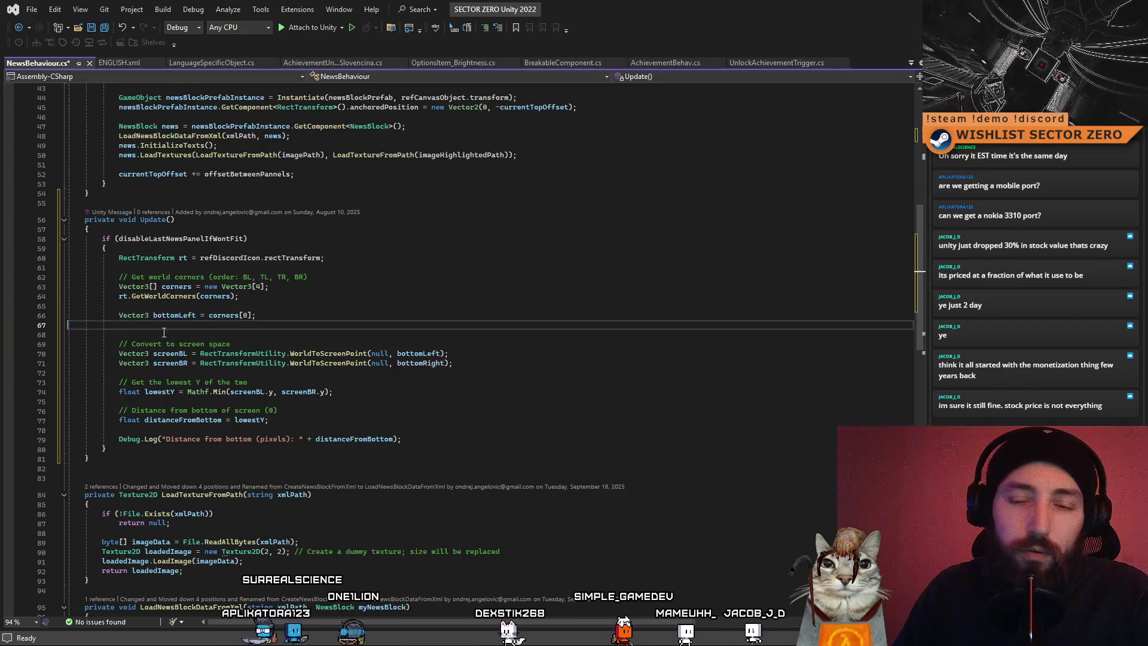
key(BackSpace)
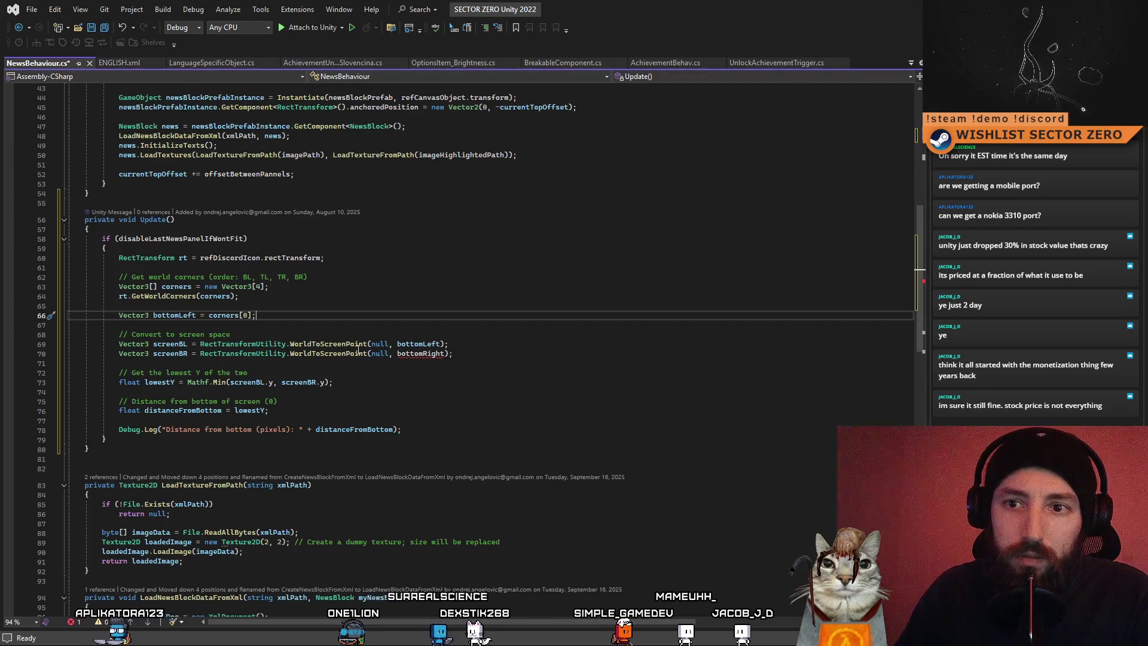
click(472, 352)
key(shift+Home)
key(shift+Home)
key(BackSpace)
key(BackSpace)
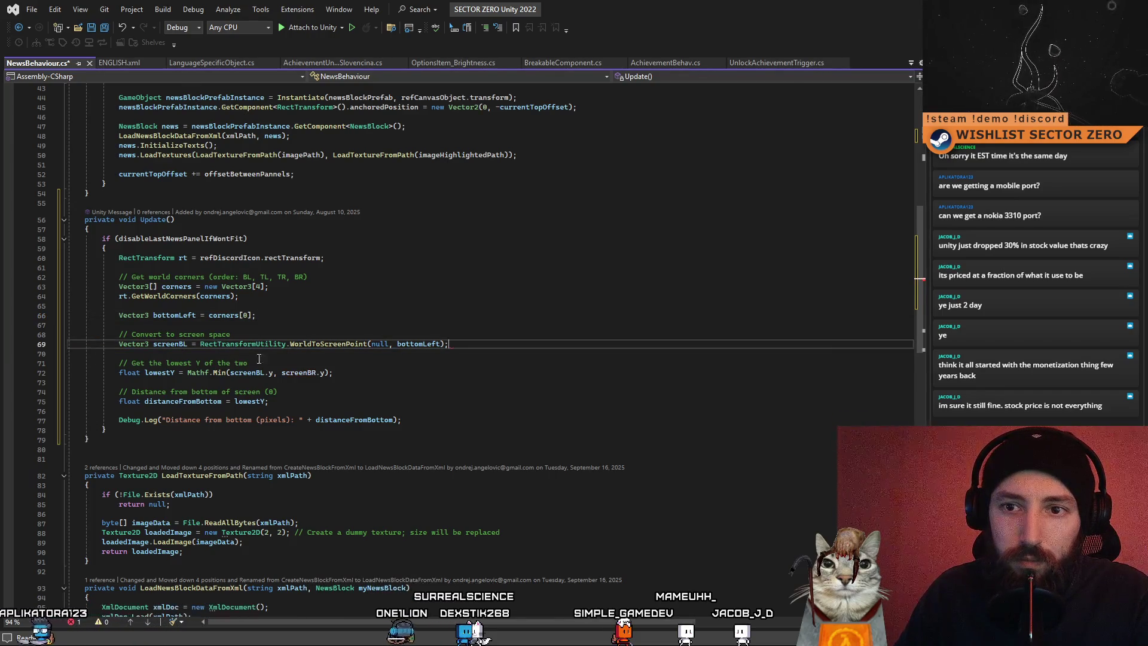
Simplify lowestY to screenBL.y and remove the 'Get the lowest Y' comment
click(163, 372)
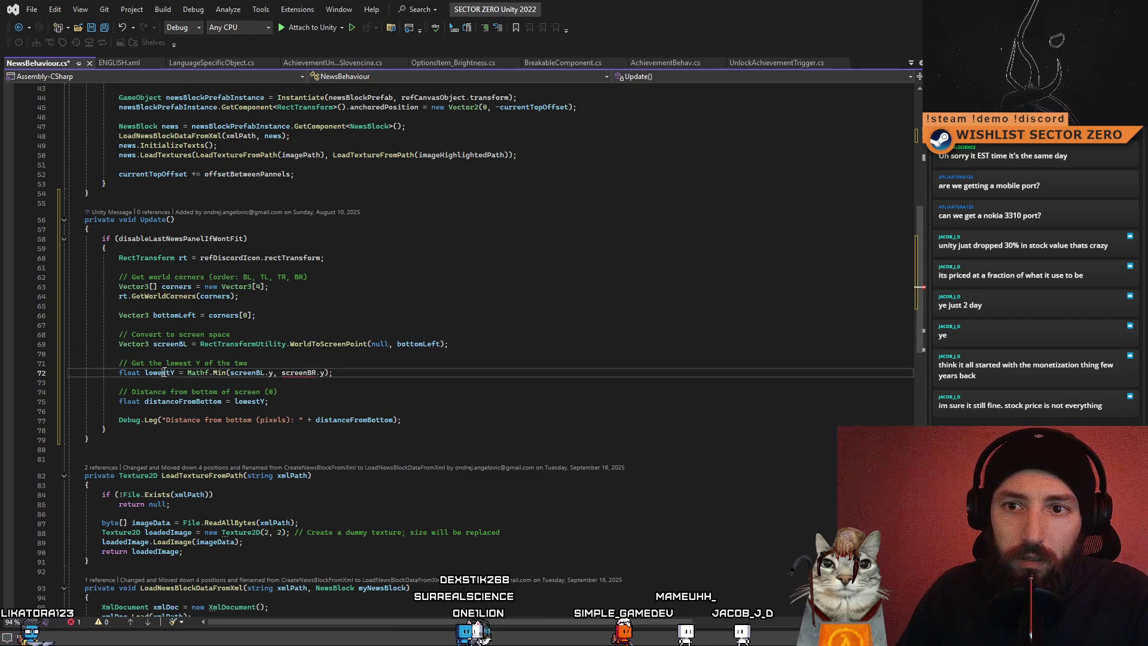
click(170, 344)
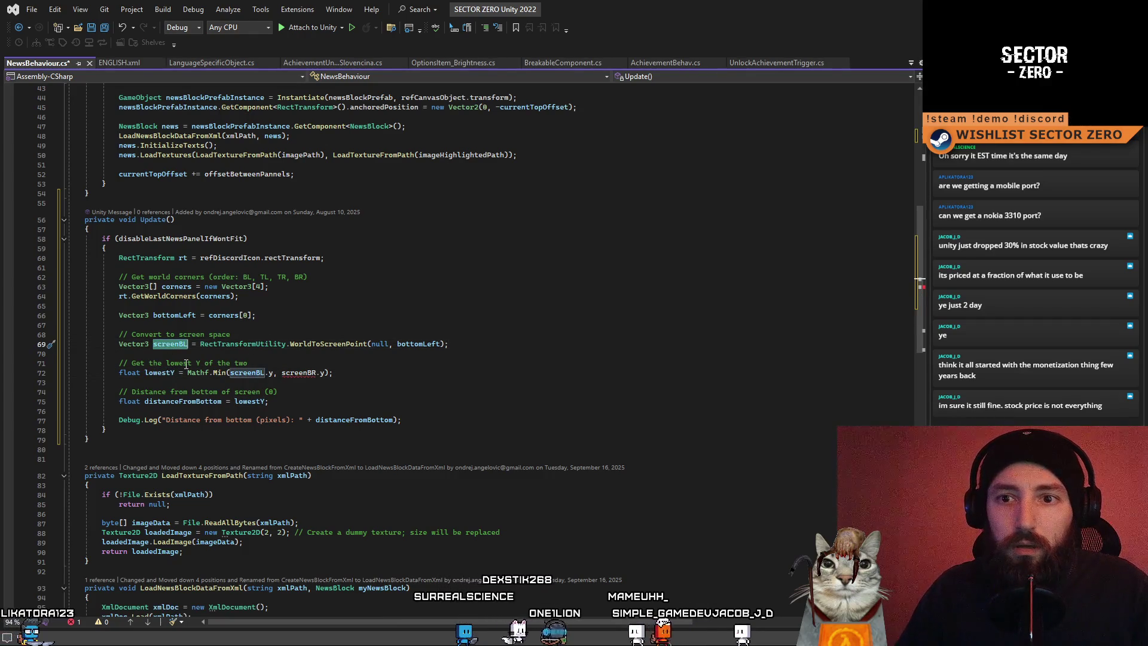
click(182, 353)
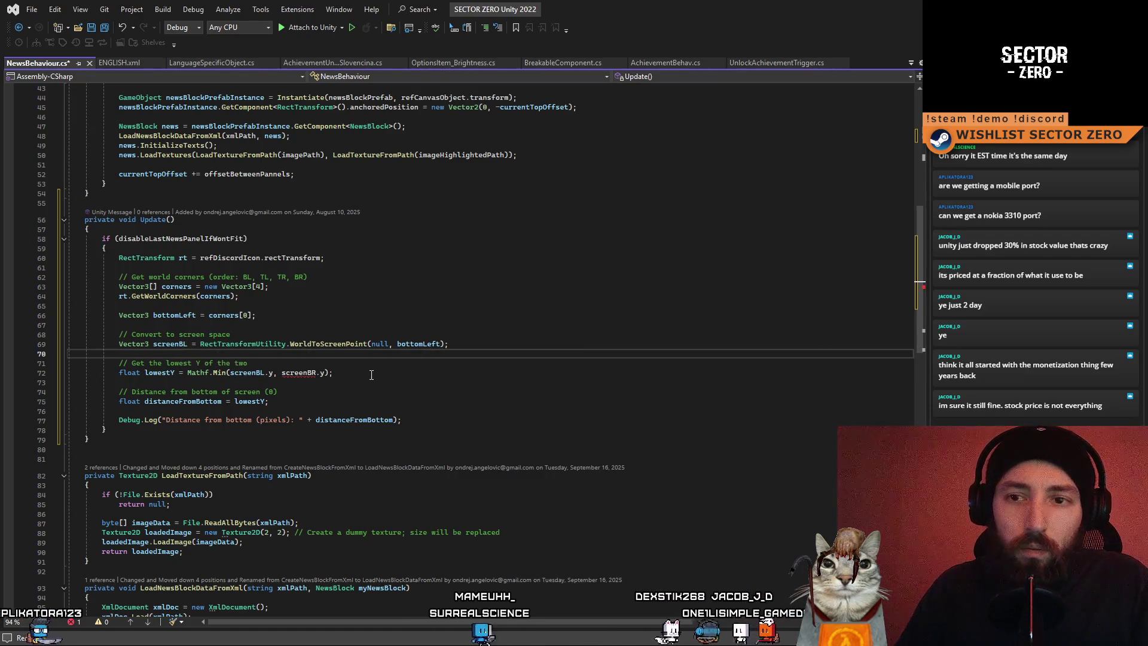
click(330, 373)
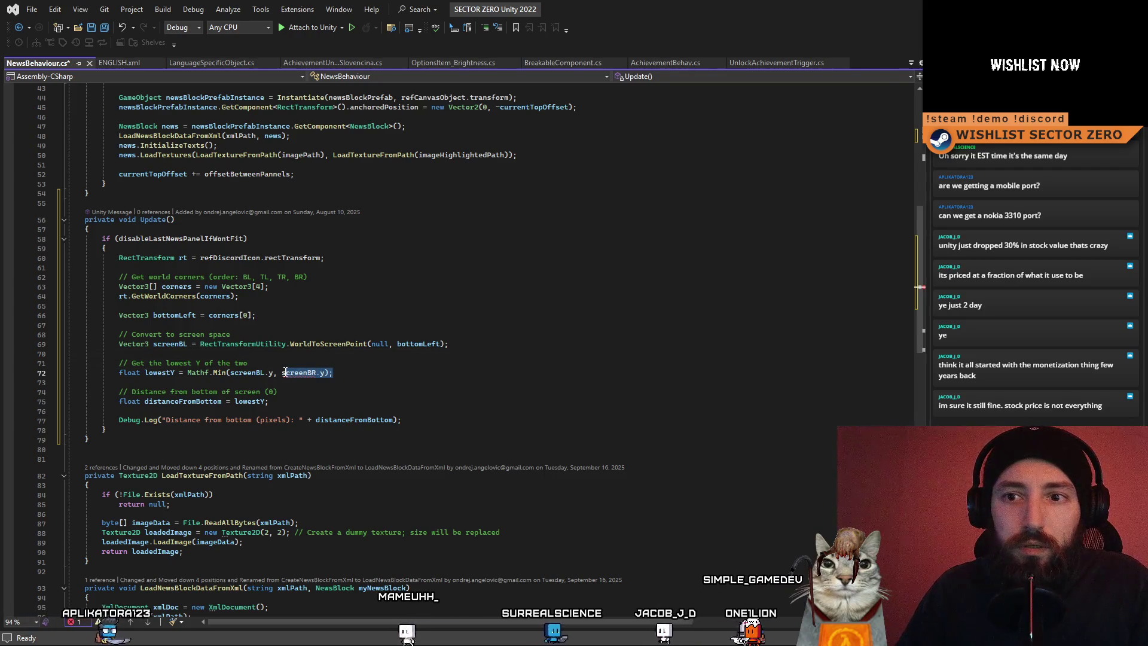
drag(330, 372, 202, 375)
key(BackSpace)
key(BackSpace)
click(243, 373)
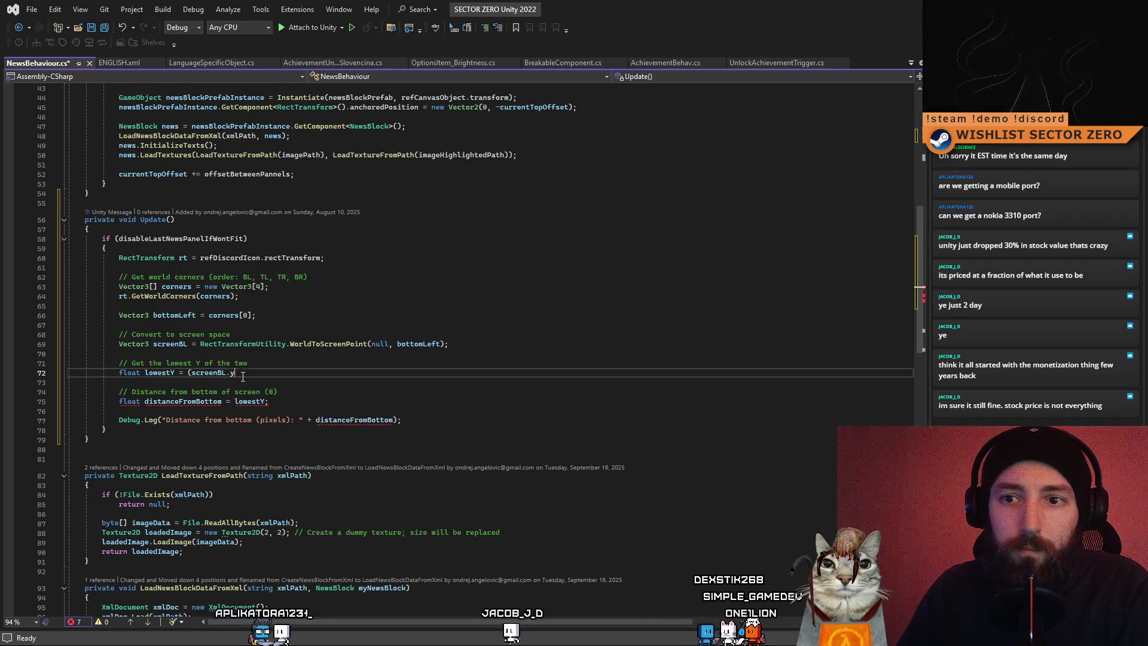
double_click(208, 372)
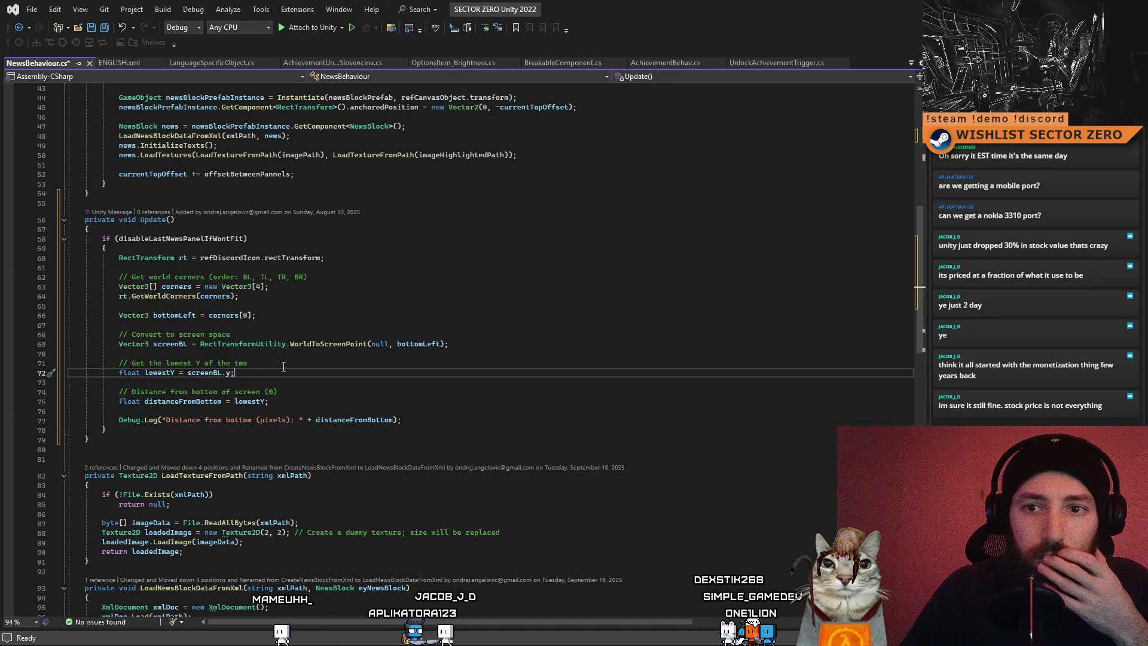
drag(283, 366, 125, 365)
key(BackSpace)
key(BackSpace)
key(BackSpace)
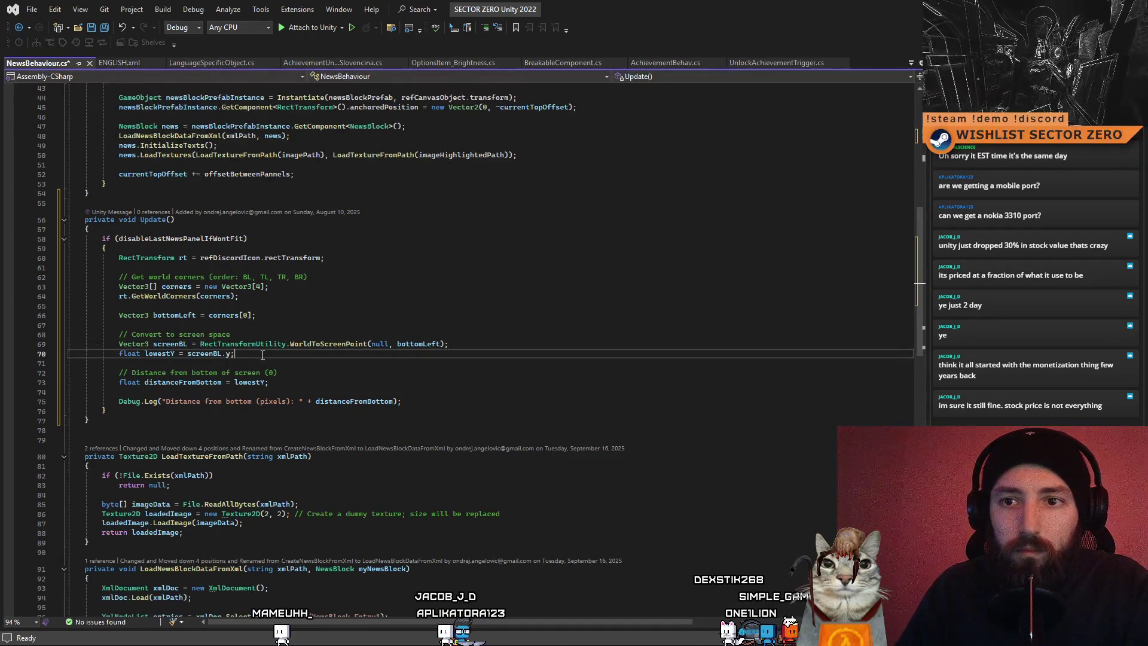
Save NewsBehaviour.cs and return to Unity
click(291, 372)
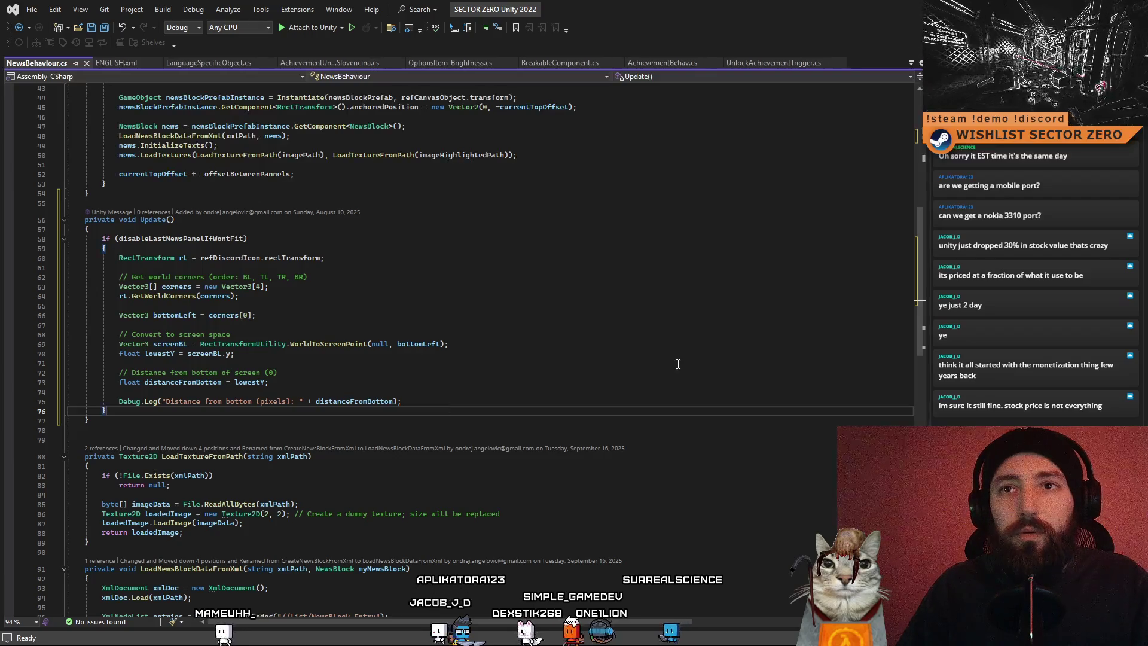
key(Up)
key(ctrl+s)
key(alt+Tab)
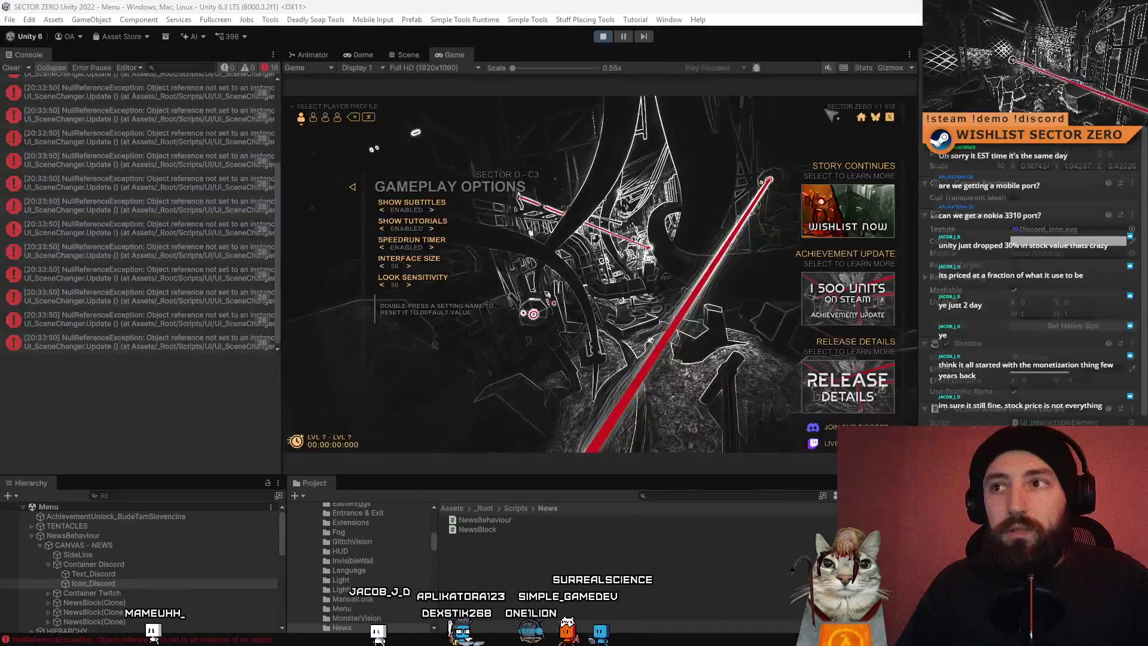
Stop play mode, clear the Console, and search the Project for the NewsBlock prefab
click(602, 36)
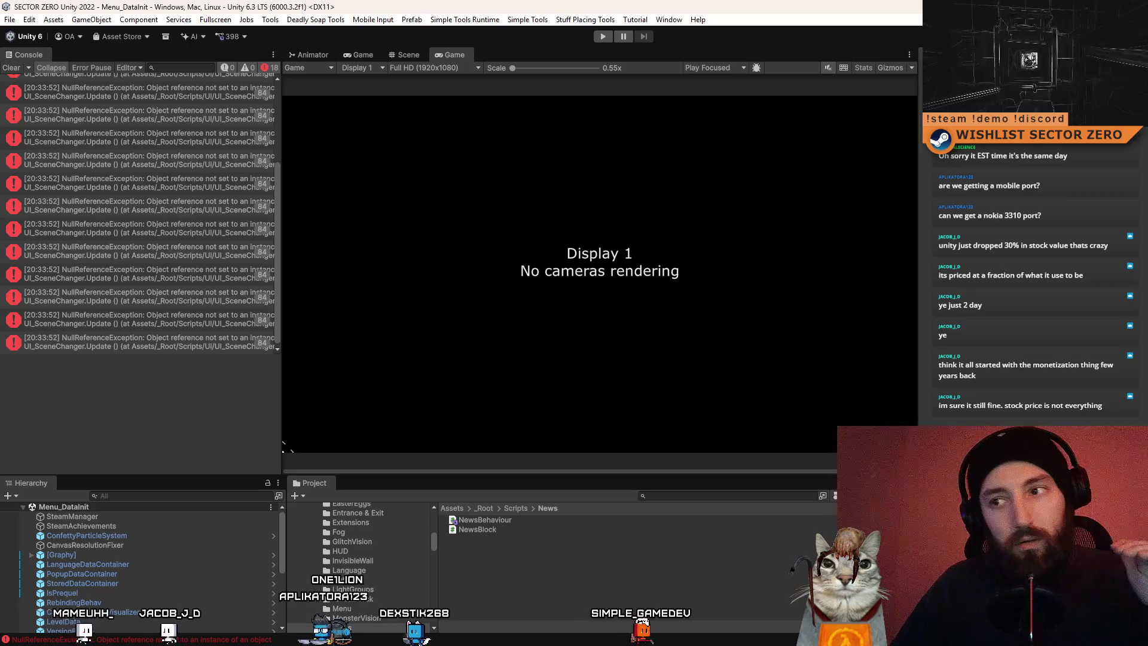
click(11, 68)
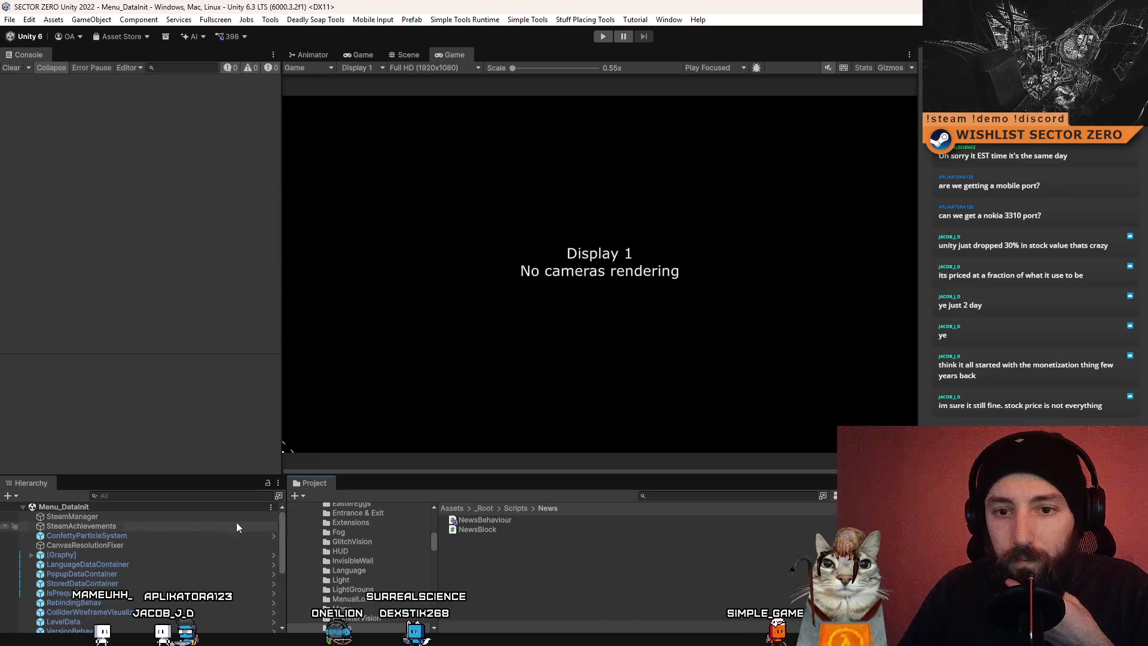
click(524, 531)
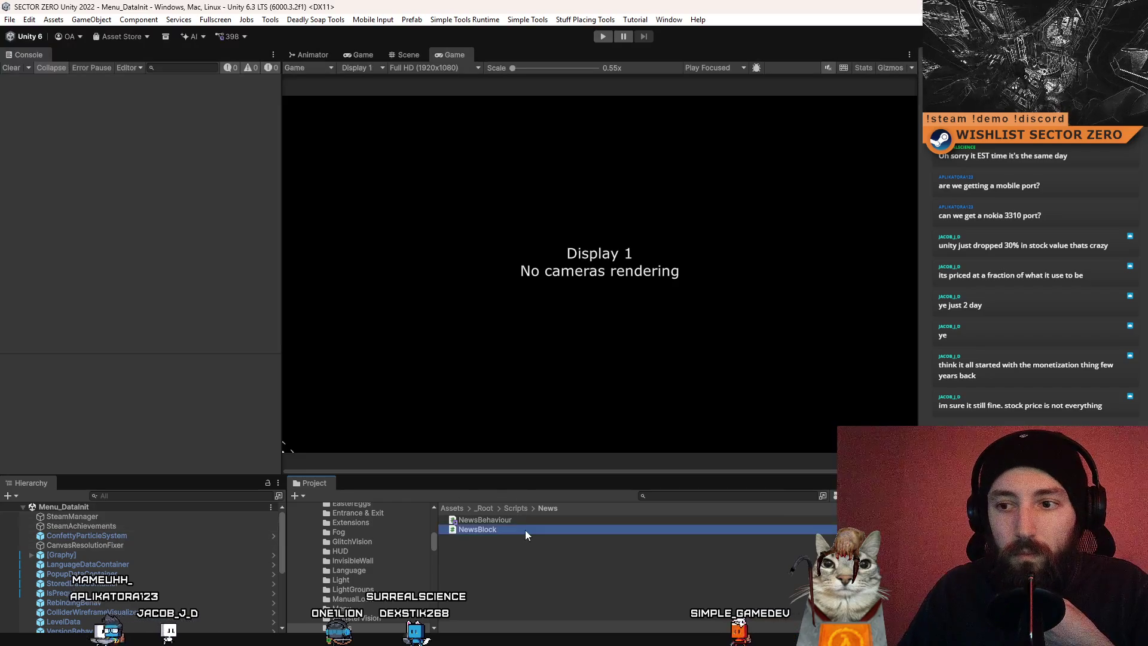
click(678, 495)
text(new block)
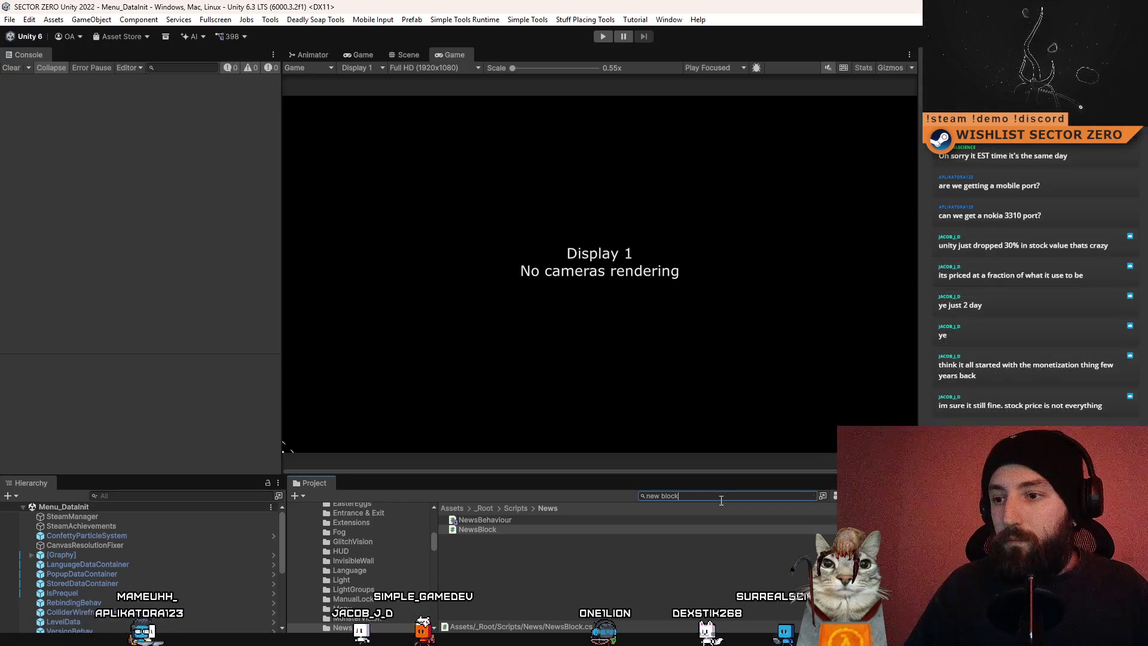
key(BackSpace)
key(BackSpace)
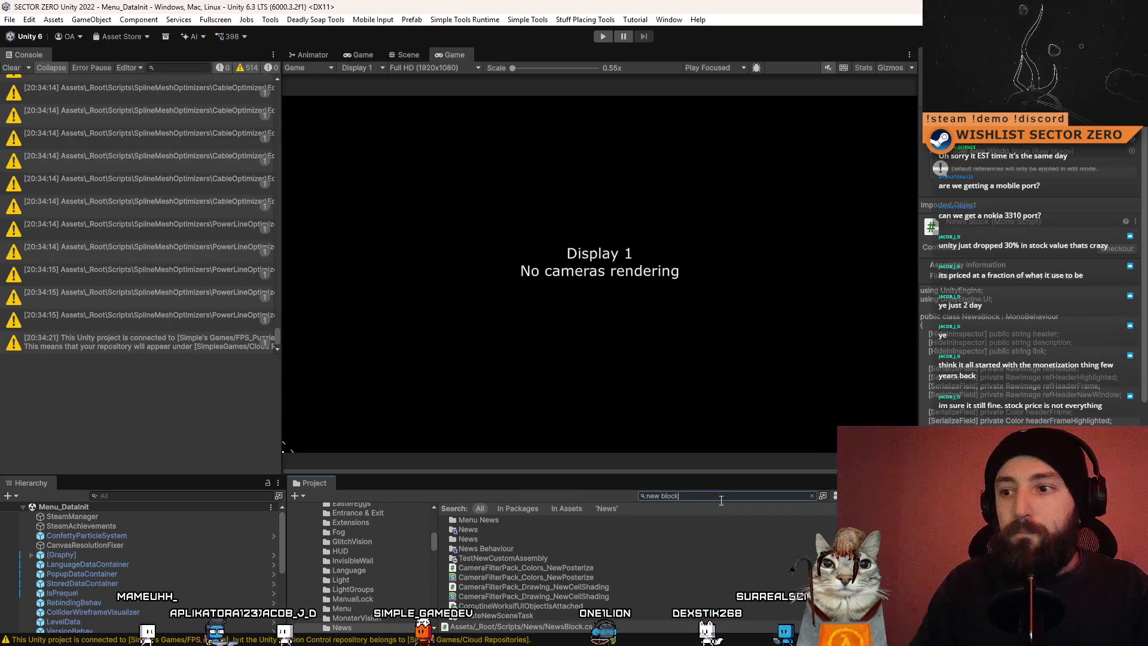
click(518, 519)
Clear the search to reveal the NewsBlock prefab's folder and inspect the NewsBlock and NewsBehaviour scripts
click(714, 496)
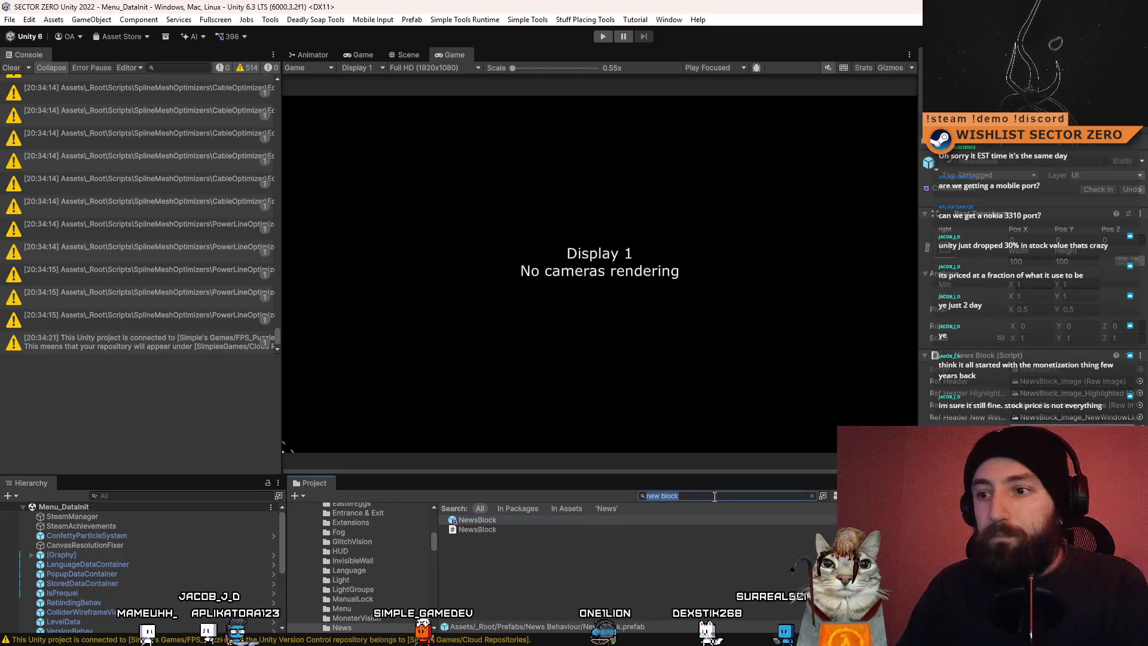
key(BackSpace)
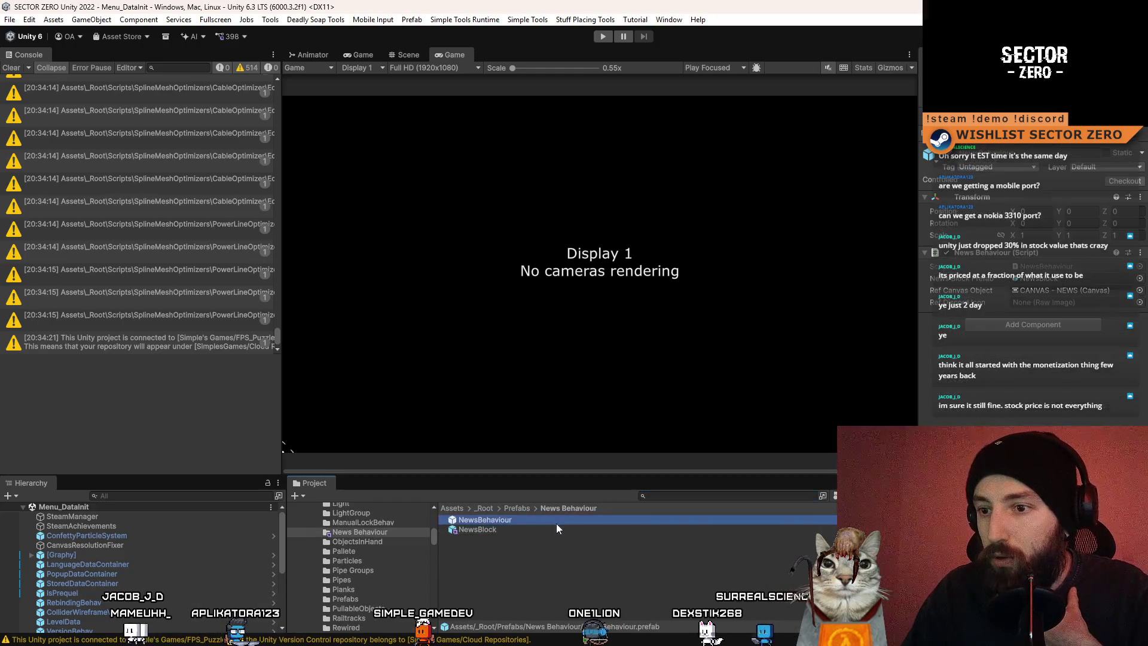
click(544, 529)
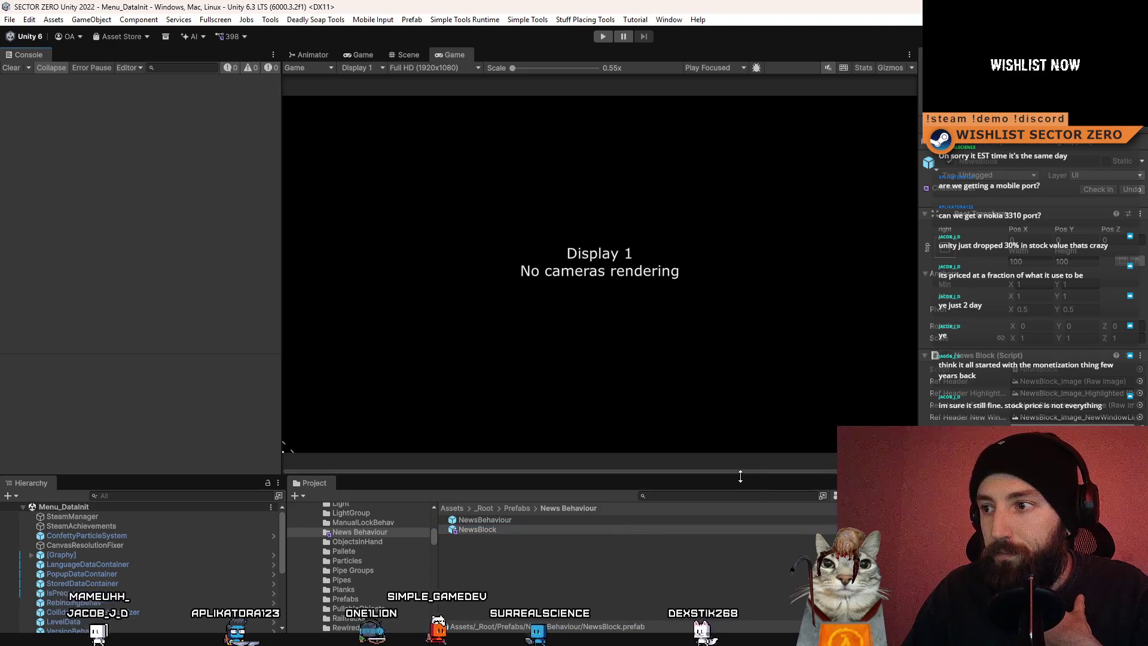
click(1076, 369)
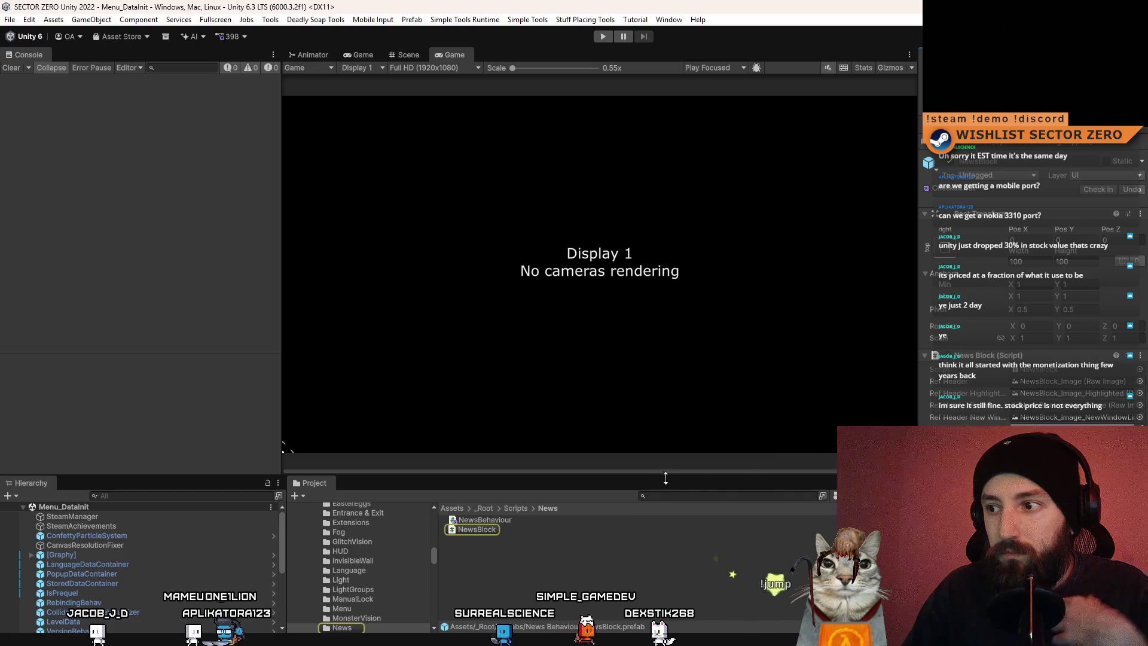
click(586, 518)
click(541, 530)
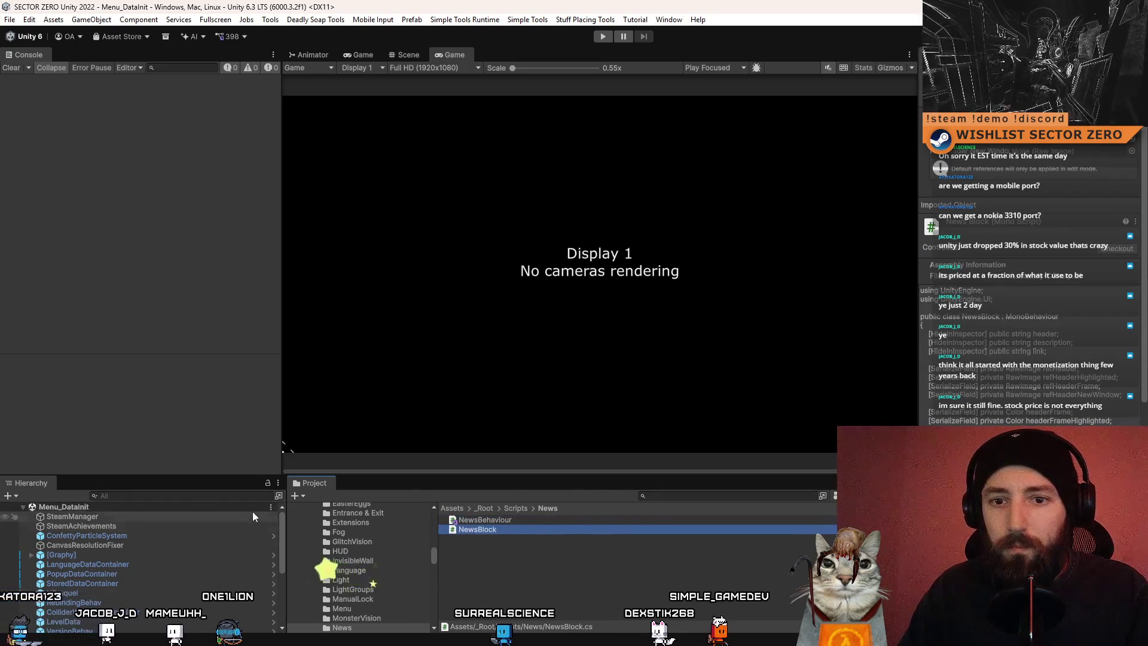
Search 'news block' again and open the NewsBlock script in Visual Studio
scroll(175, 531, down, 3)
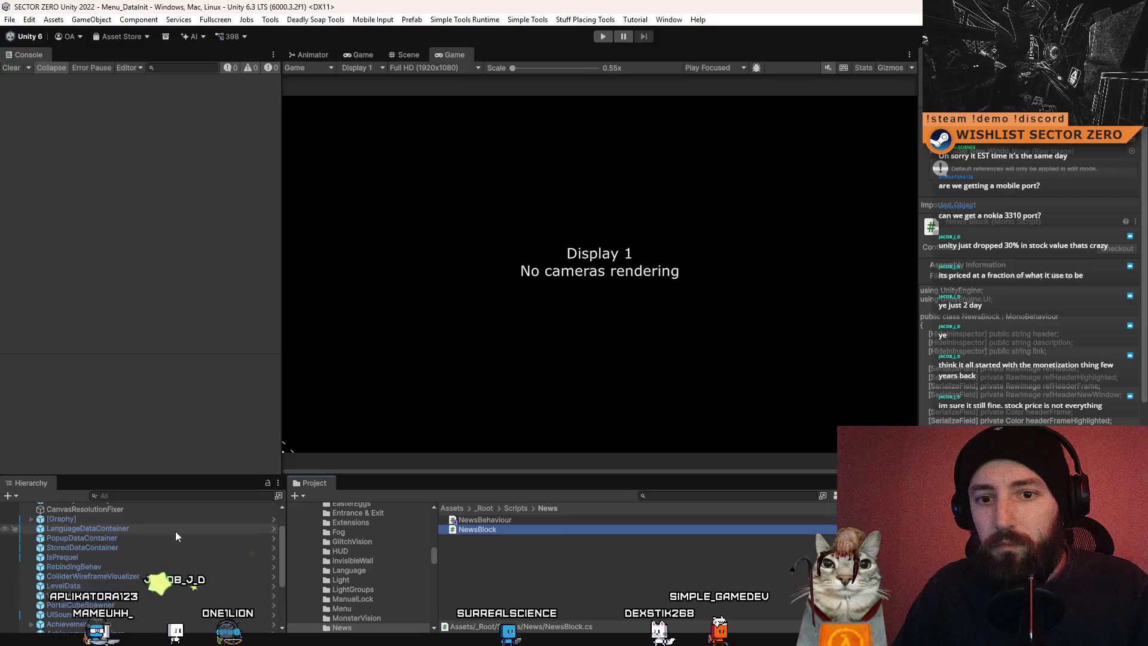
click(680, 493)
text(news)
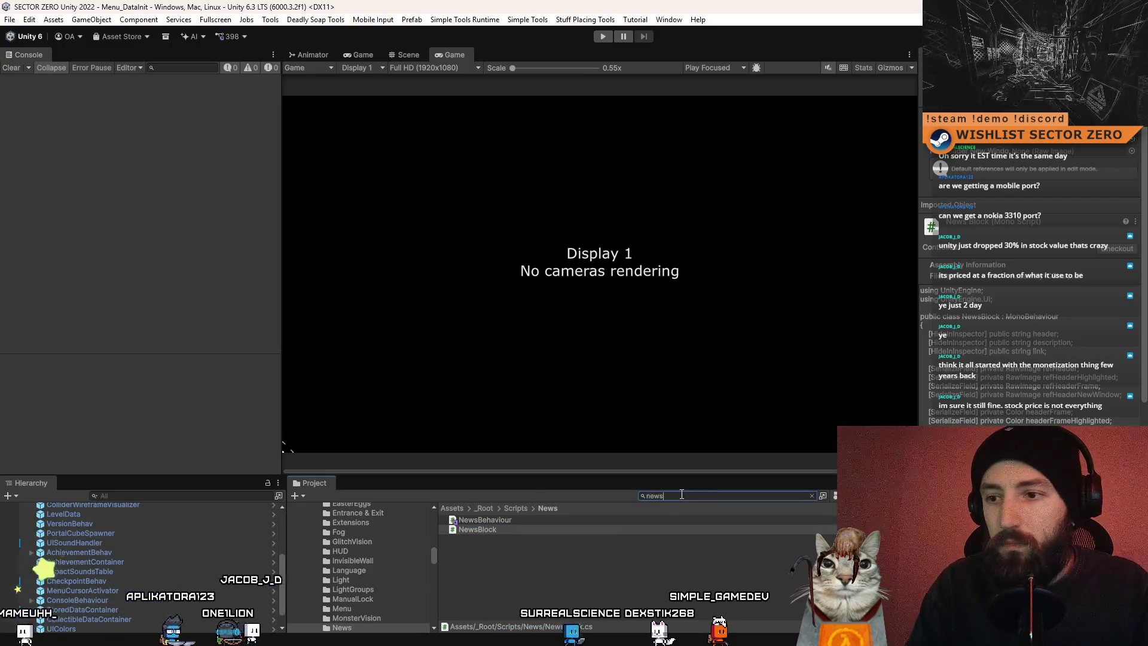
text( block)
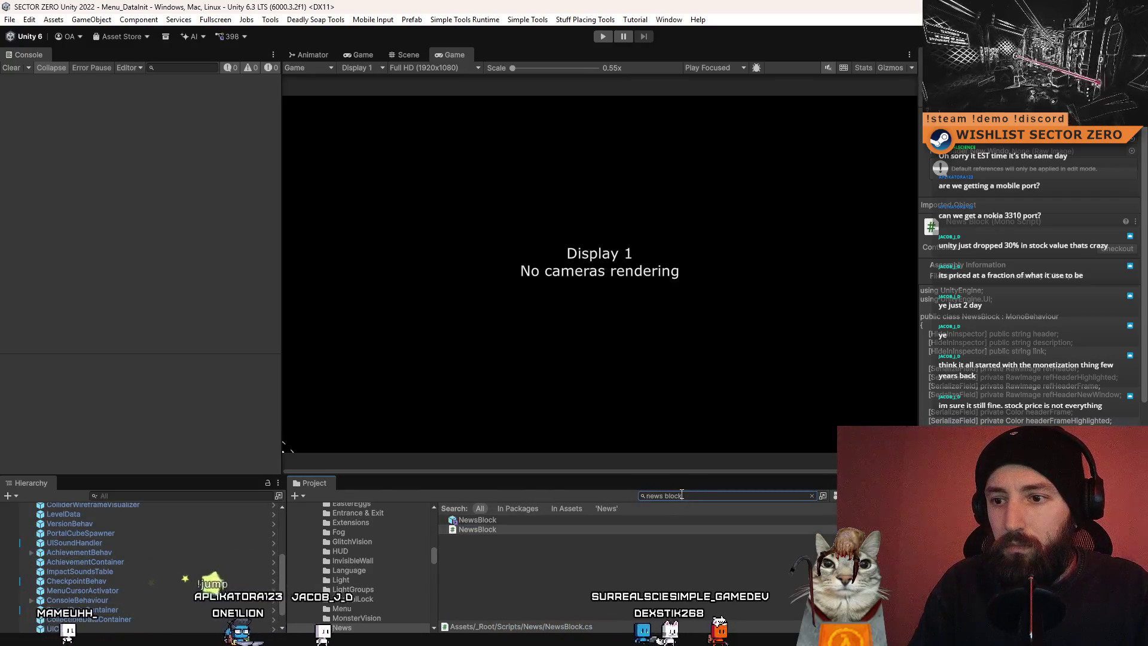
click(703, 519)
click(811, 495)
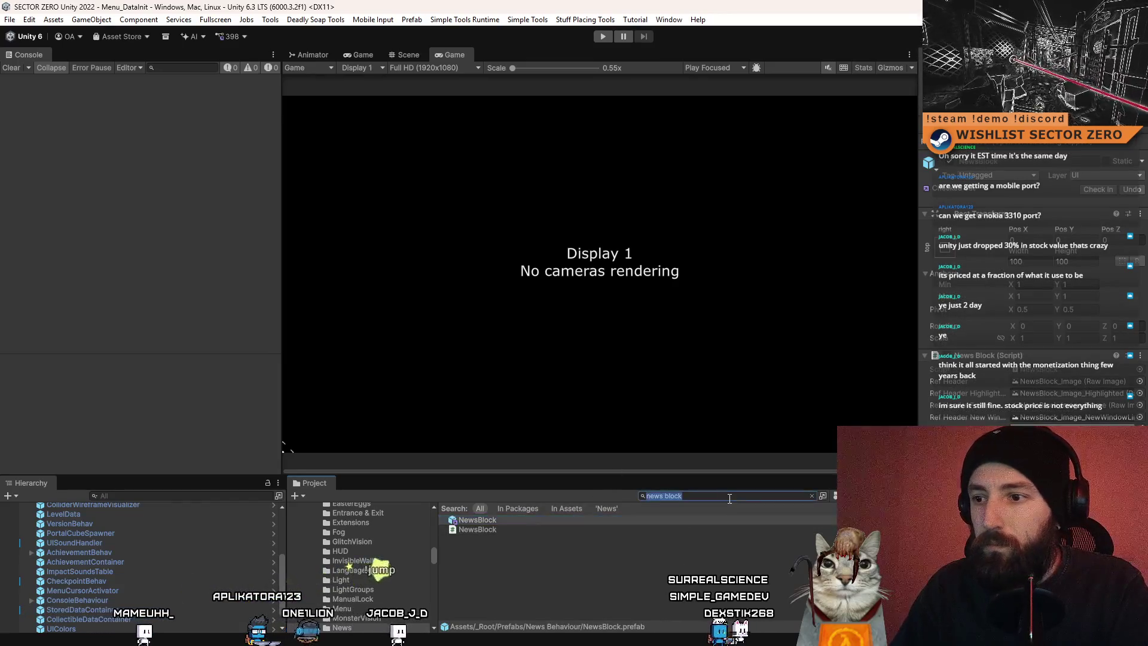
double_click(1068, 372)
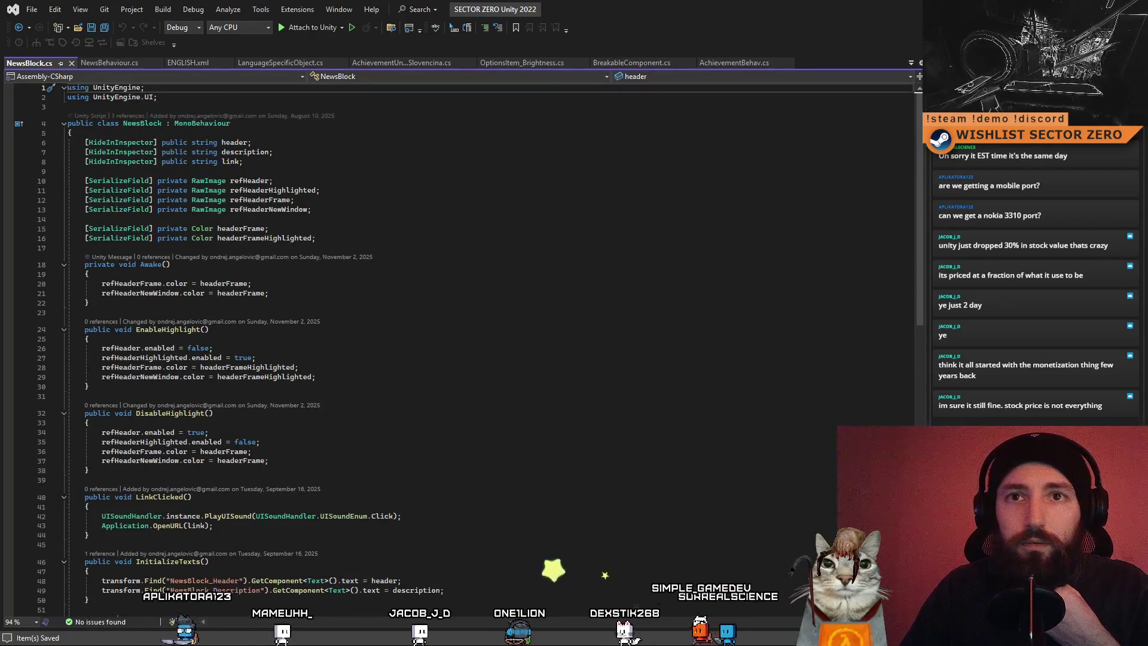
Glance over NewsBehaviour.cs again, then return to Unity's project search field
click(111, 60)
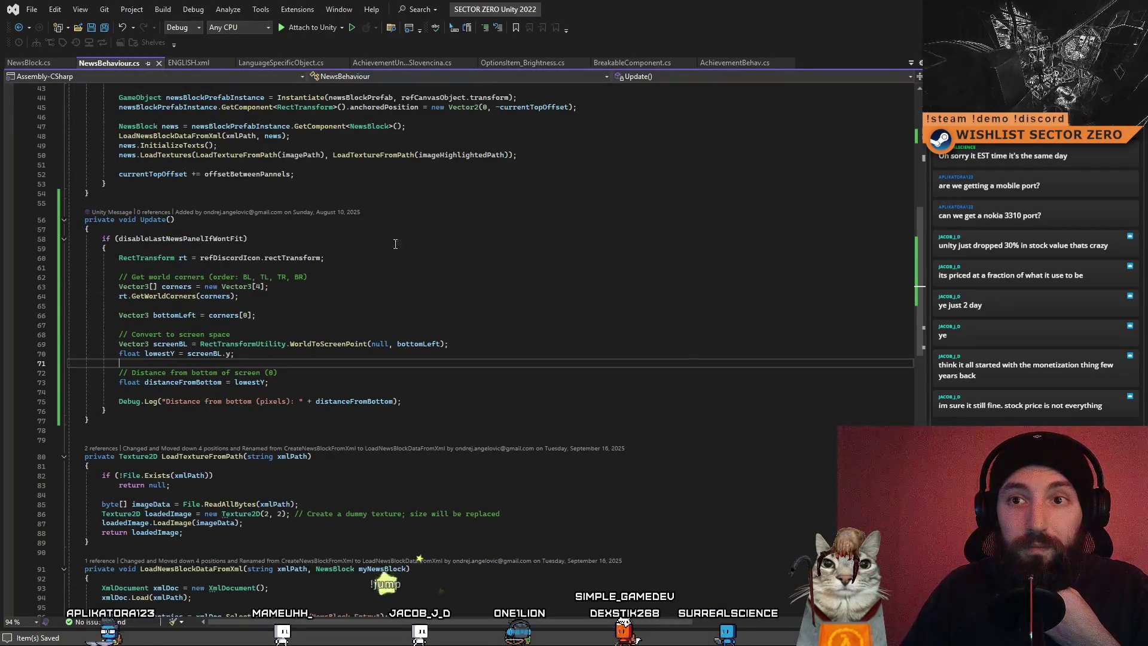
key(alt+Tab)
click(662, 494)
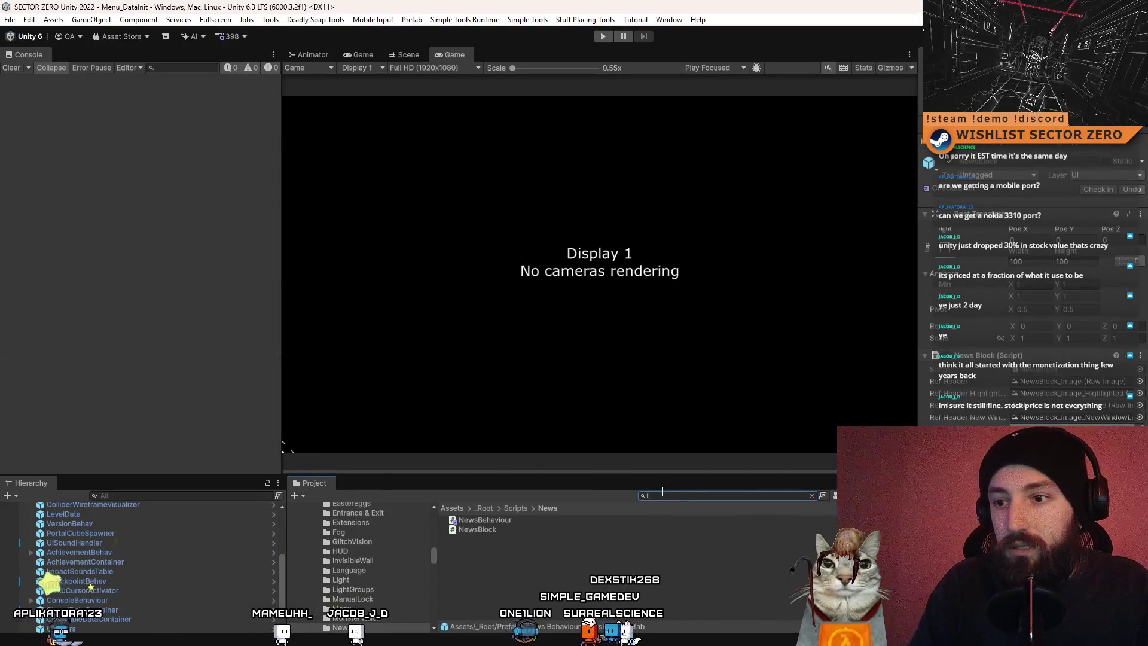
Find the Menu scene with 'menu t:scene' and open it
text(menu t:scene)
click(533, 531)
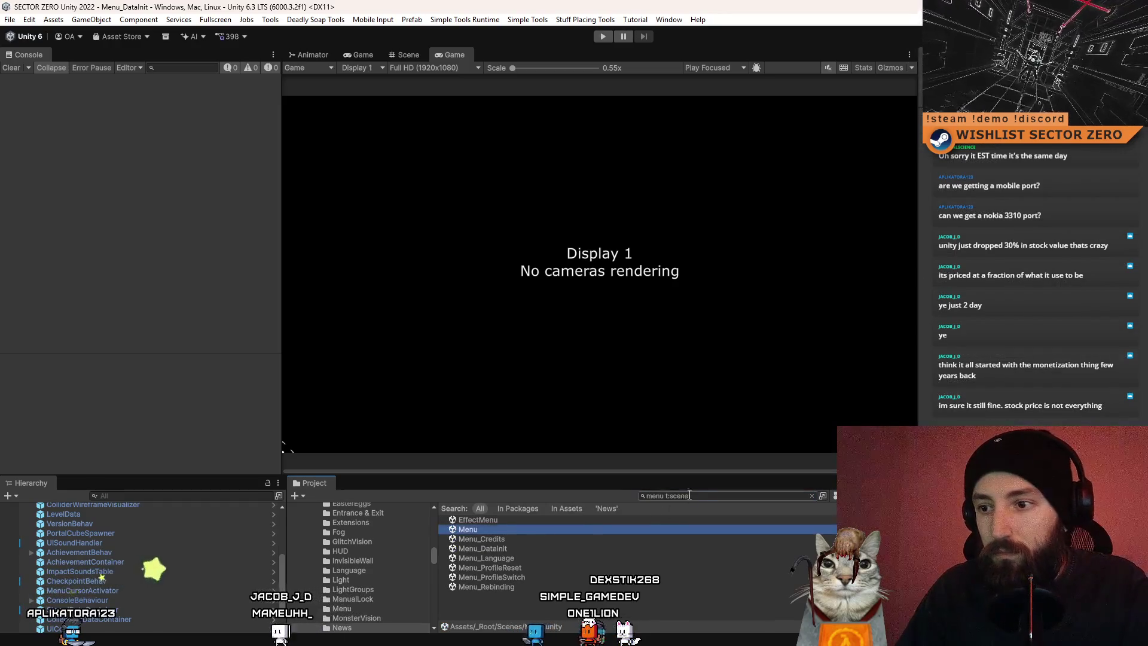
key(Escape)
double_click(501, 568)
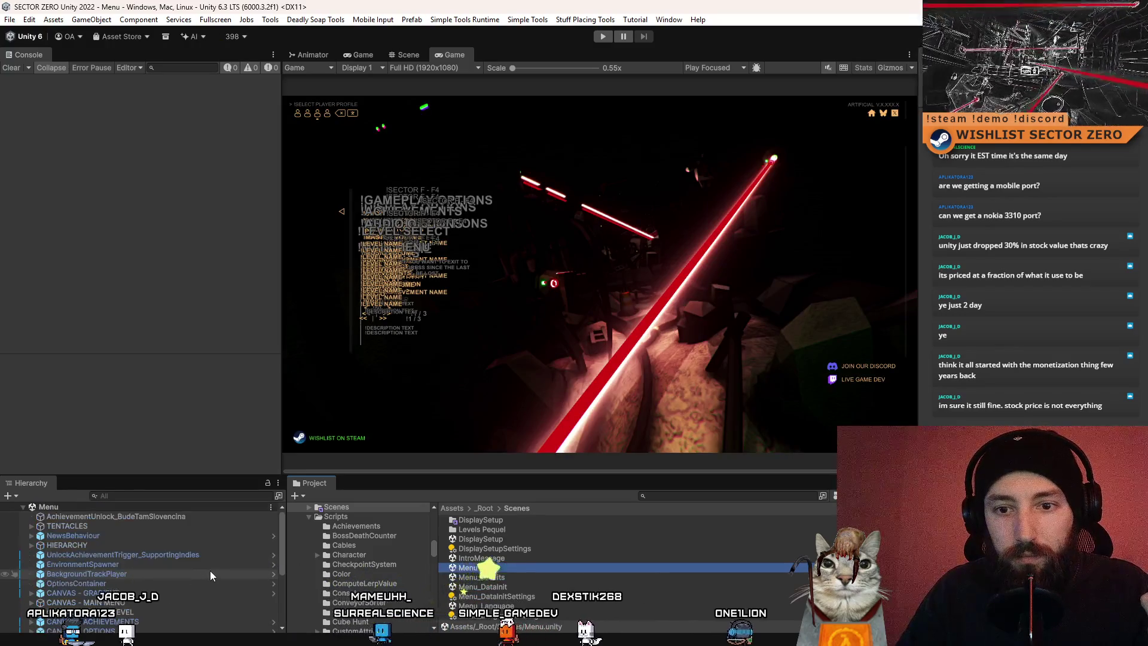
In the NewsBehaviour prefab, assign Icon_Twitch as the Ref Discord Icon
click(145, 535)
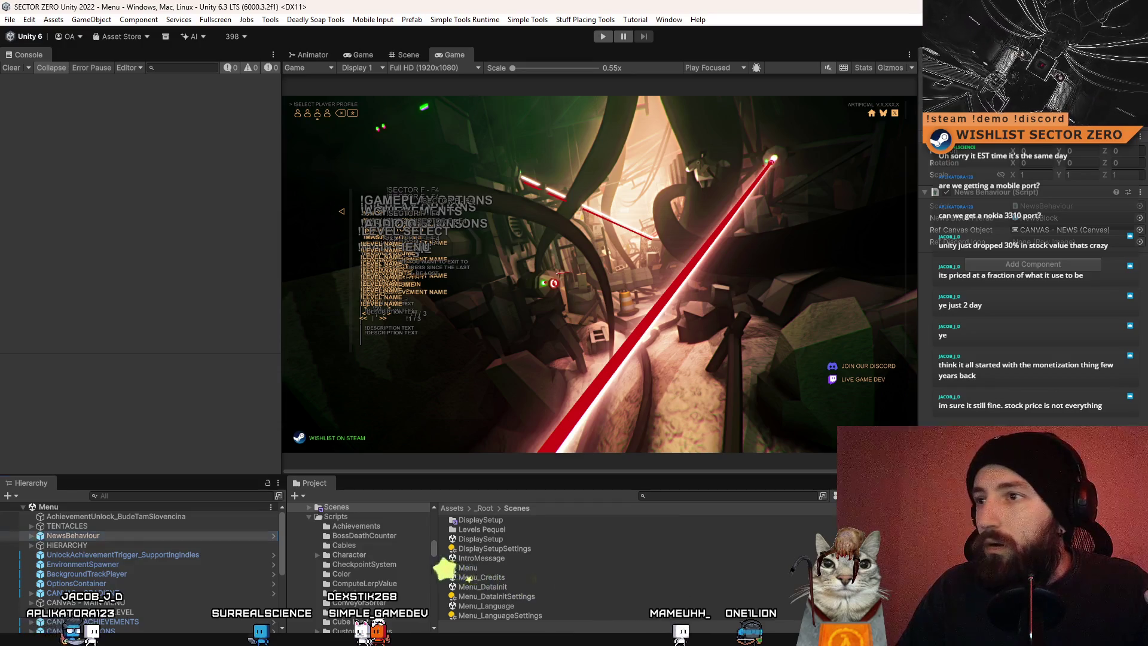
click(274, 535)
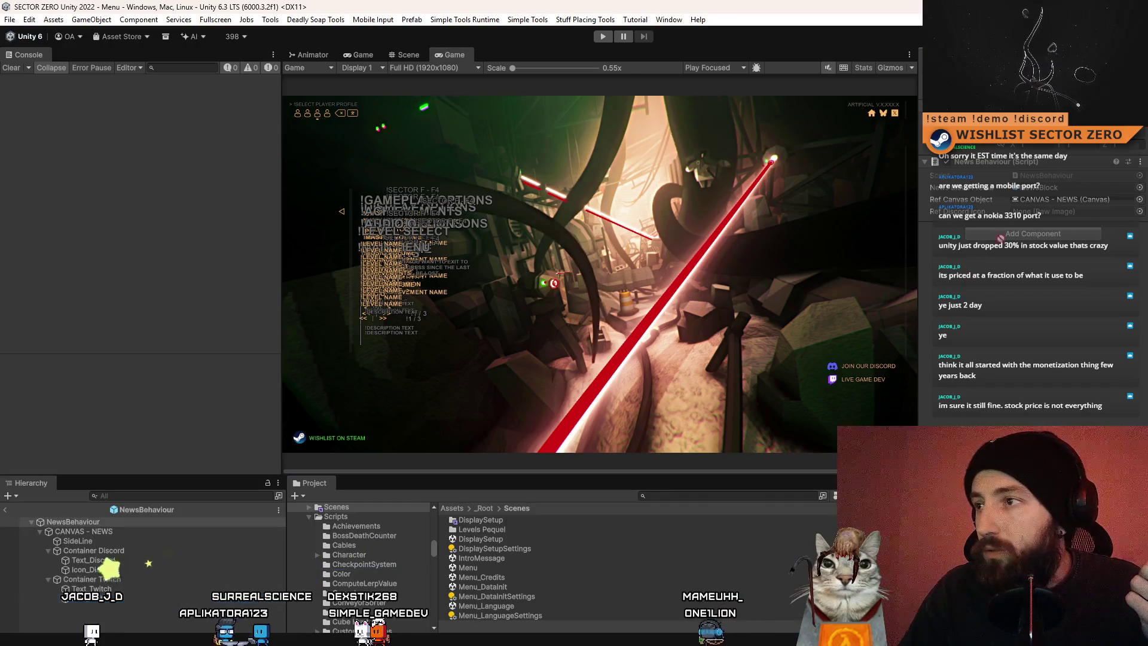
drag(1043, 218, 1043, 215)
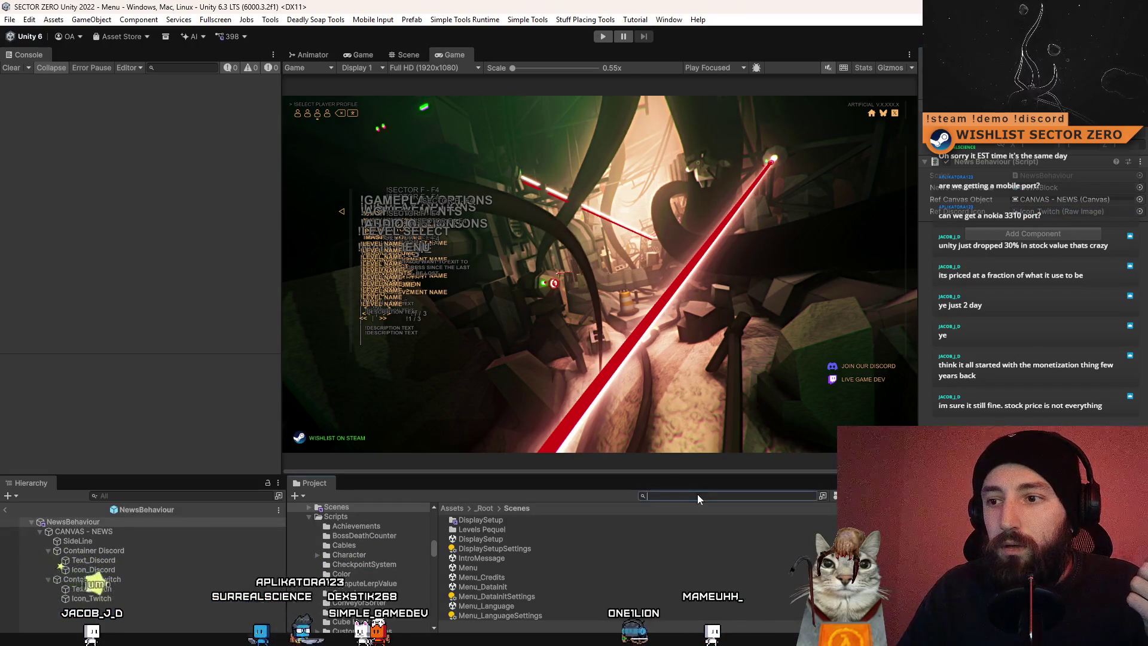
Search 't:scene data ini', open Menu_DataInit, and enter play mode
text(init)
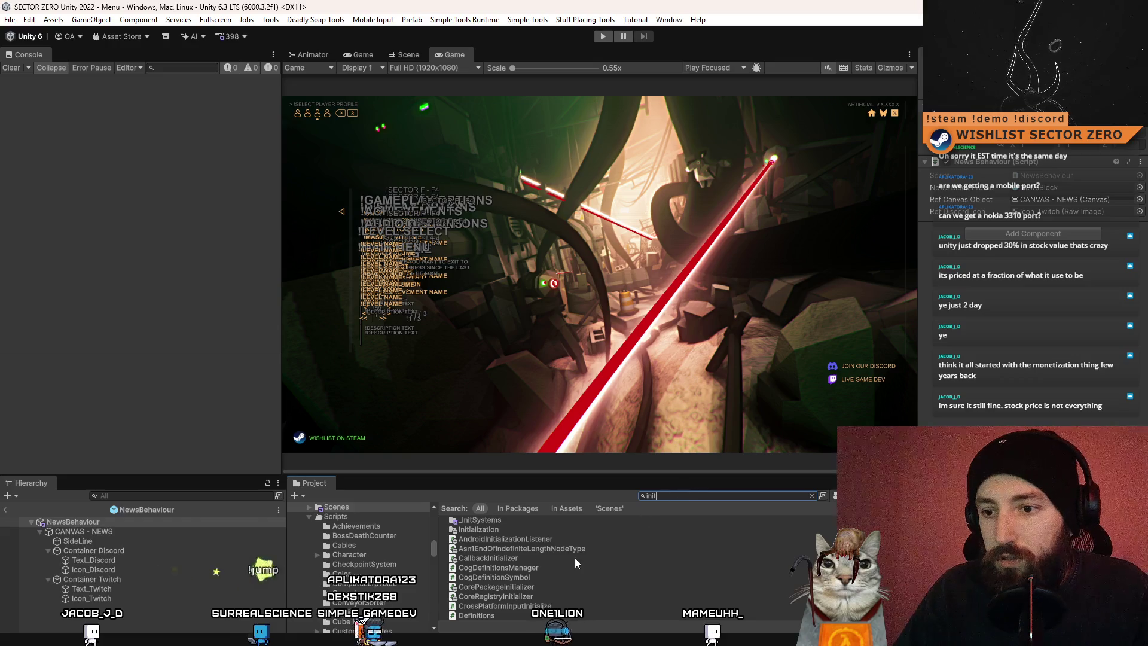
scroll(544, 543, down, 10)
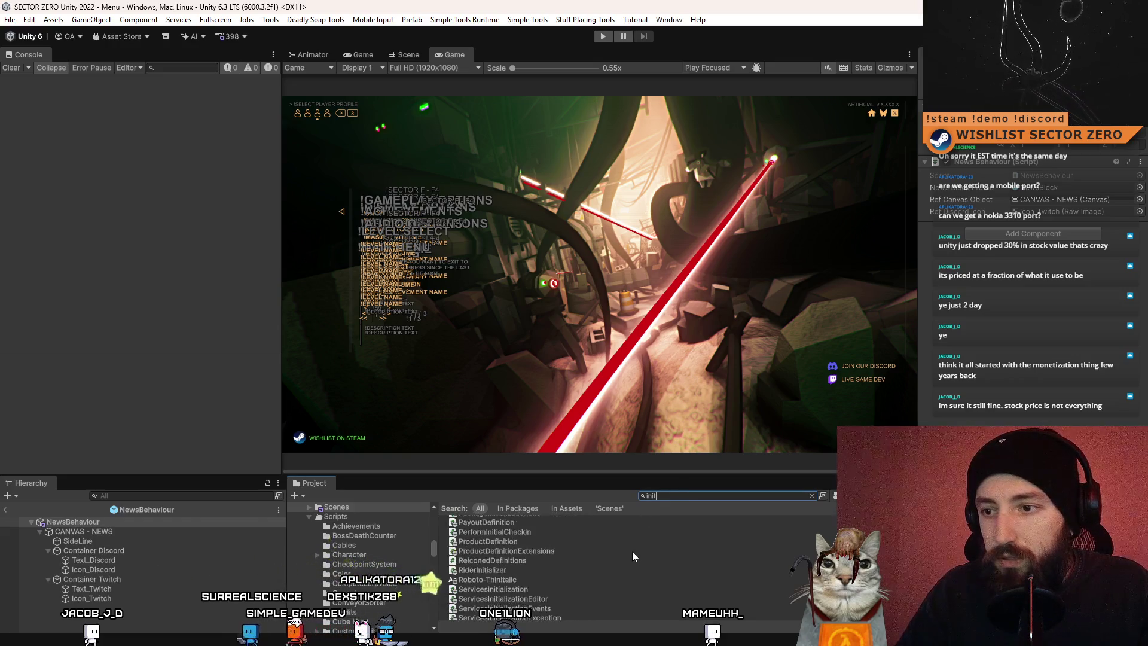
text(:scene data ini)
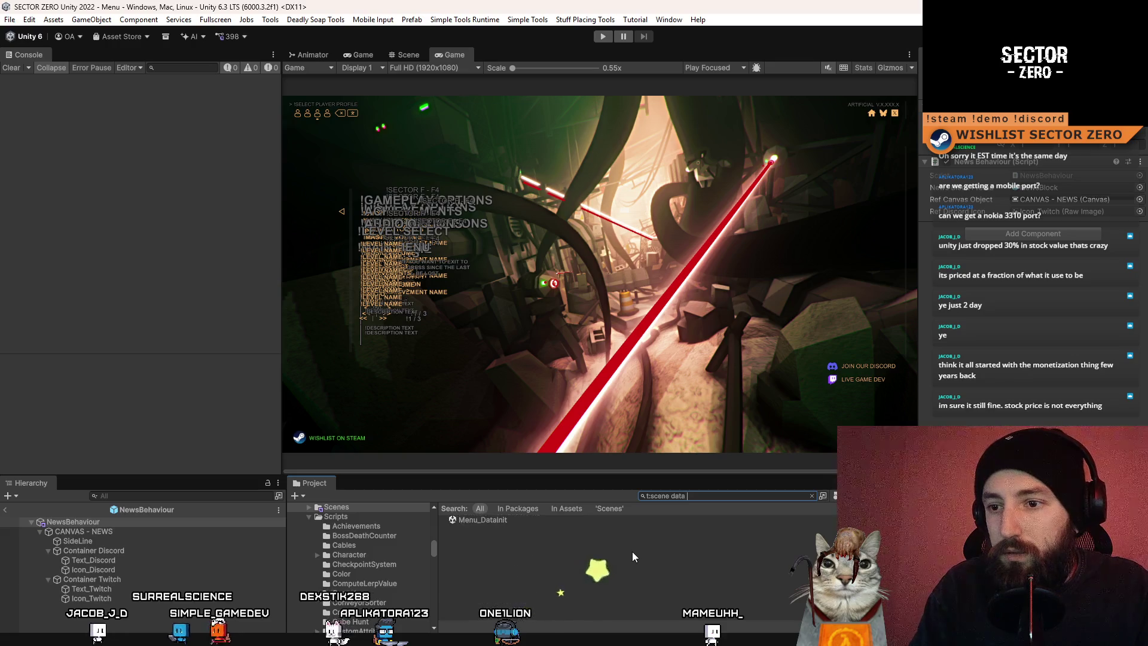
double_click(526, 520)
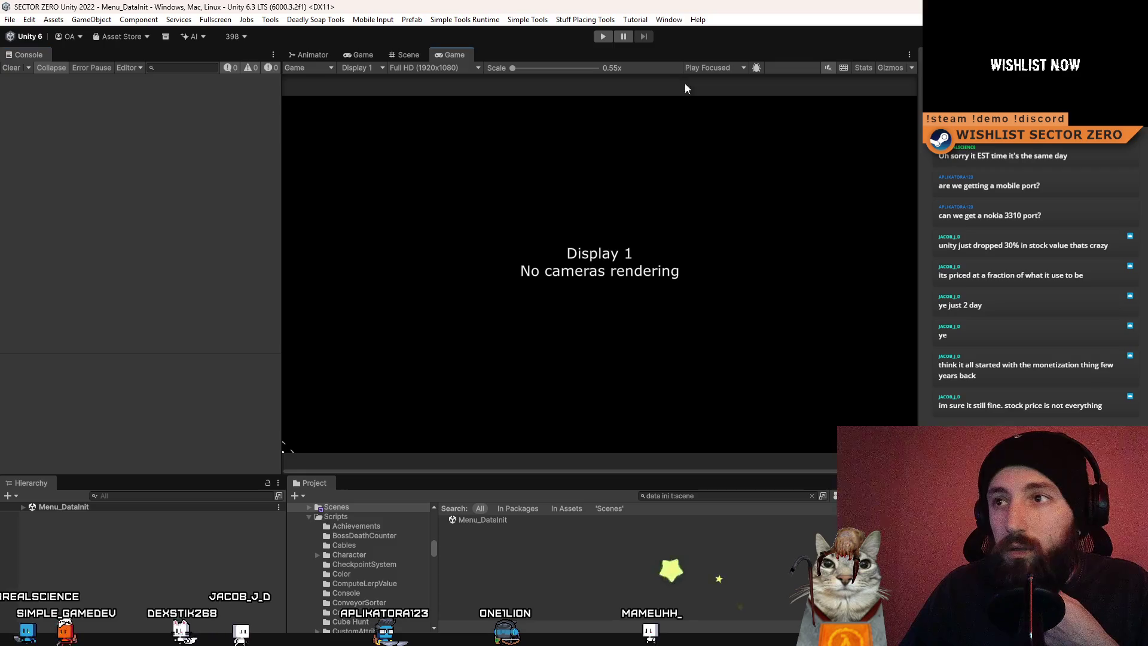
click(602, 37)
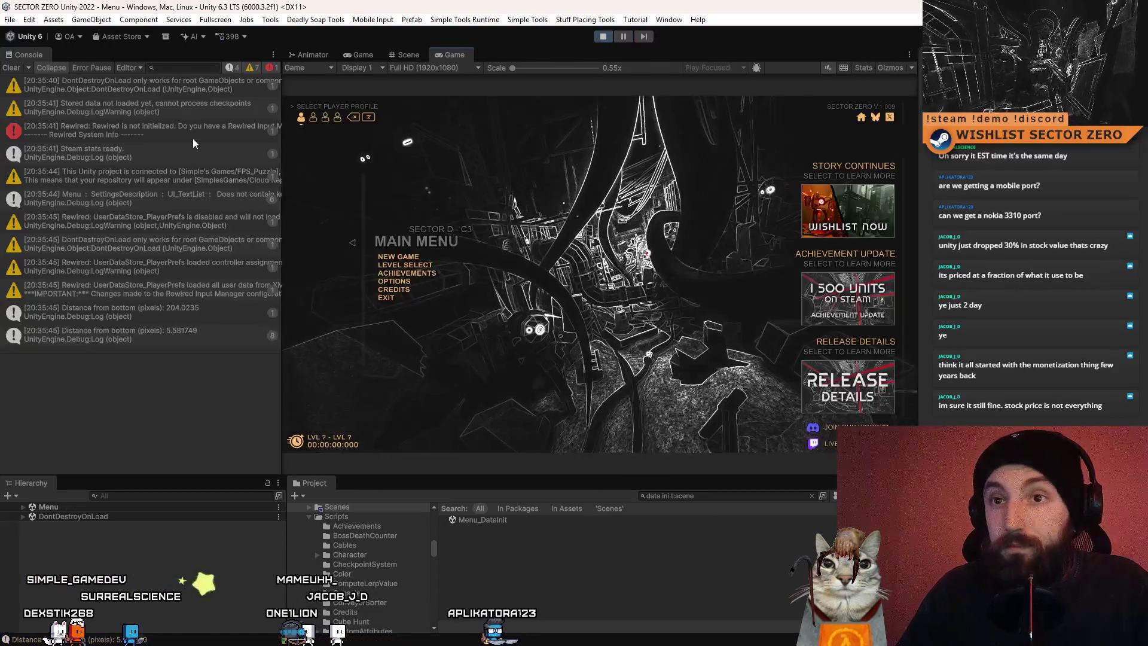
Clear the console, go to Options > Gameplay, and lower Interface Size from 51 to 49
click(14, 68)
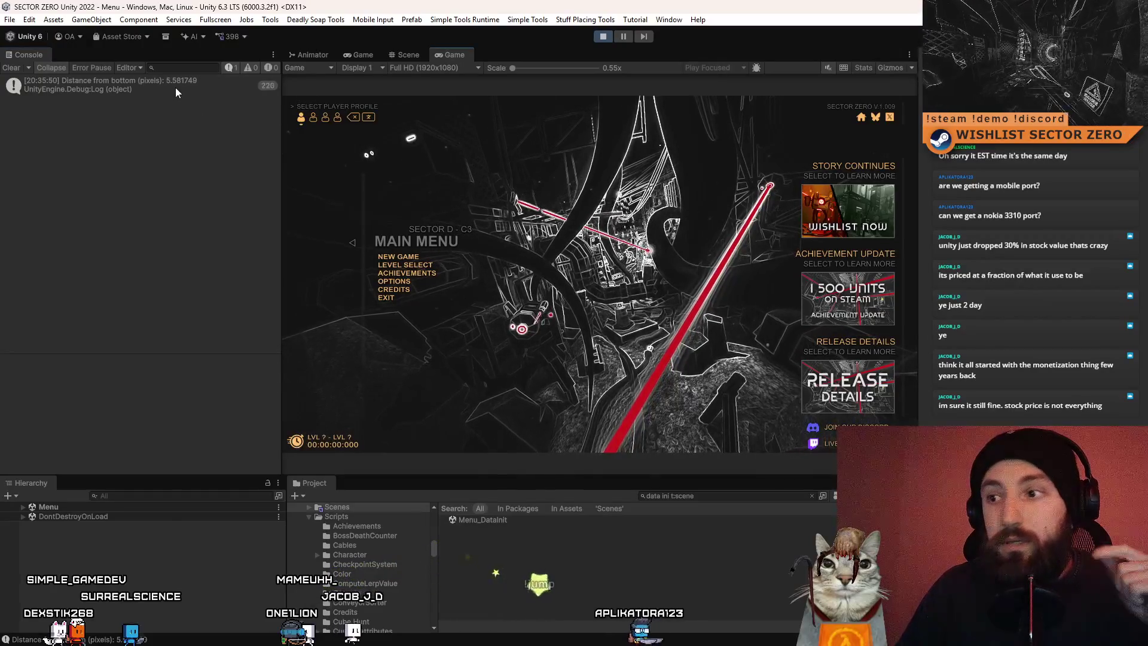
click(421, 282)
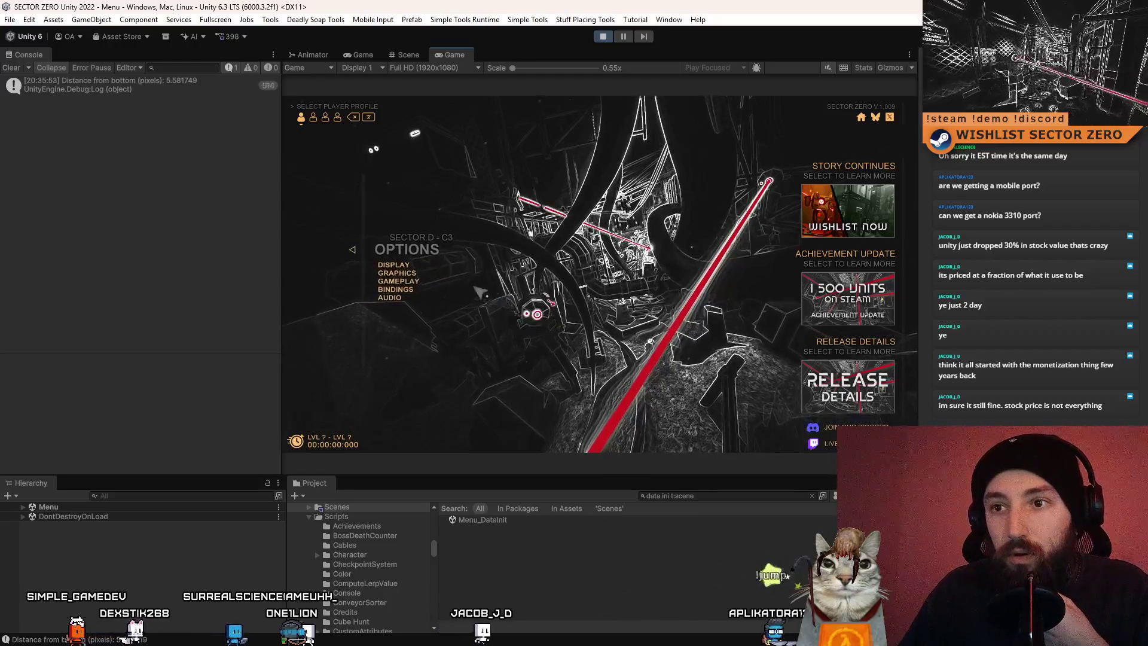
click(421, 282)
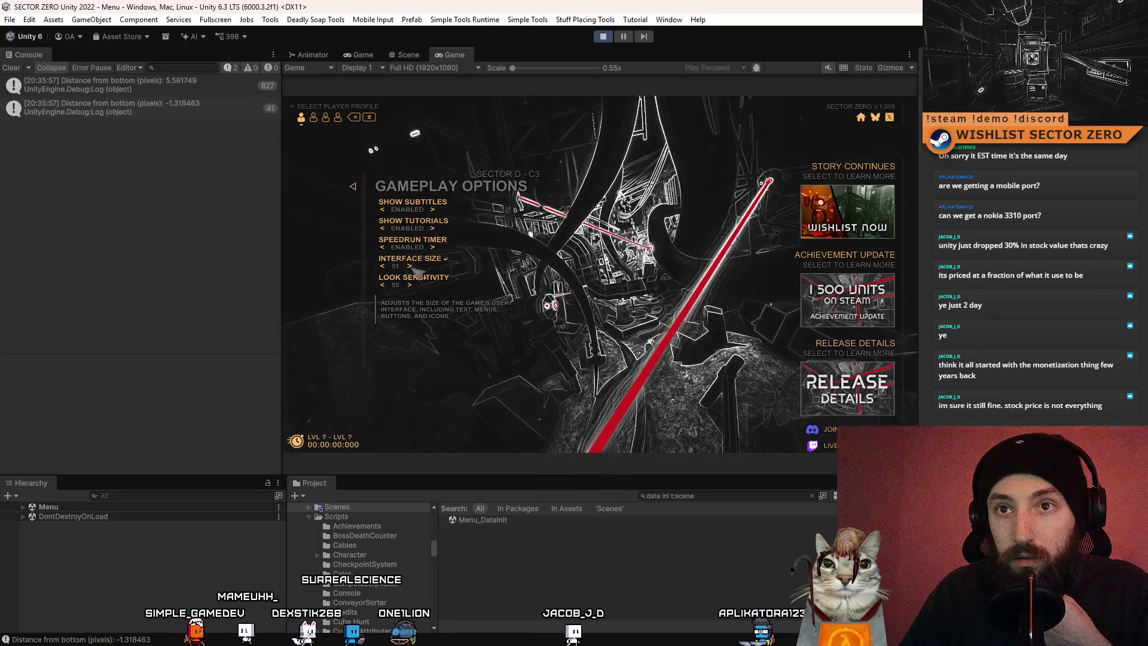
click(383, 266)
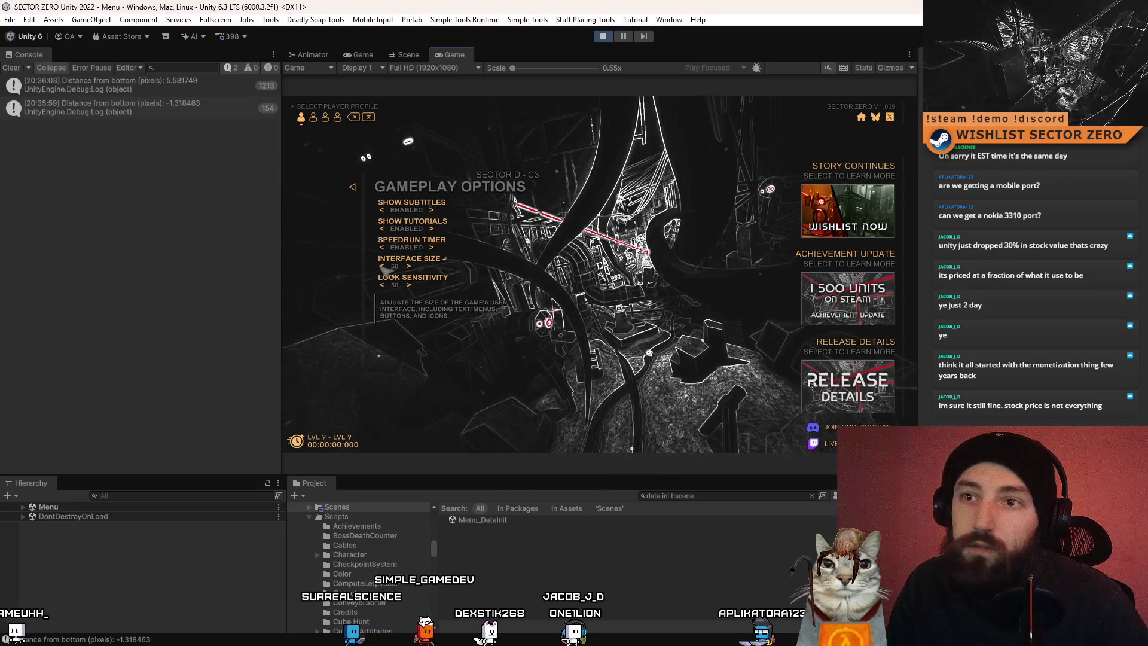
click(383, 268)
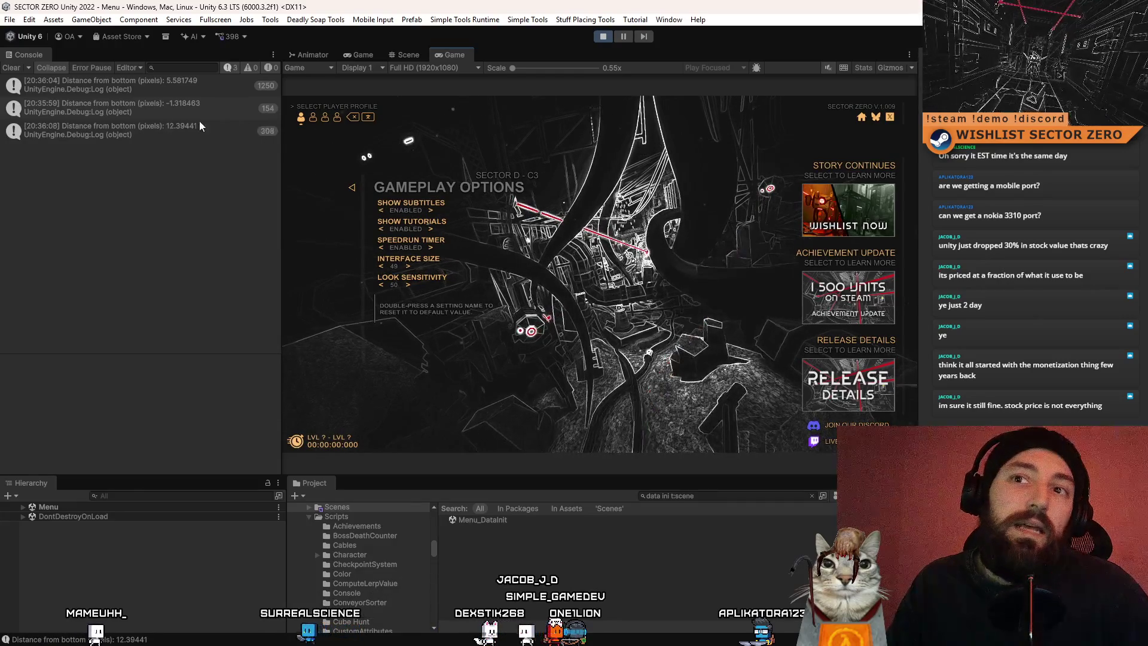
Raise Interface Size to 57 while watching distance logs, then stop the game
click(409, 266)
click(409, 266)
click(408, 266)
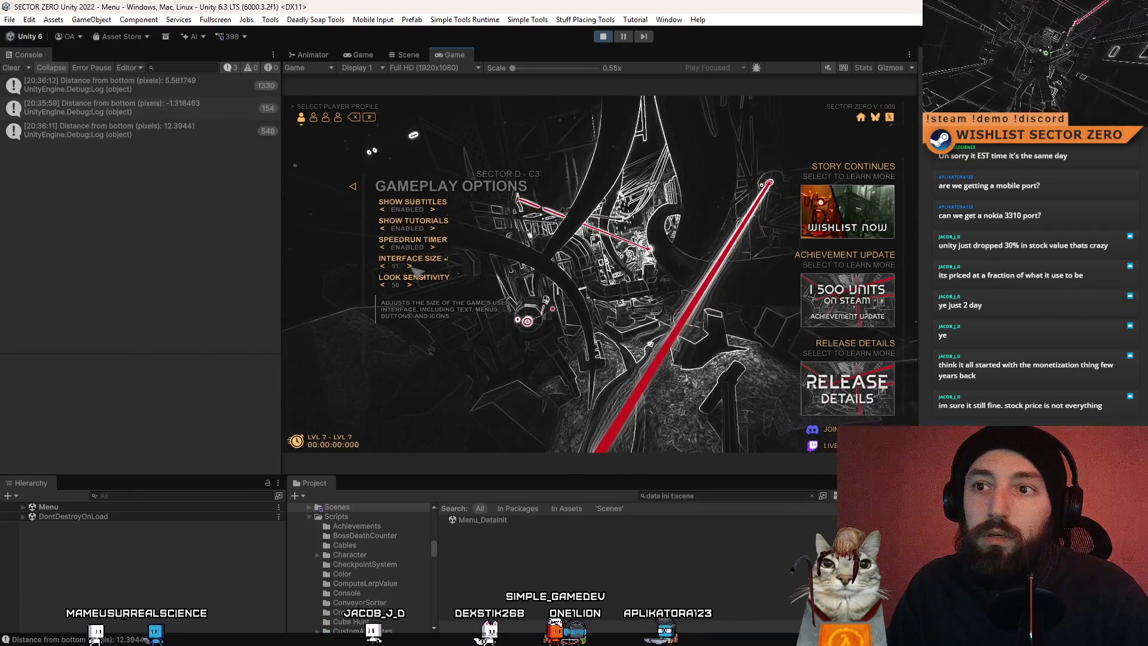
click(411, 268)
click(412, 267)
click(411, 268)
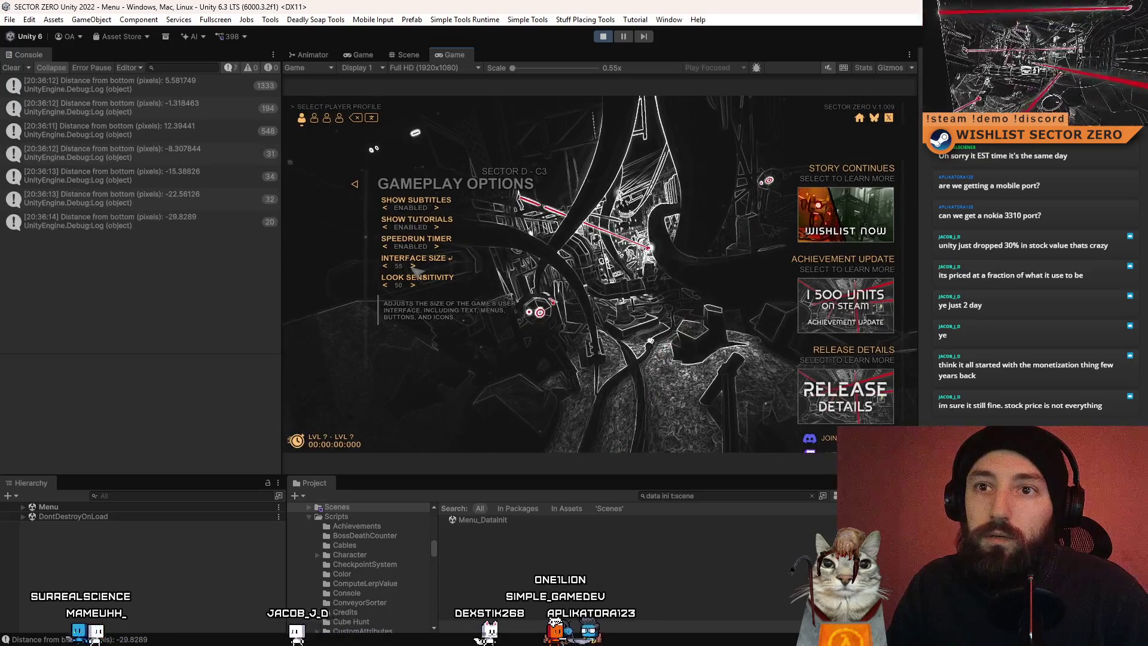
click(413, 267)
click(414, 268)
click(601, 37)
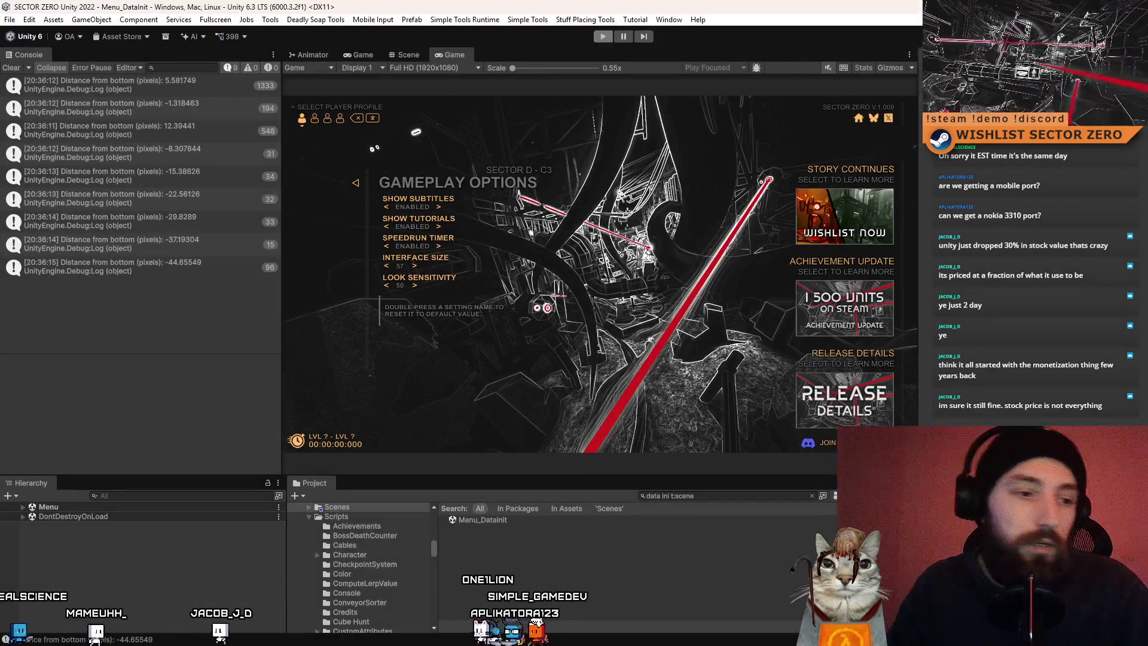
key(alt+Tab)
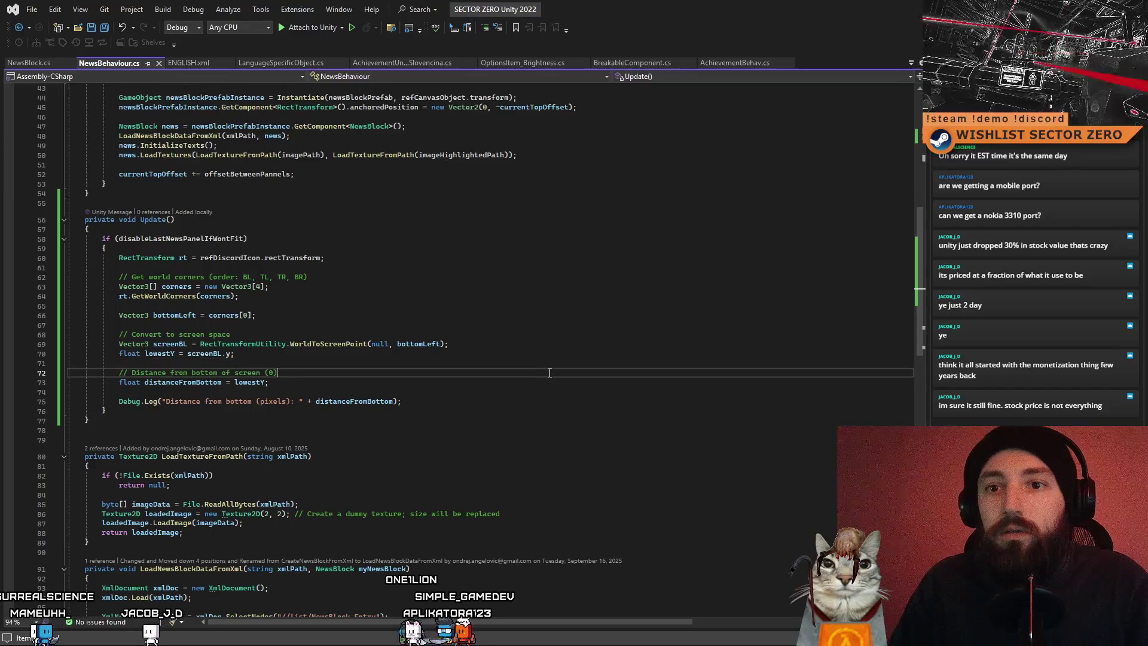
Scroll through the Start and Update methods of NewsBehaviour.cs
scroll(489, 384, up, 1)
scroll(489, 384, up, 8)
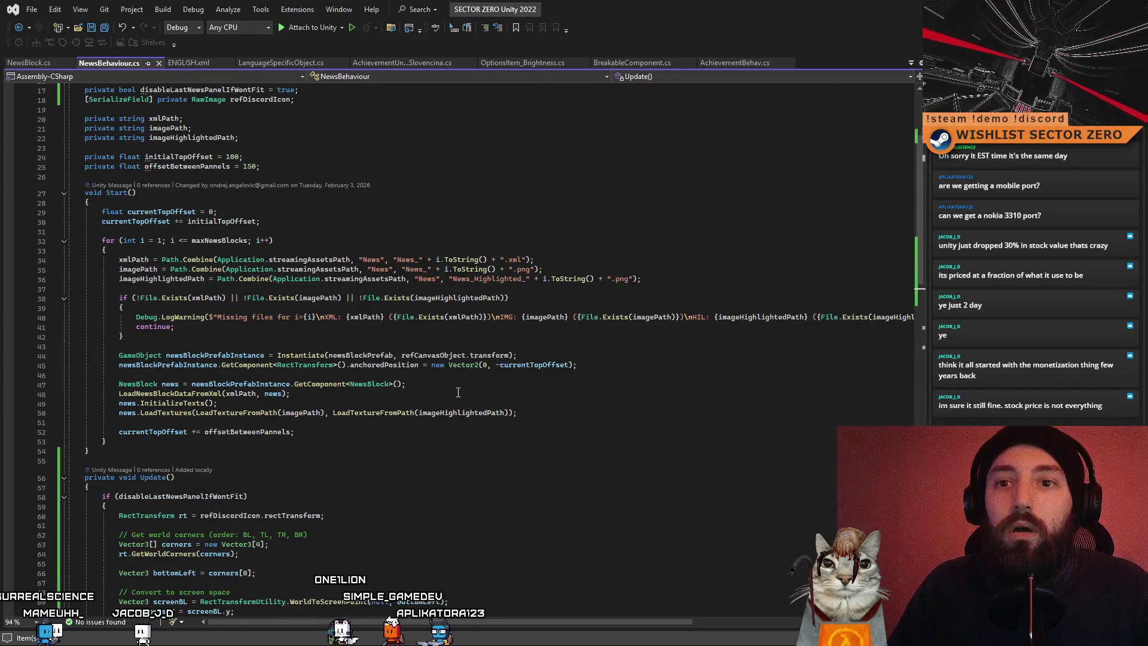
scroll(458, 392, up, 2)
scroll(458, 393, down, 7)
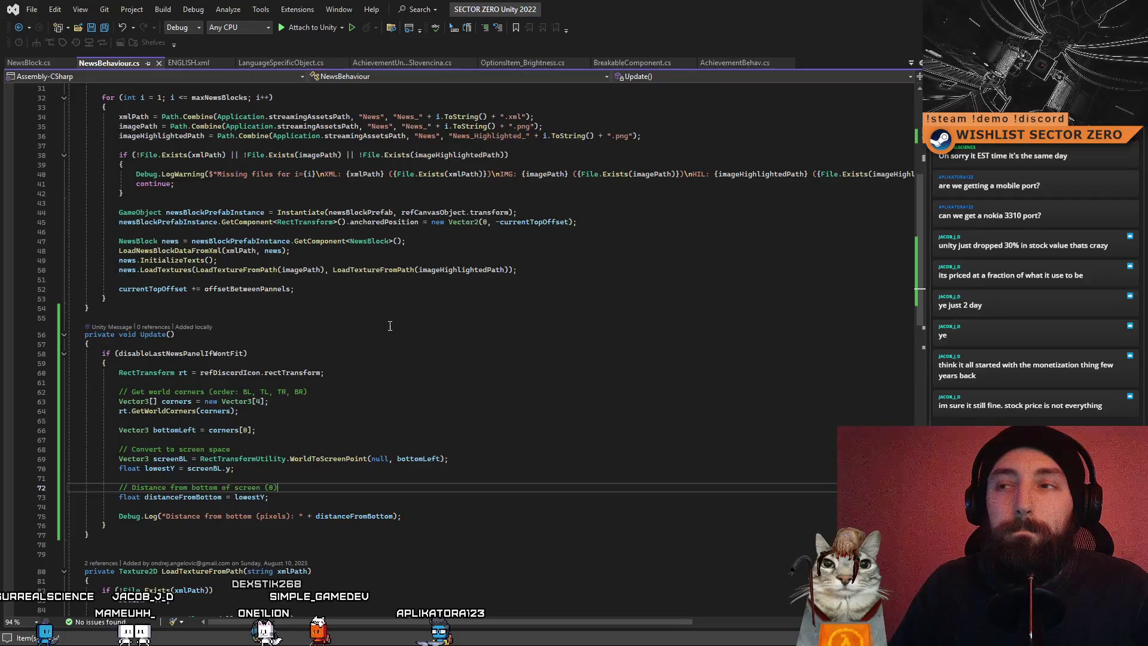
Back in Unity, clear the Console and start play mode again
key(alt+Tab)
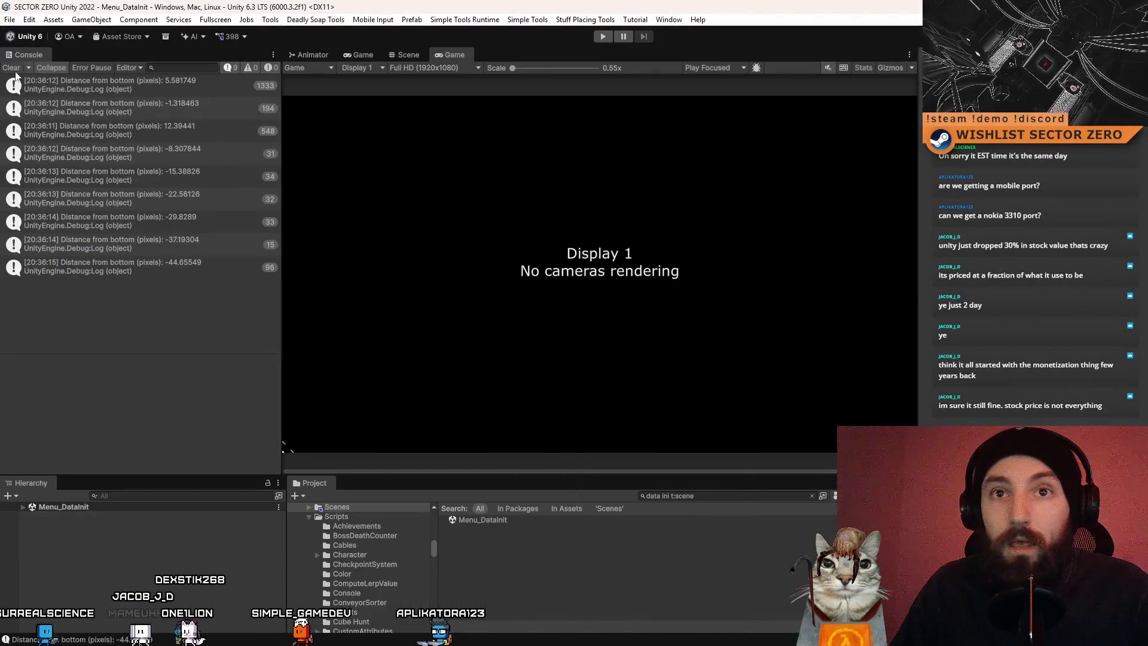
click(9, 68)
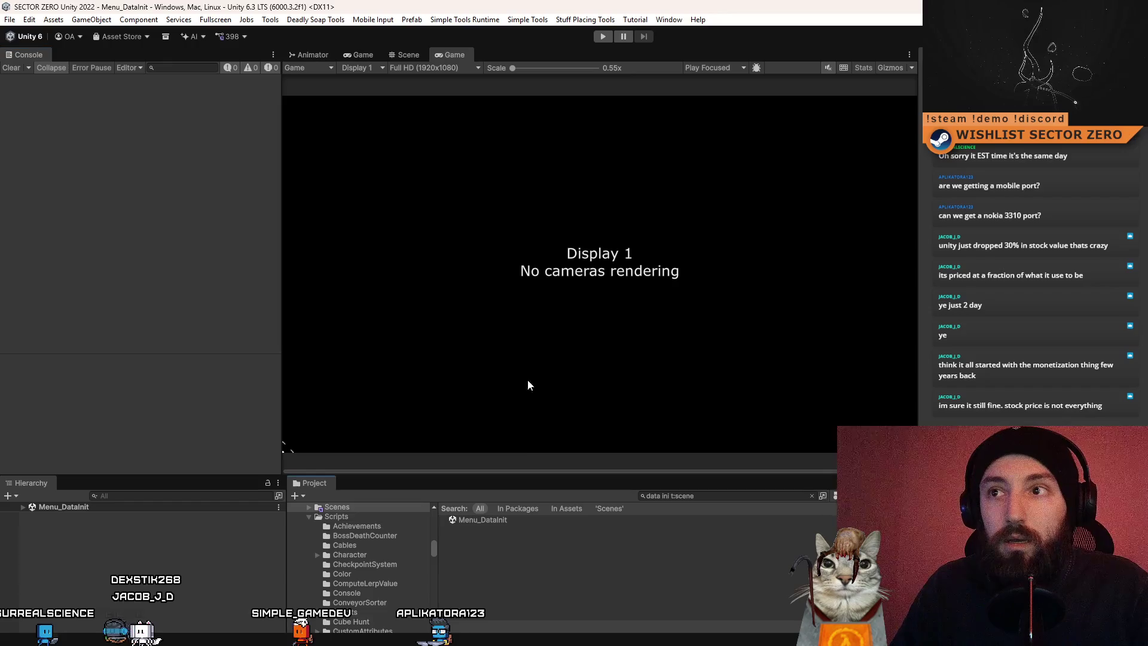
click(603, 39)
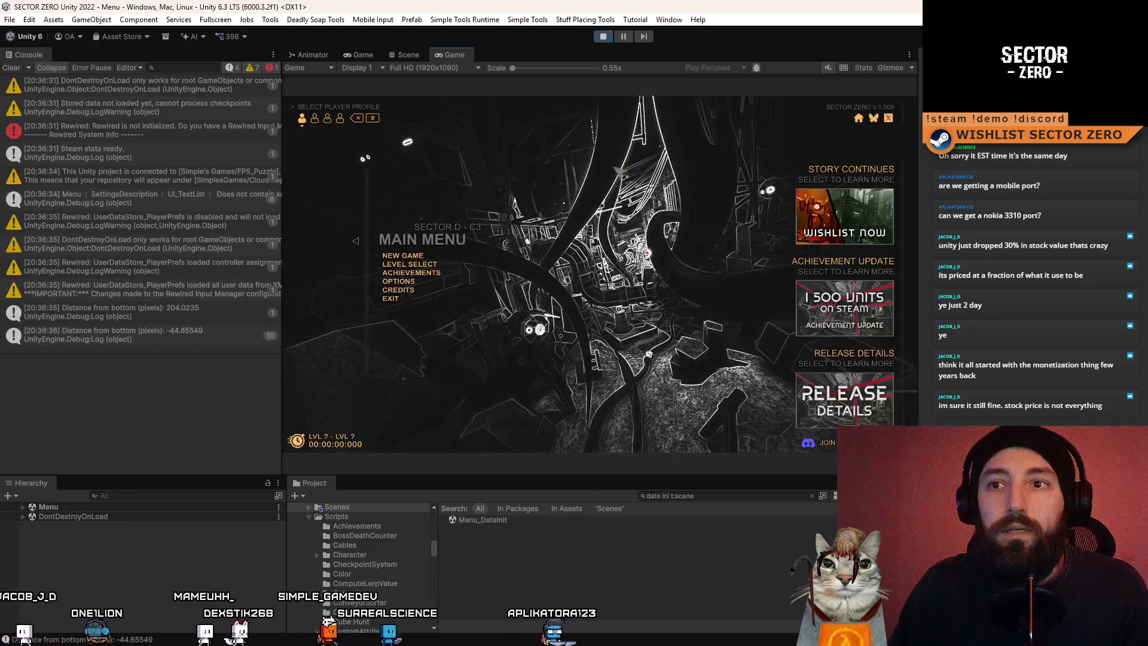
Via Options > Display, then Gameplay, raise Interface Size to 82 and drop it to 80
key(Return)
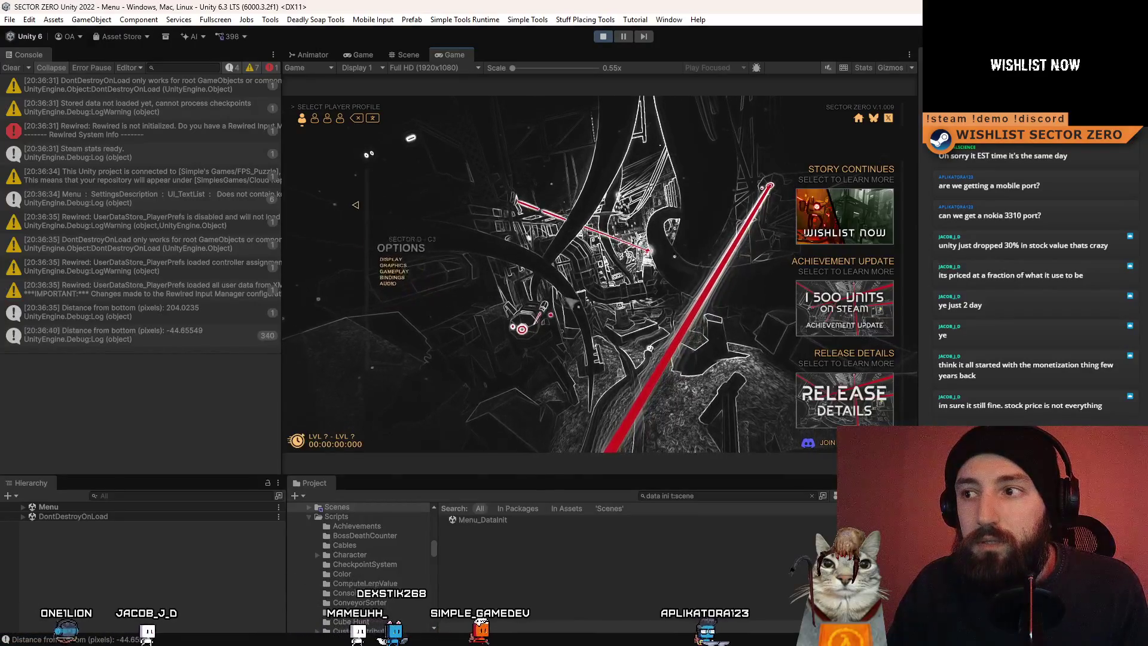
key(Return)
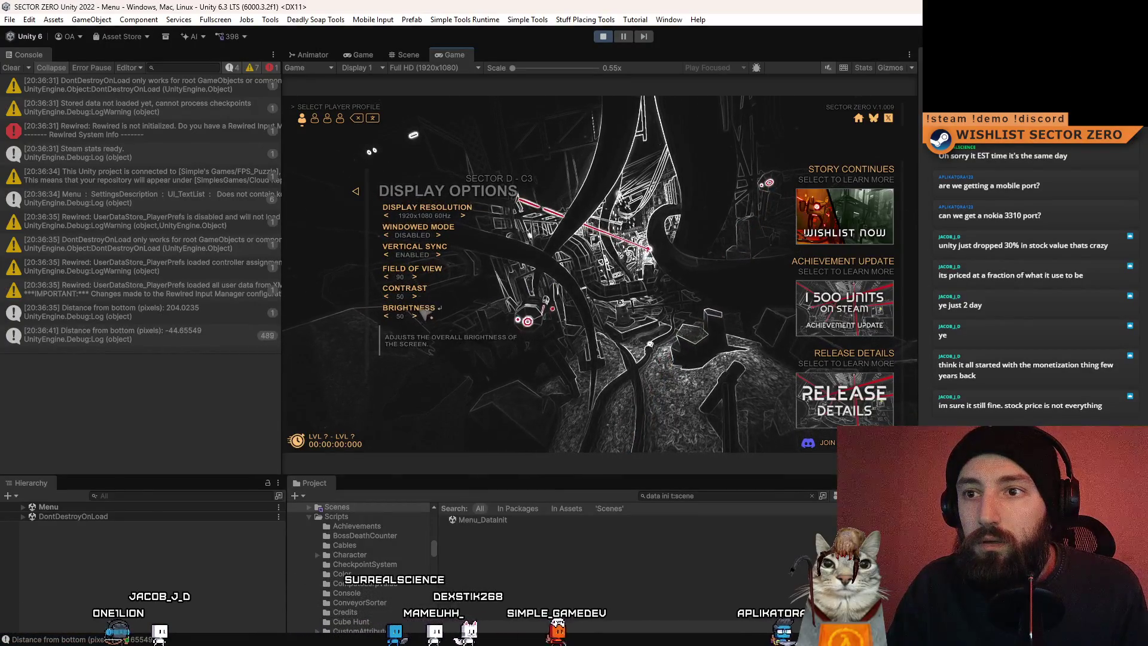
key(Escape)
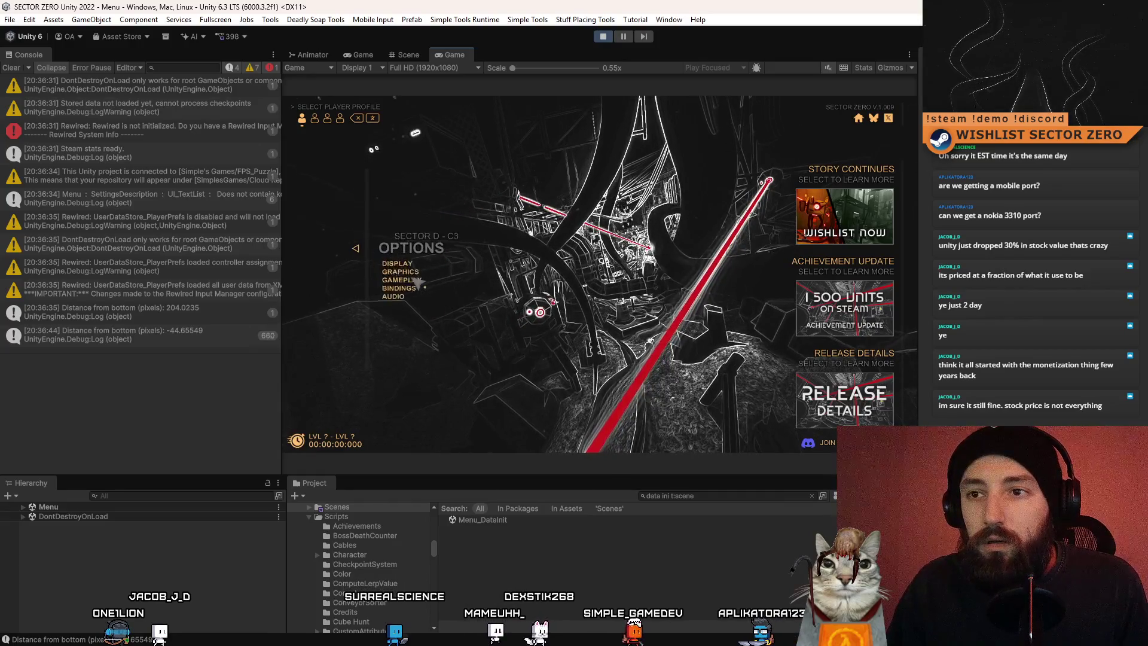
key(Return)
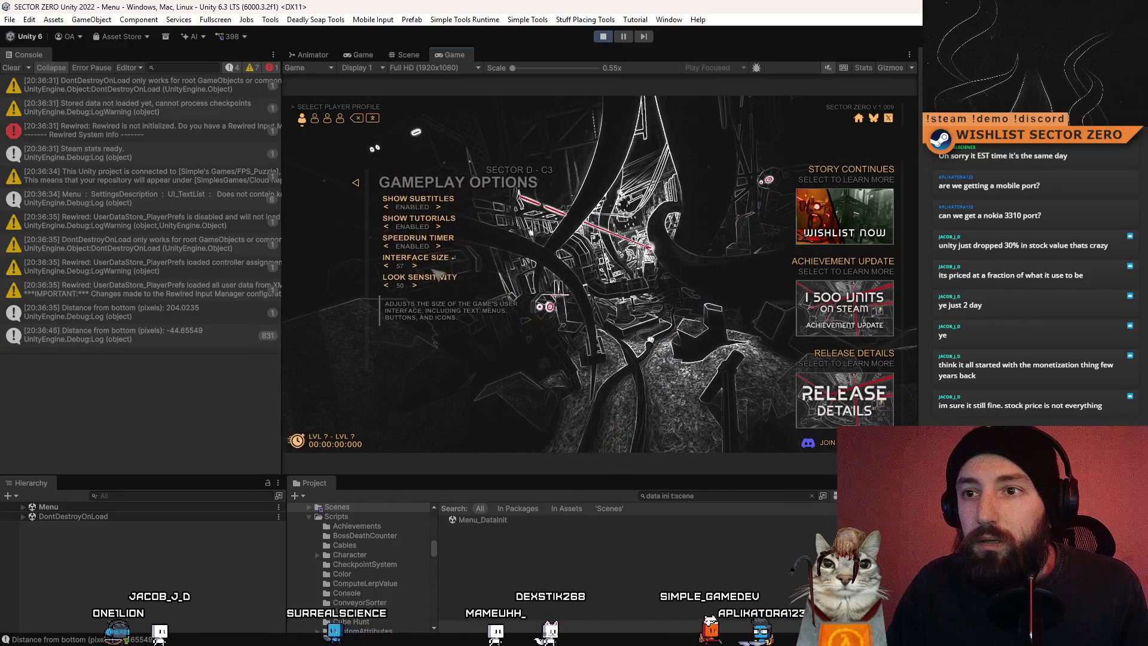
key(Right)
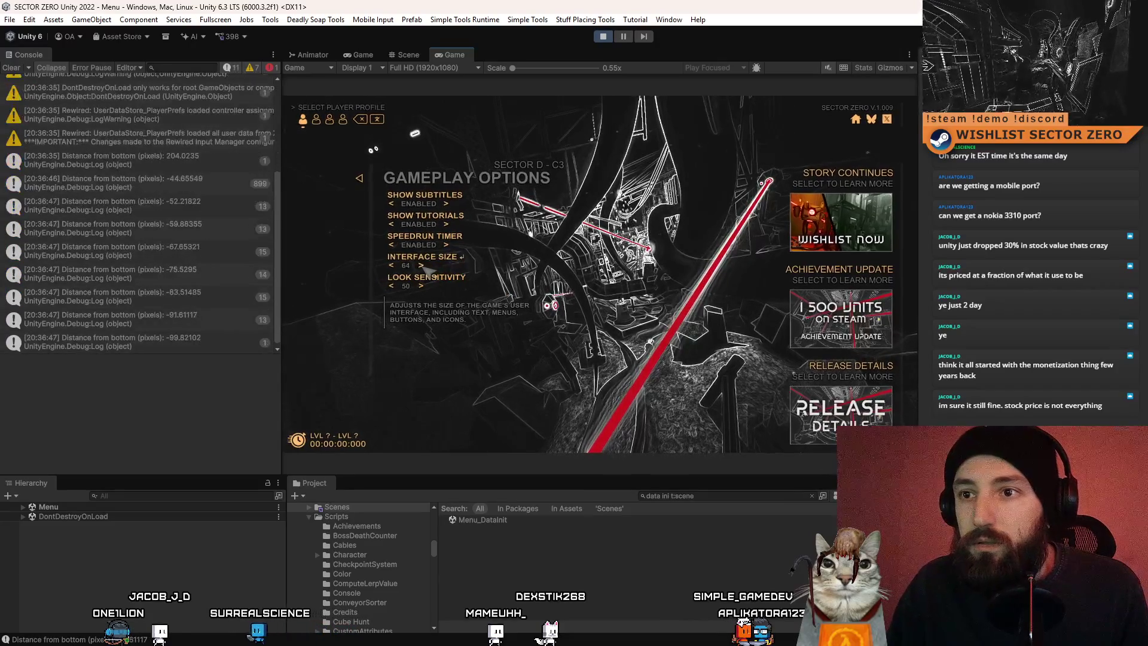
key(Right)
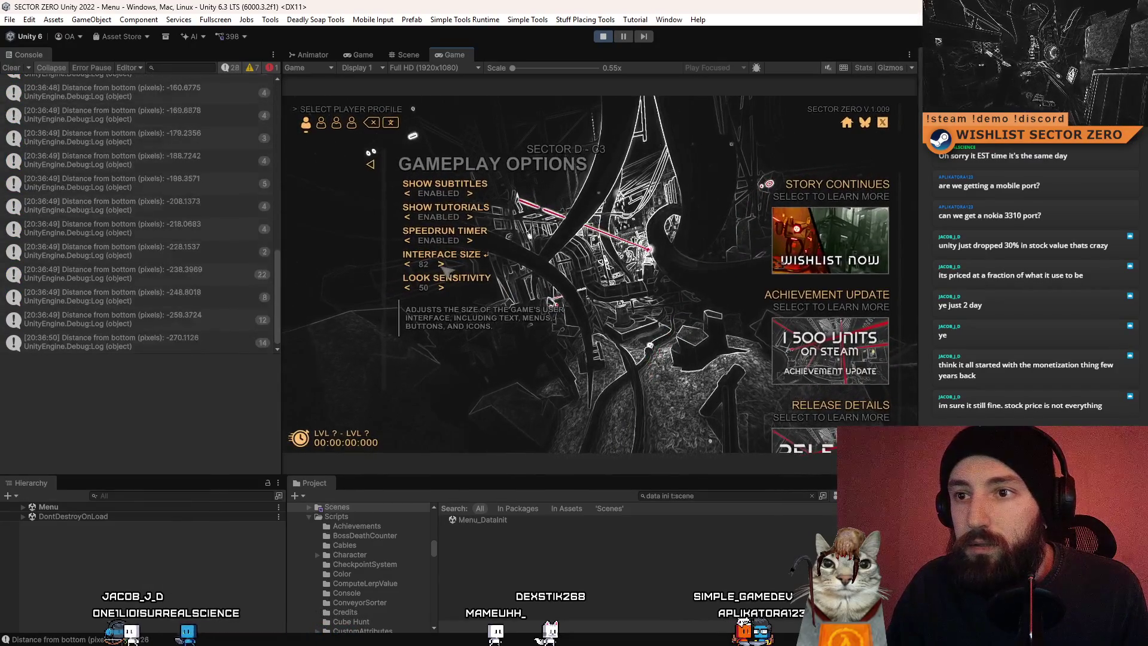
key(Left)
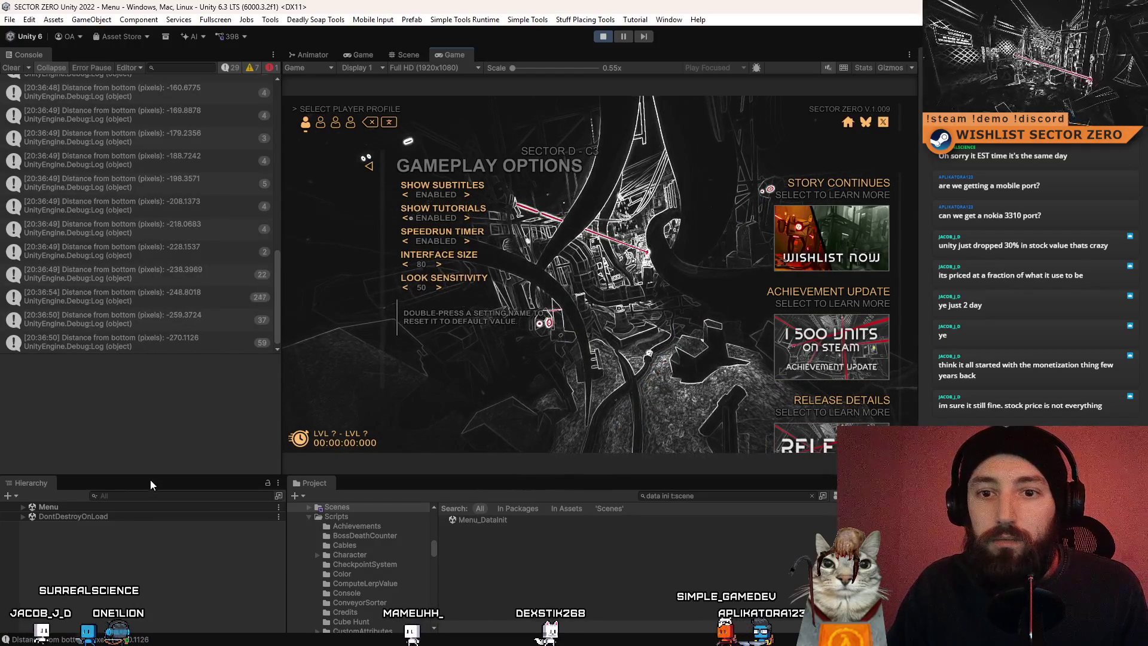
Filter the Hierarchy by 'news block' and inspect the spawned NewsBlock(Clone) objects
text(news block)
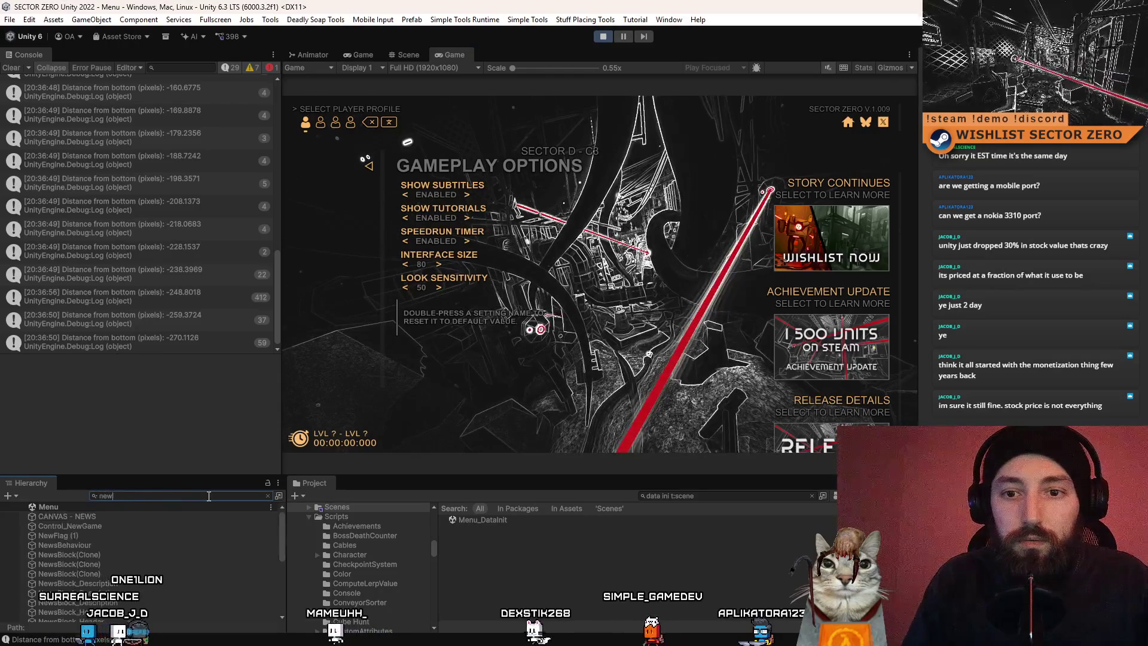
click(202, 508)
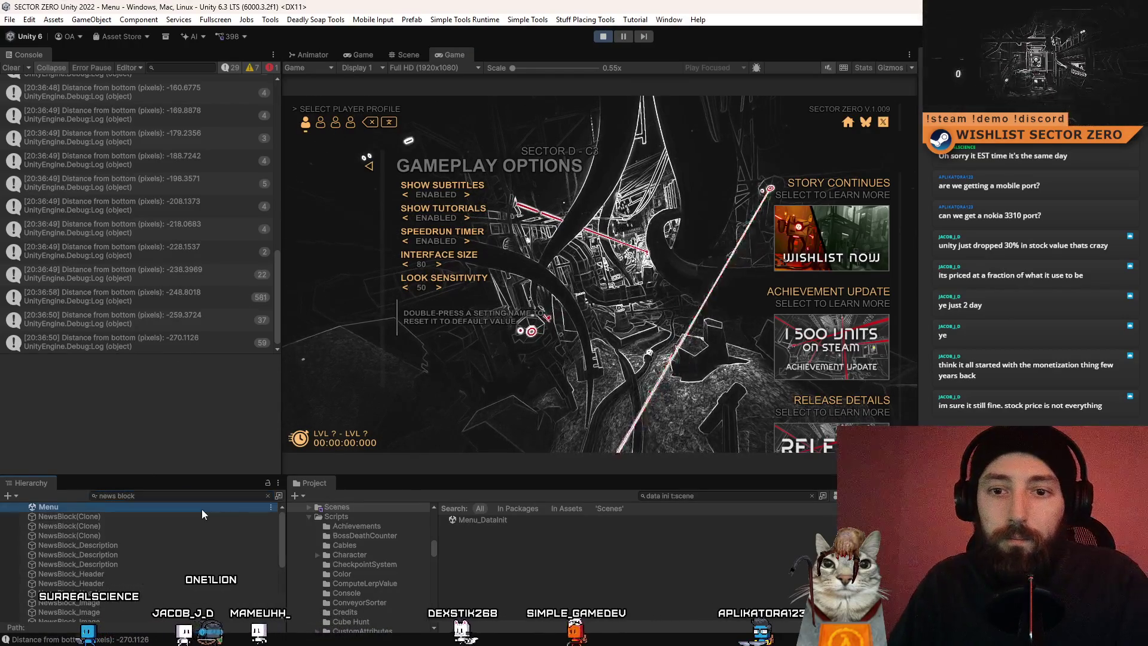
click(152, 518)
click(267, 495)
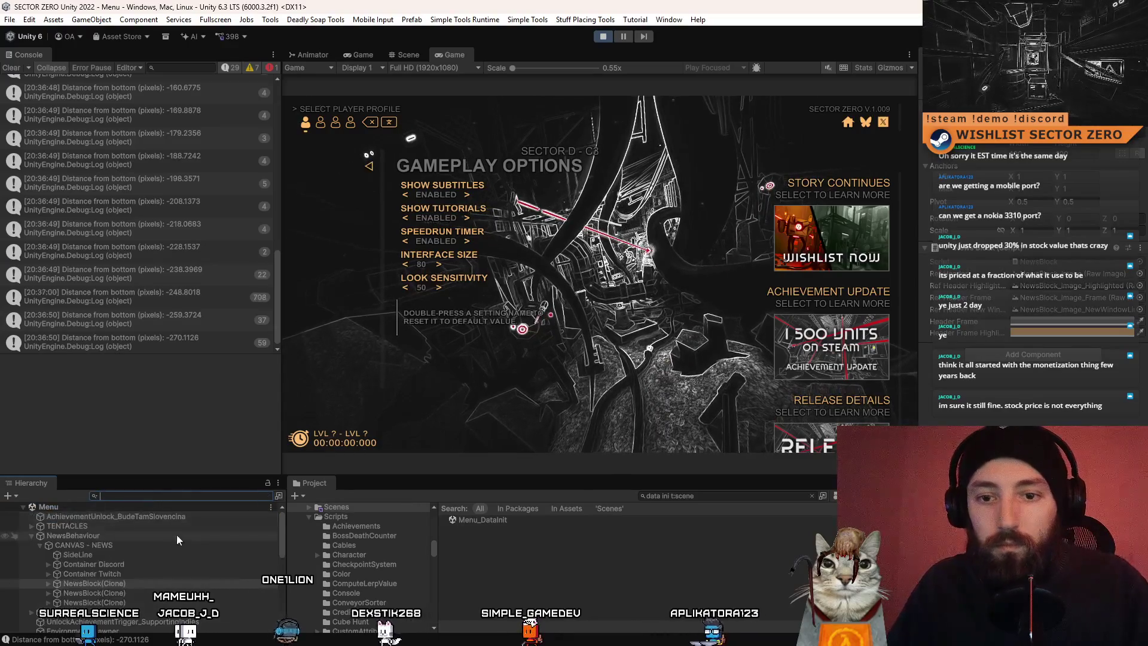
click(157, 555)
click(158, 584)
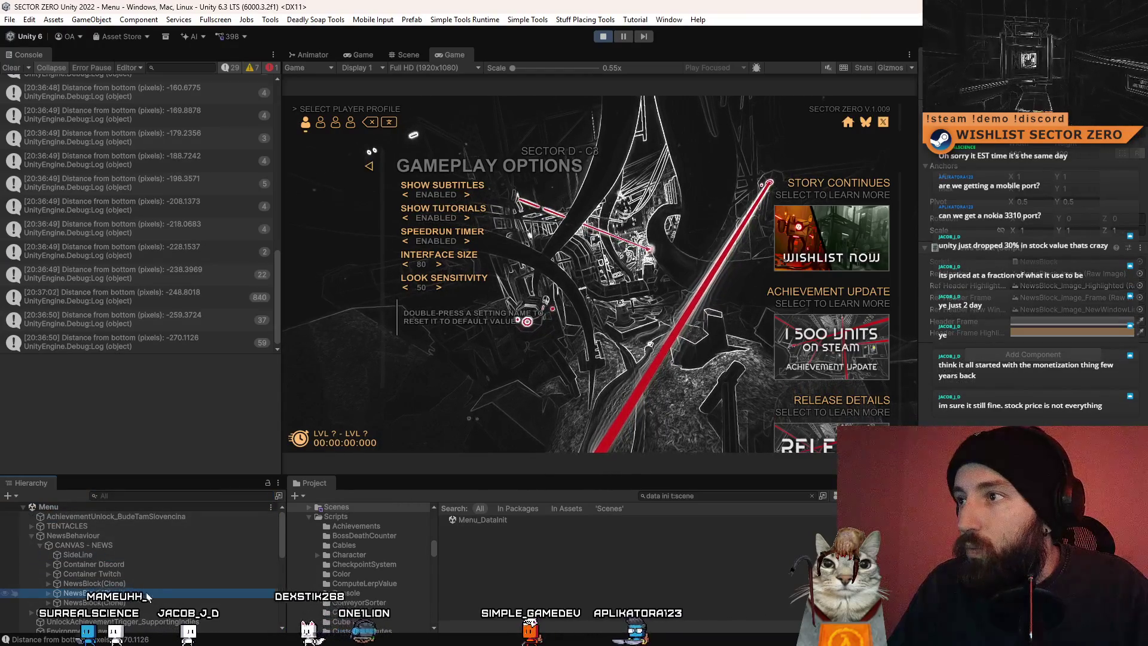
key(Down)
key(Down)
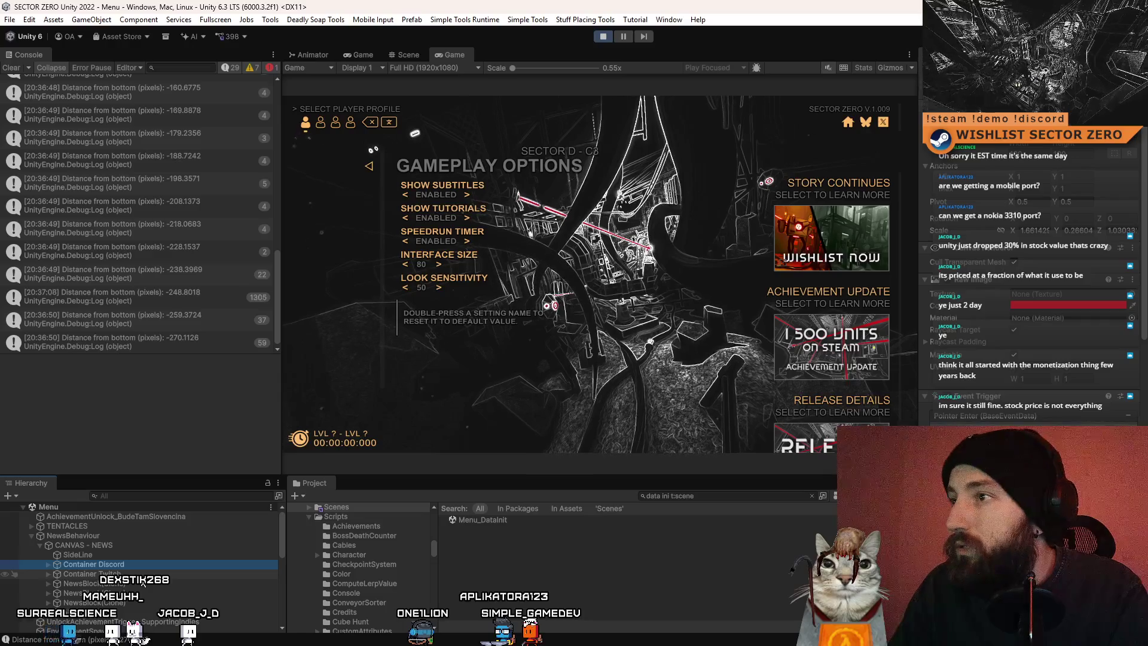
key(Down)
key(Down)
key(Down)
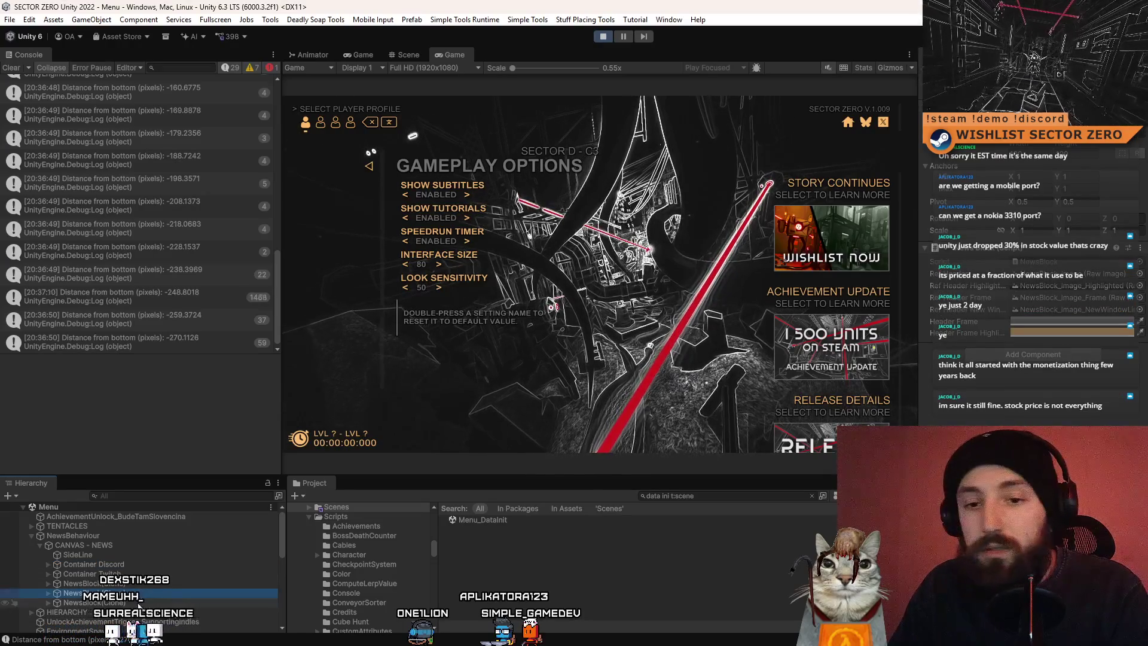
Deactivate the last news block to hide Release Details, then select Container Twitch
click(127, 564)
key(Down)
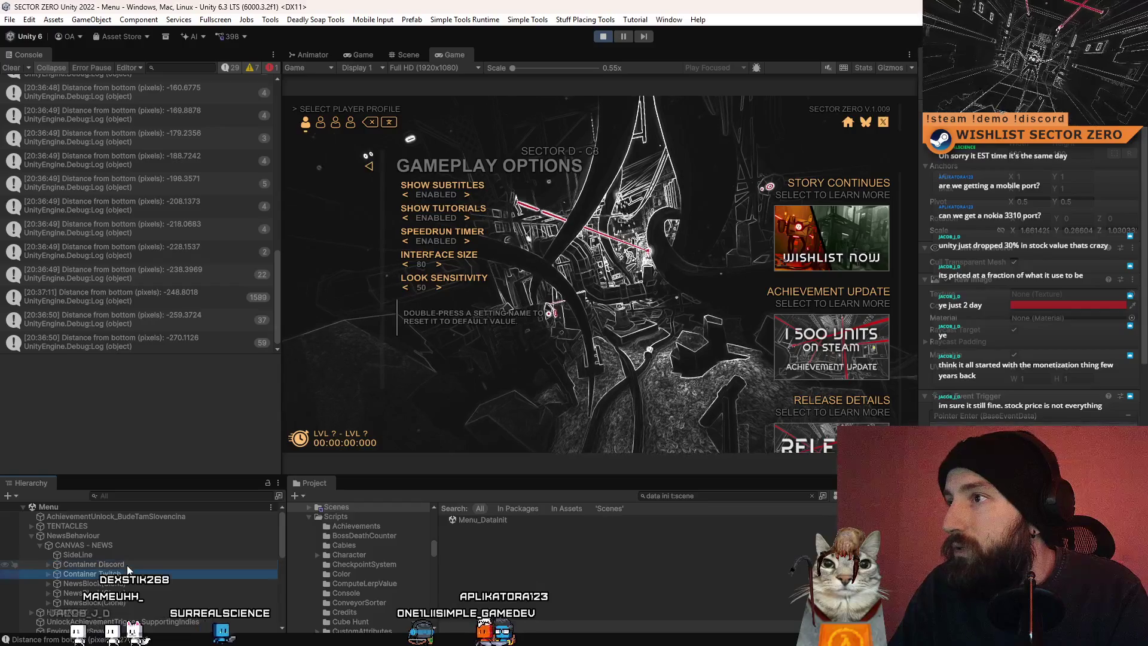
click(127, 565)
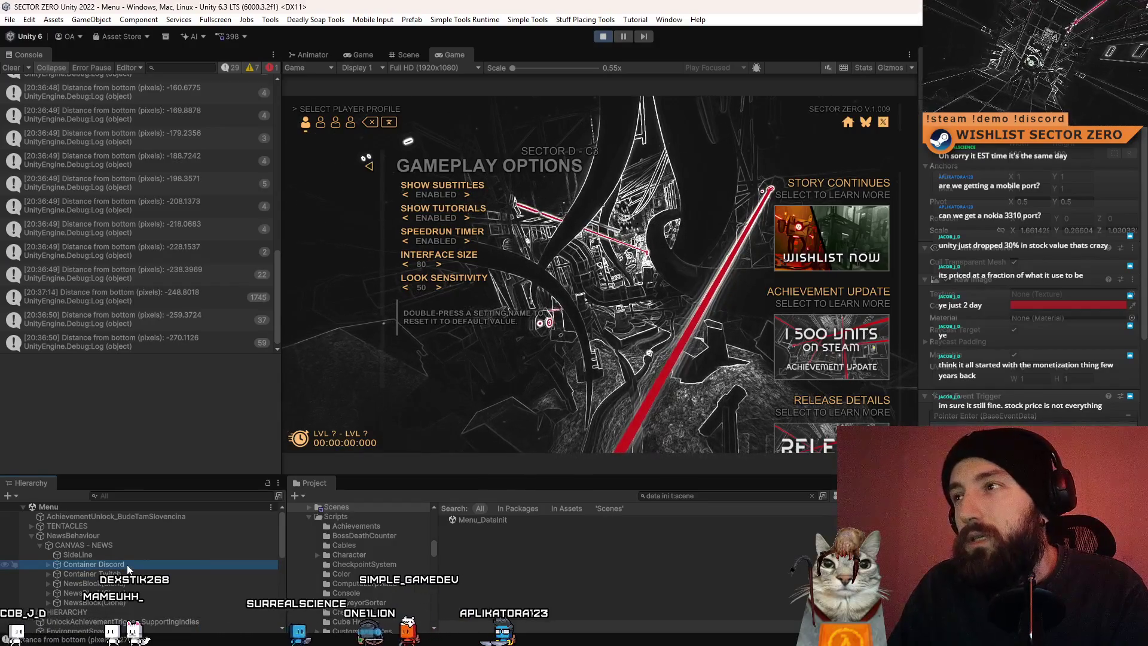
key(Down)
key(Down)
key(Down)
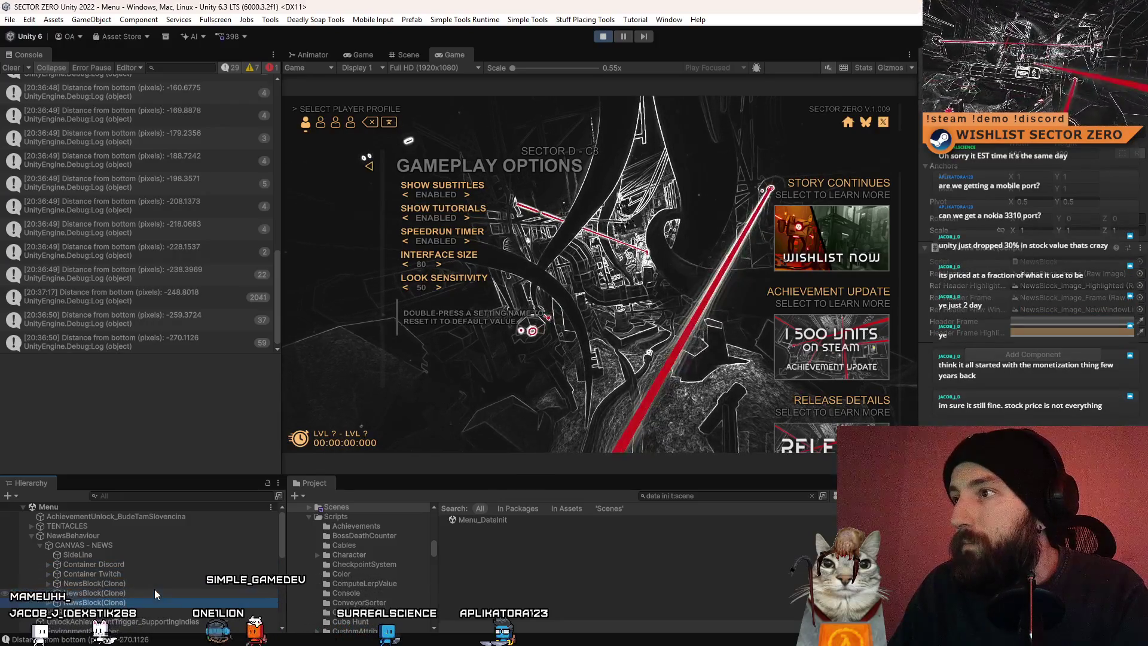
key(Up)
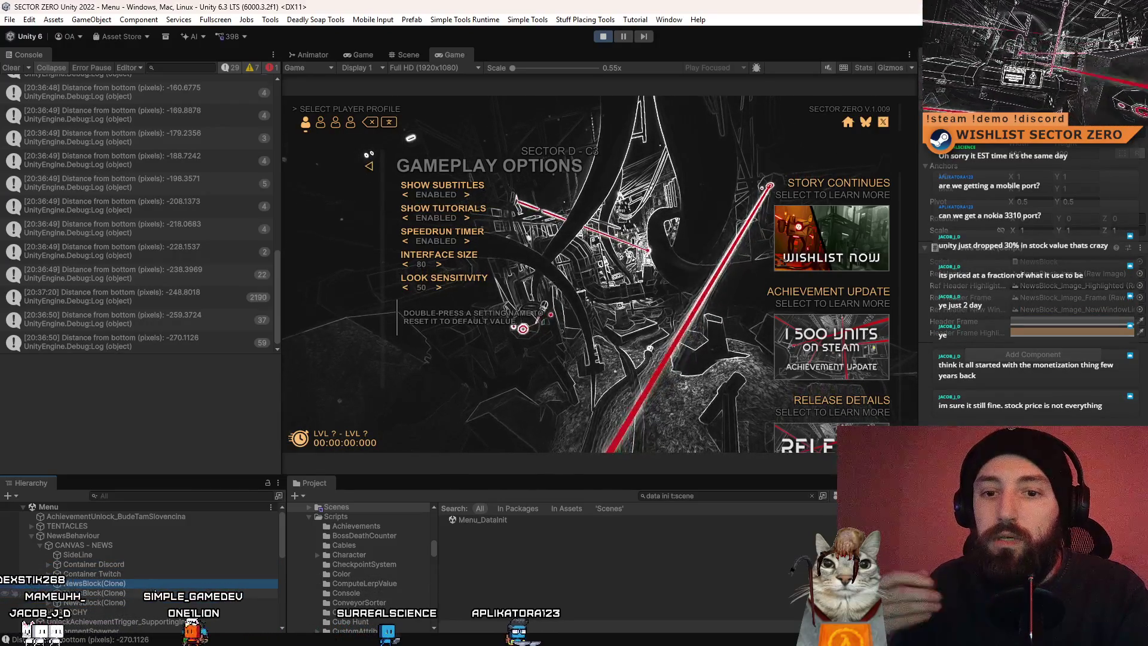
key(Down)
key(Down)
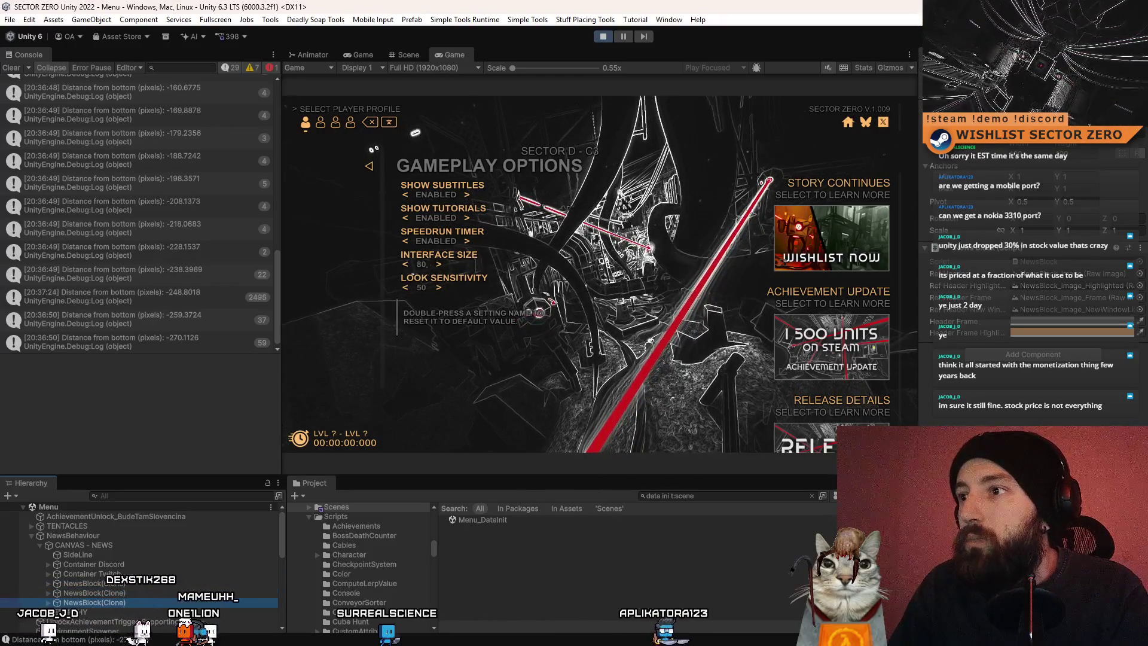
key(alt+shift+a)
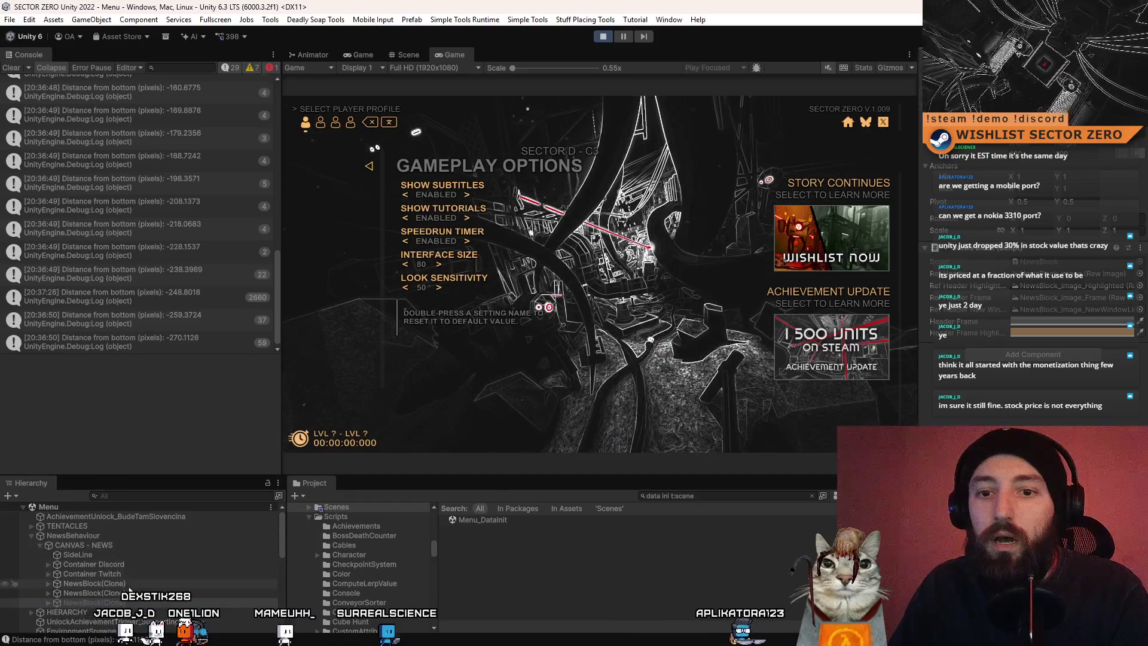
click(93, 573)
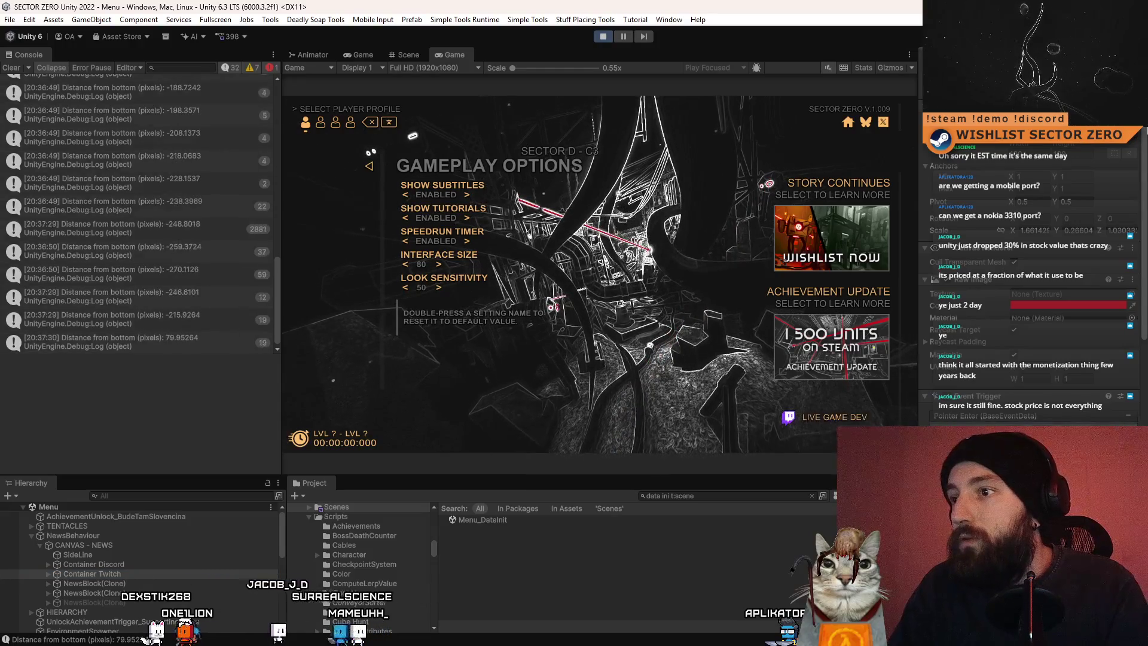
With Container Discord selected, raise Interface Size from 80 through 90 to 100
click(138, 565)
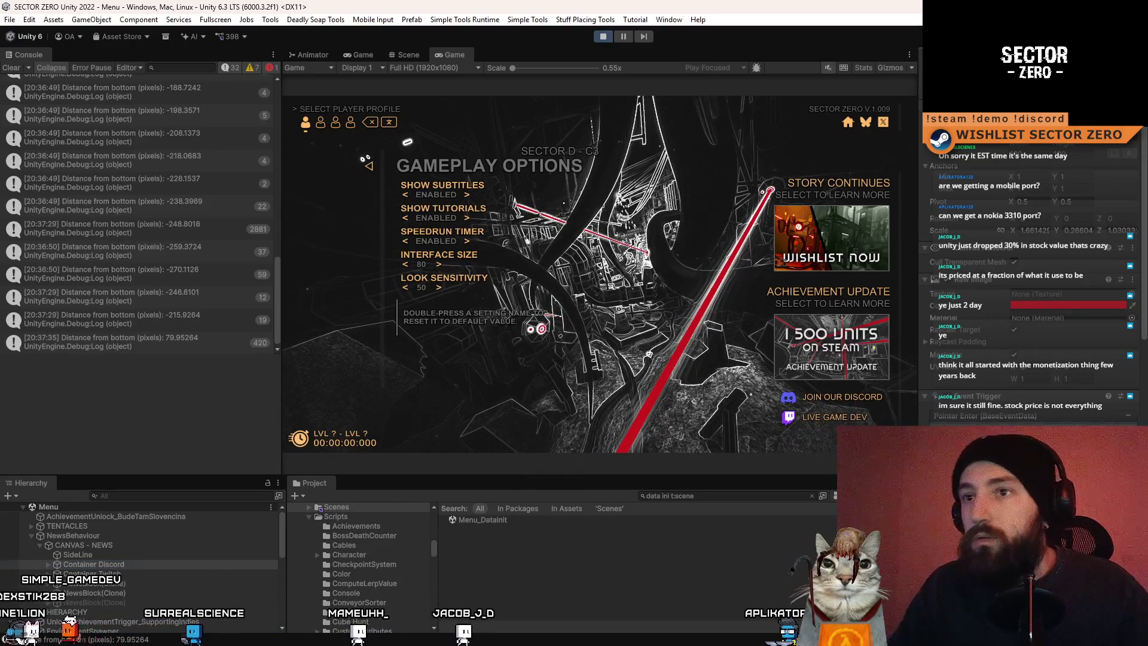
key(Right)
key(Right)
key(Right)
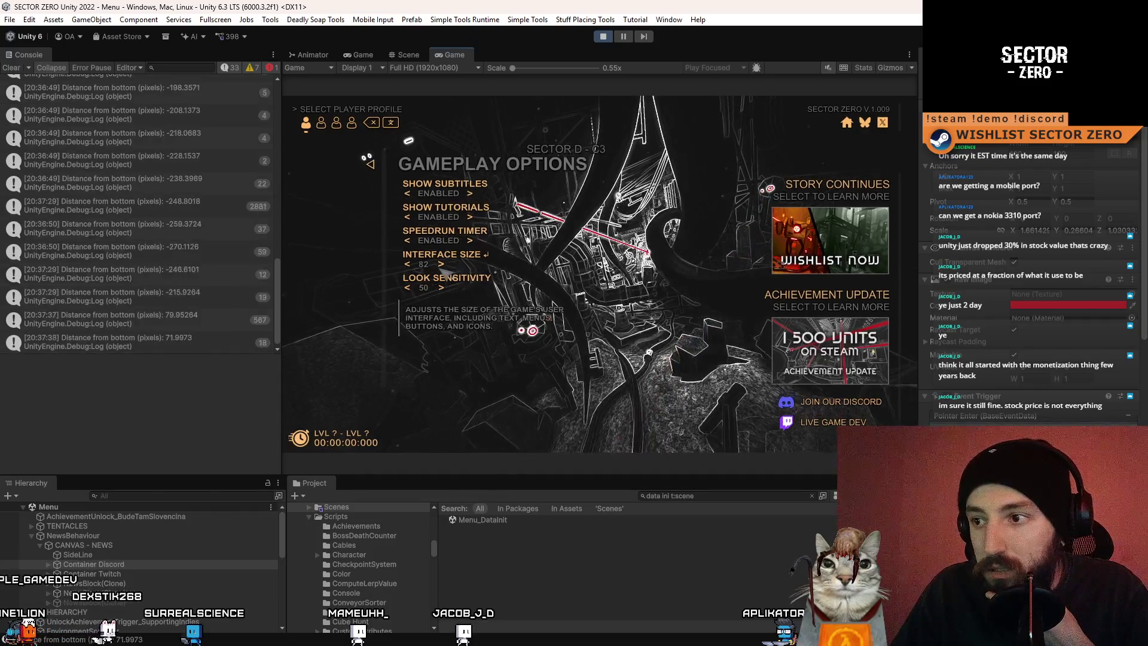
key(Right)
key(Right)
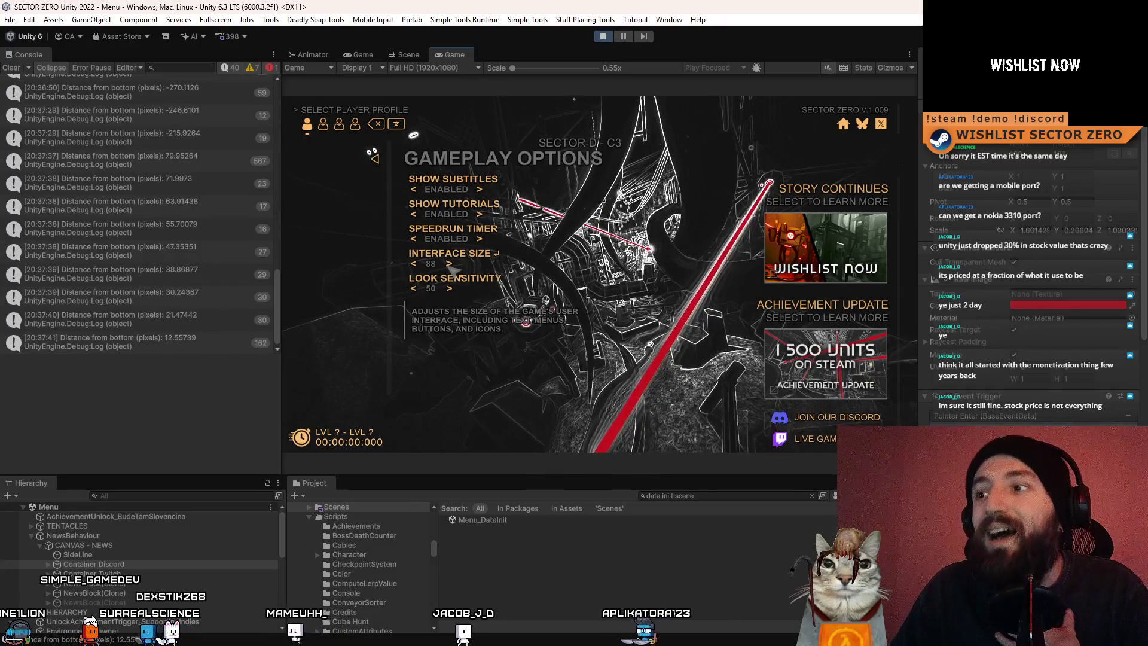
key(Right)
key(Right)
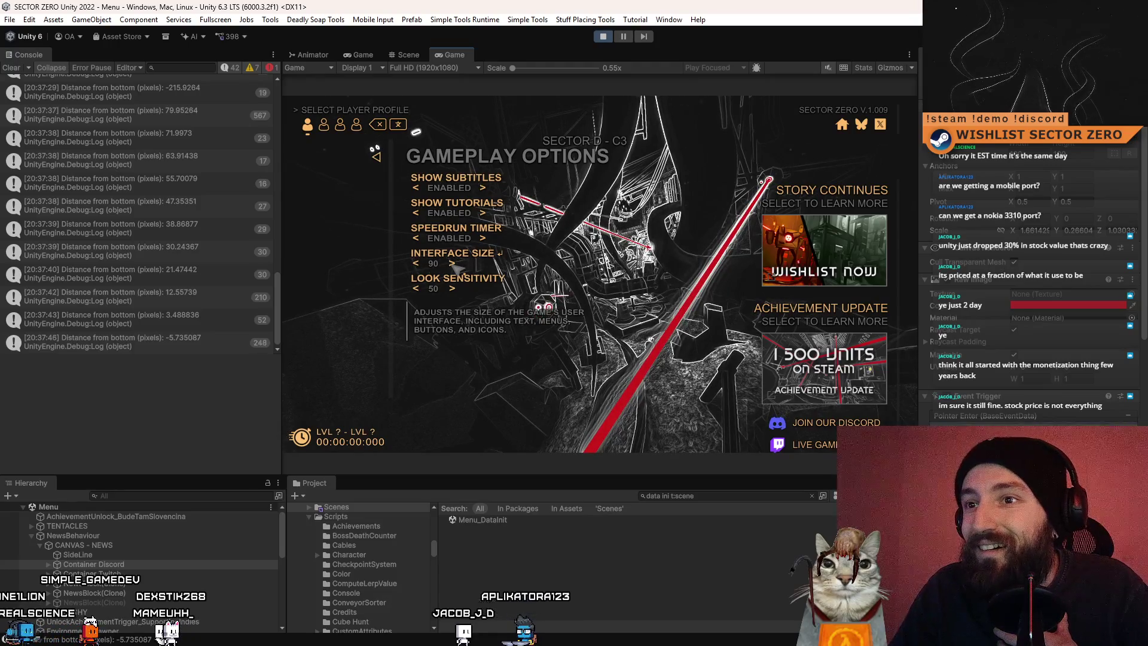
key(Right)
key(Right)
key(Right)
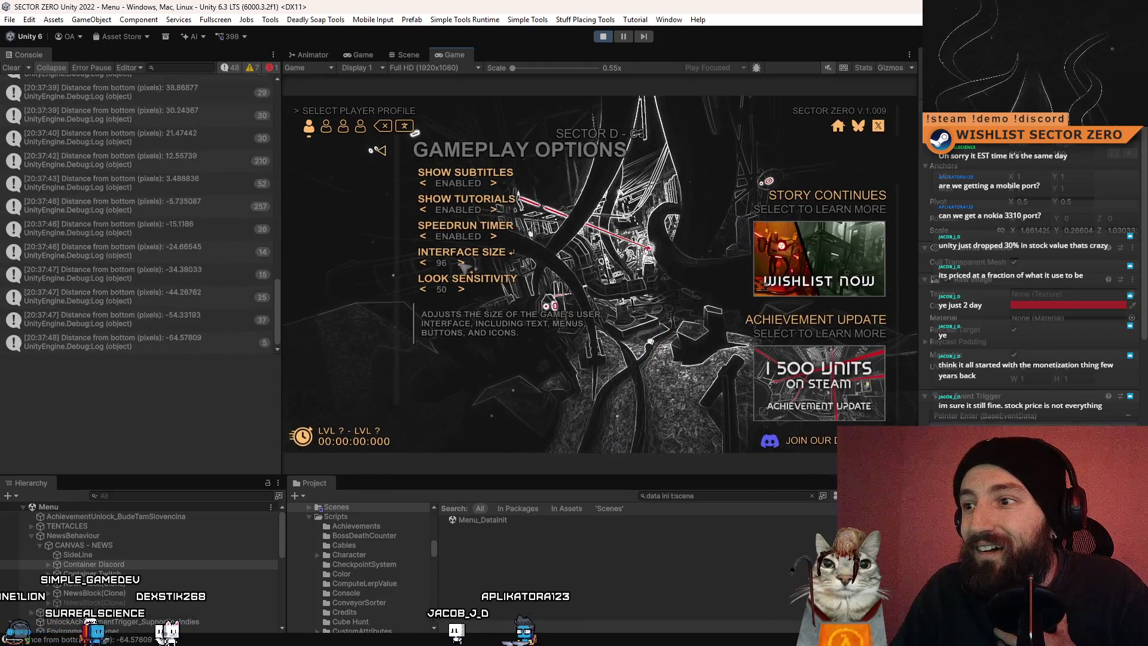
key(Right)
key(Right)
key(Right)
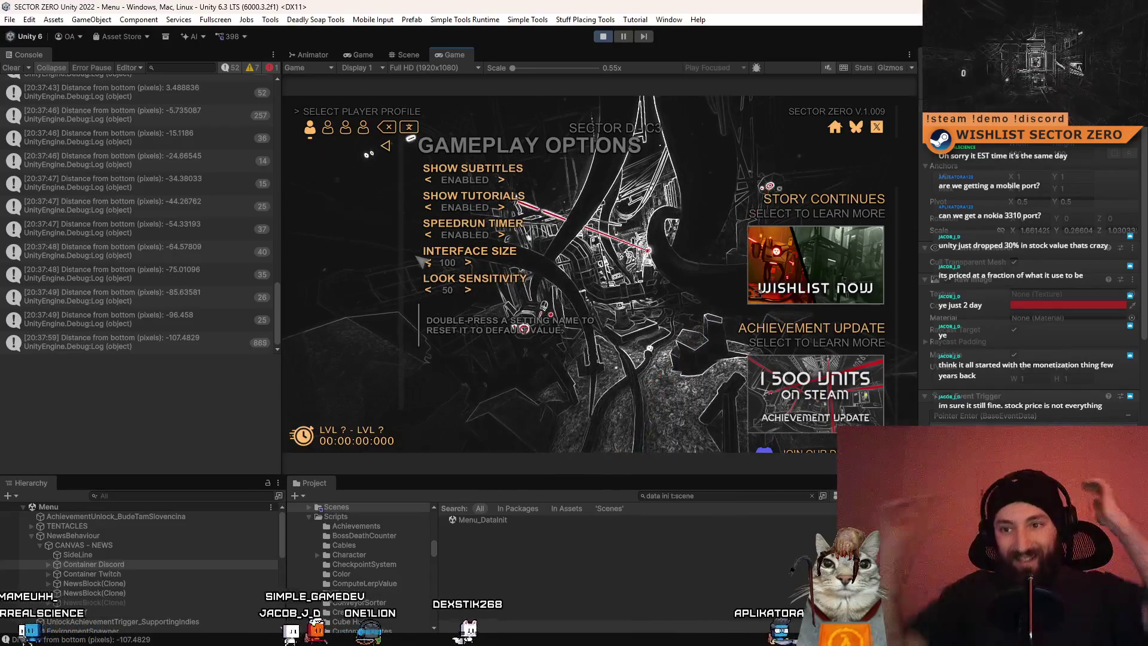
Lower Interface Size step by step from 100 down to 82
click(434, 261)
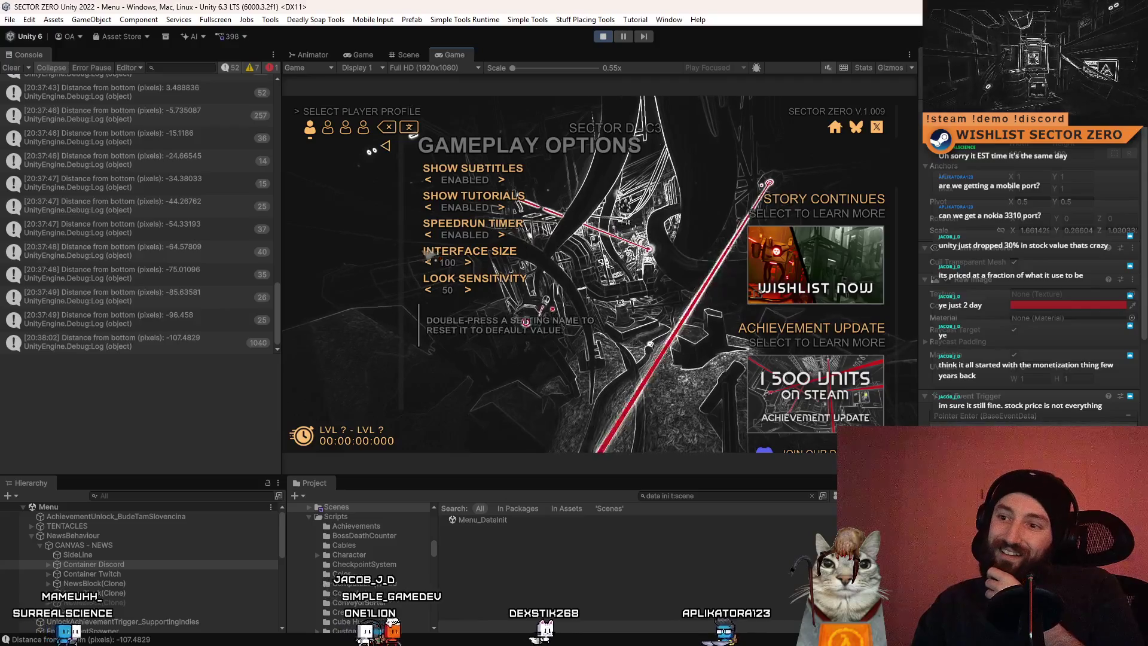
click(430, 263)
click(430, 263)
click(428, 263)
click(428, 263)
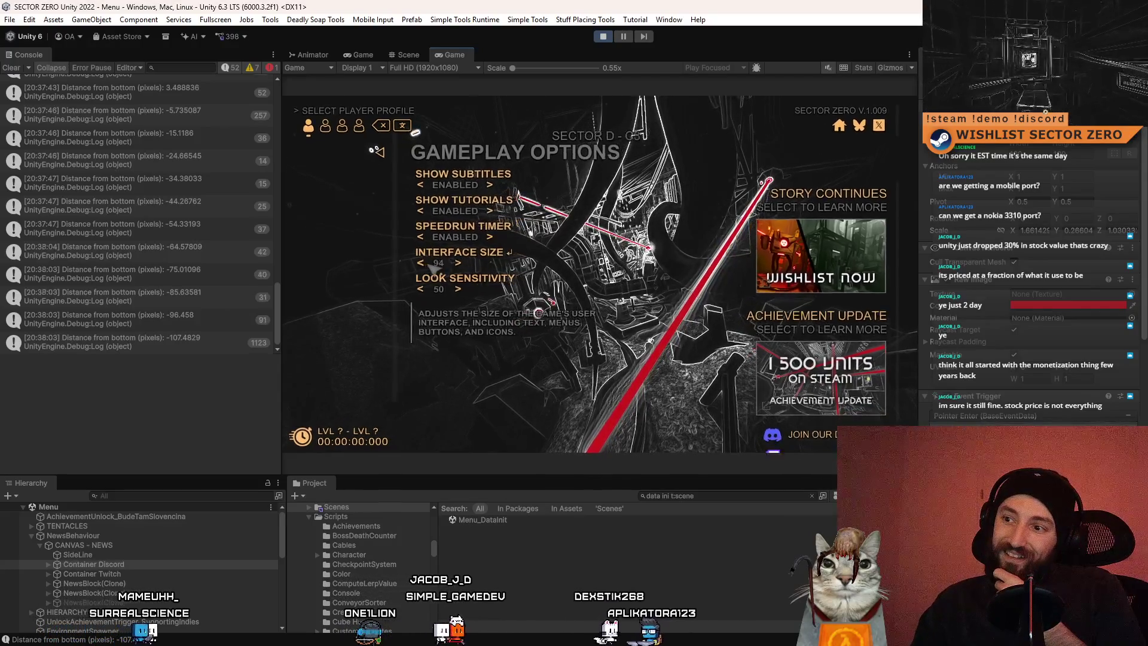
click(425, 264)
click(424, 263)
click(423, 263)
click(422, 264)
click(421, 264)
click(422, 265)
click(421, 265)
click(421, 264)
click(421, 265)
click(422, 264)
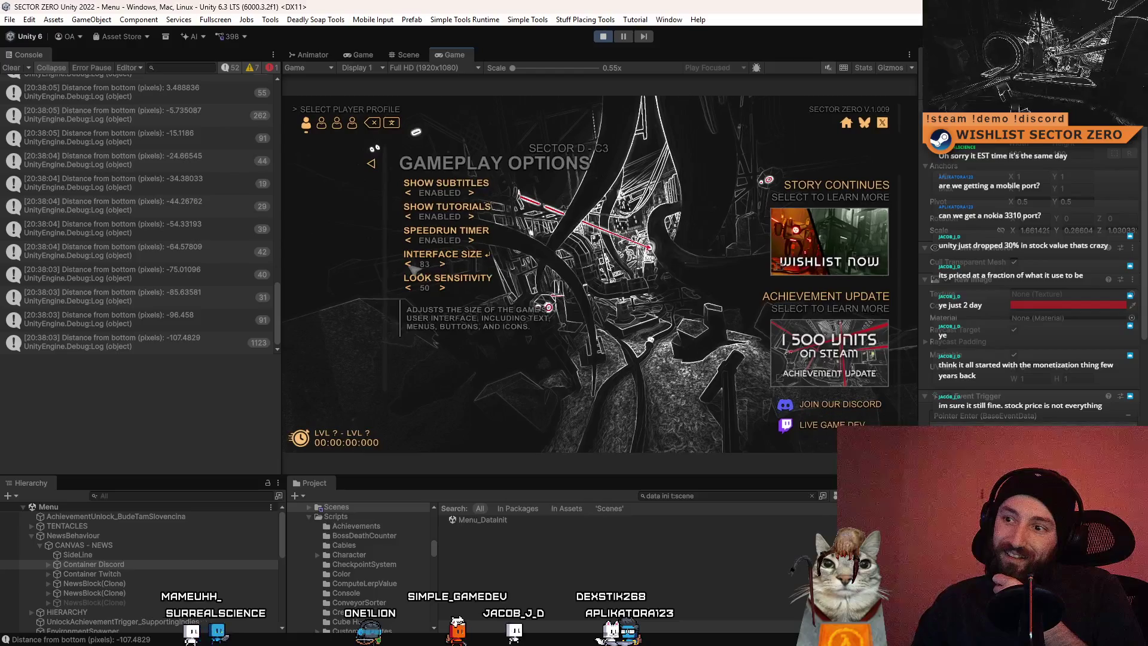
click(421, 265)
click(422, 264)
Raise Interface Size to 86, then bring it back to 80
click(443, 265)
click(443, 266)
click(444, 266)
click(445, 267)
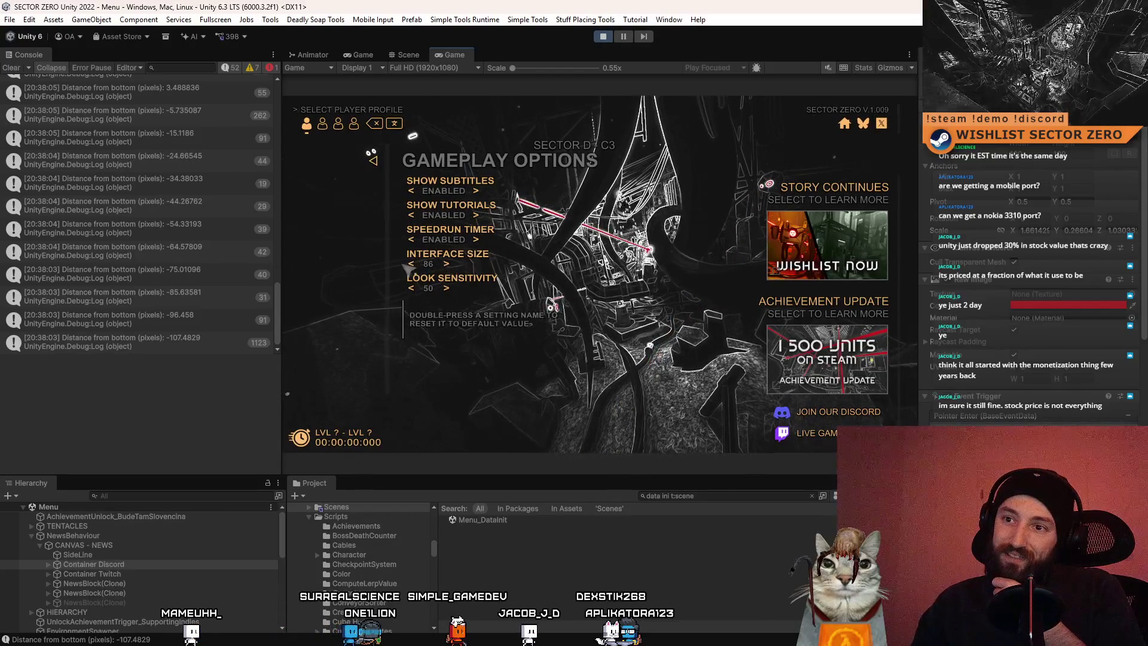
click(411, 265)
click(411, 265)
click(410, 264)
click(410, 265)
click(409, 264)
click(410, 264)
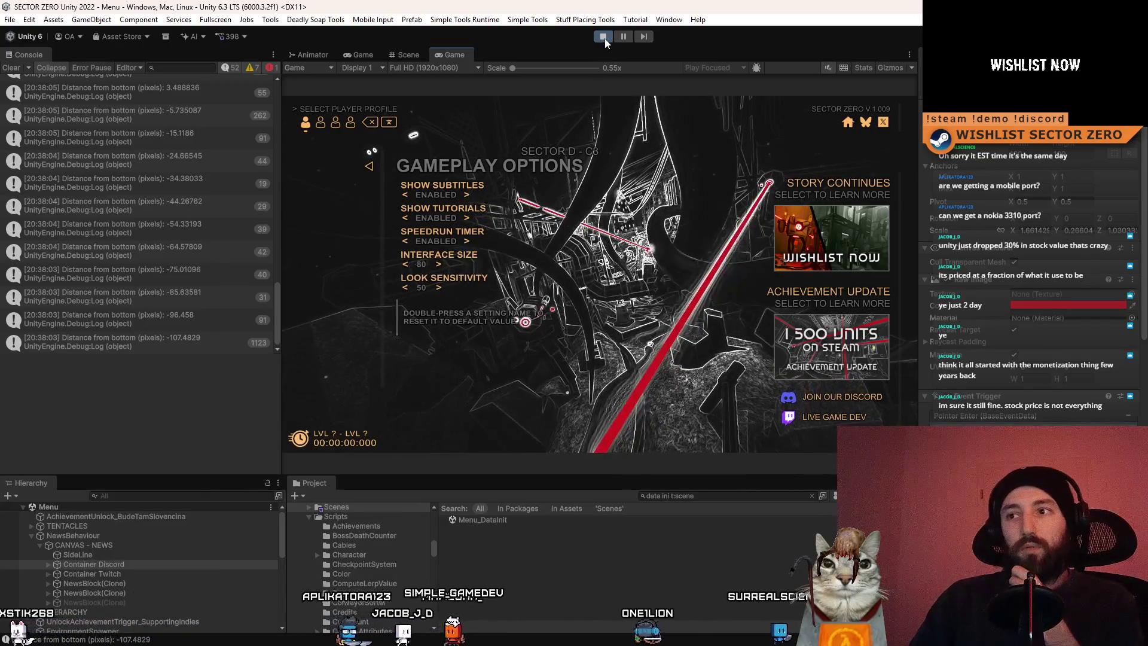
Inspect a NewsBlock(Clone) and CANVAS - NEWS, then stop play mode
click(137, 583)
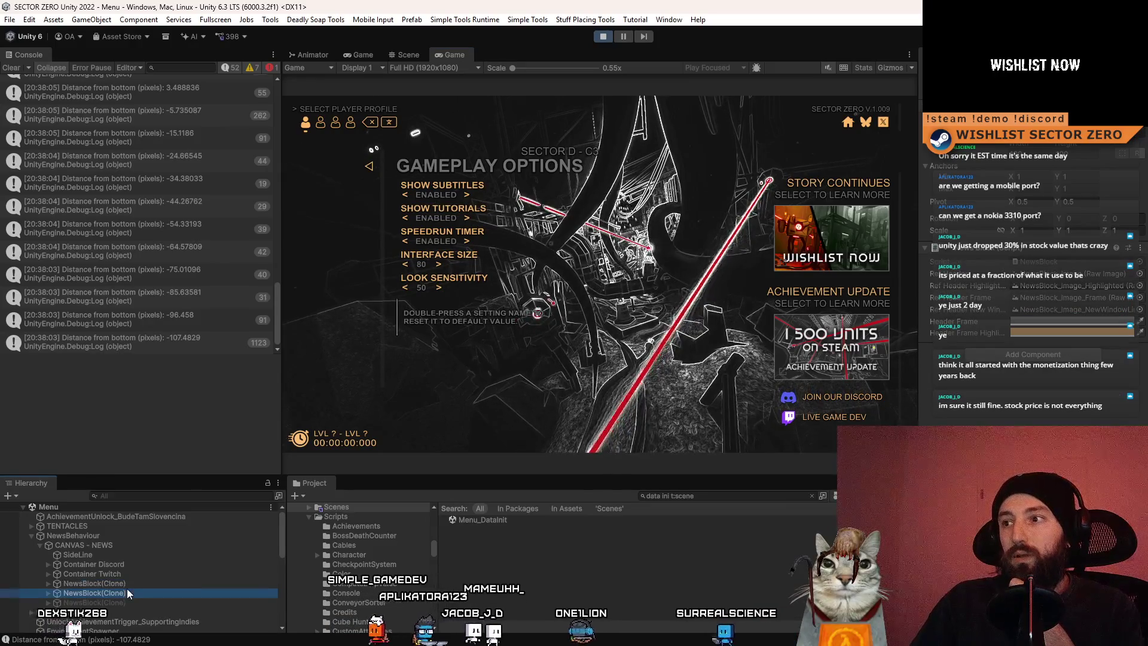
click(154, 544)
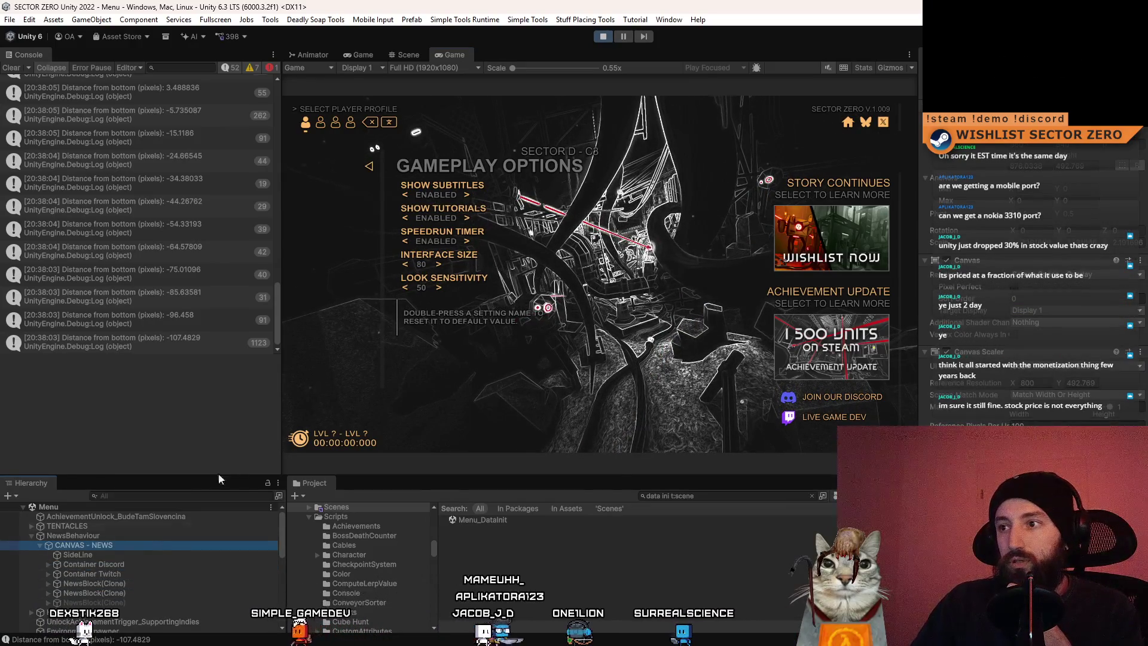
click(608, 38)
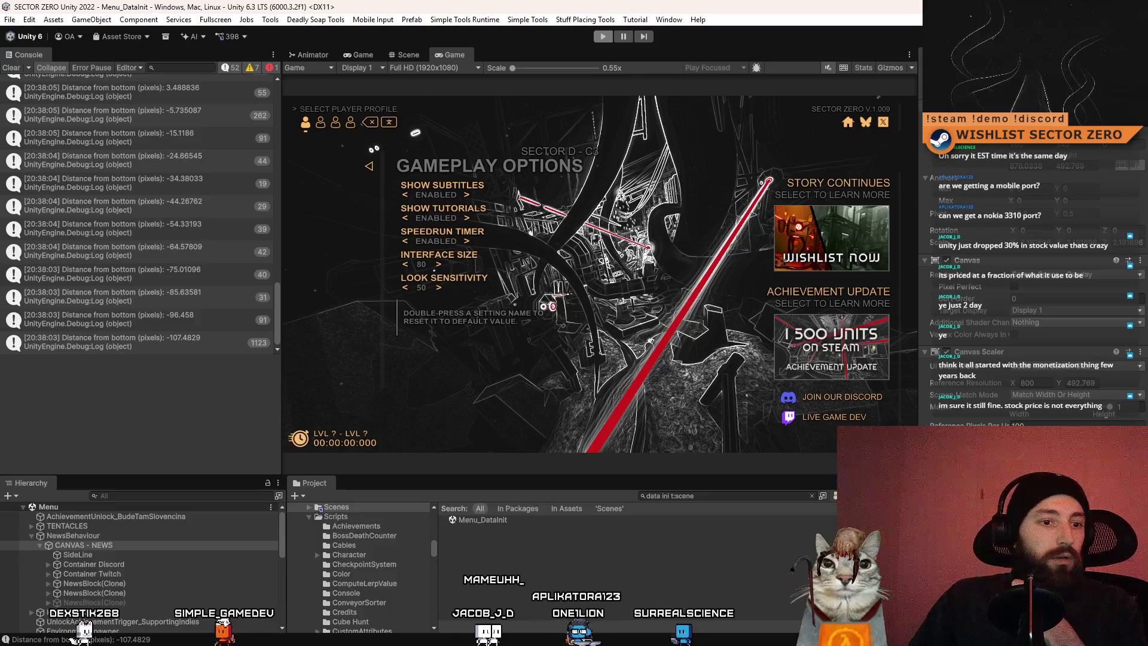
key(alt+Tab)
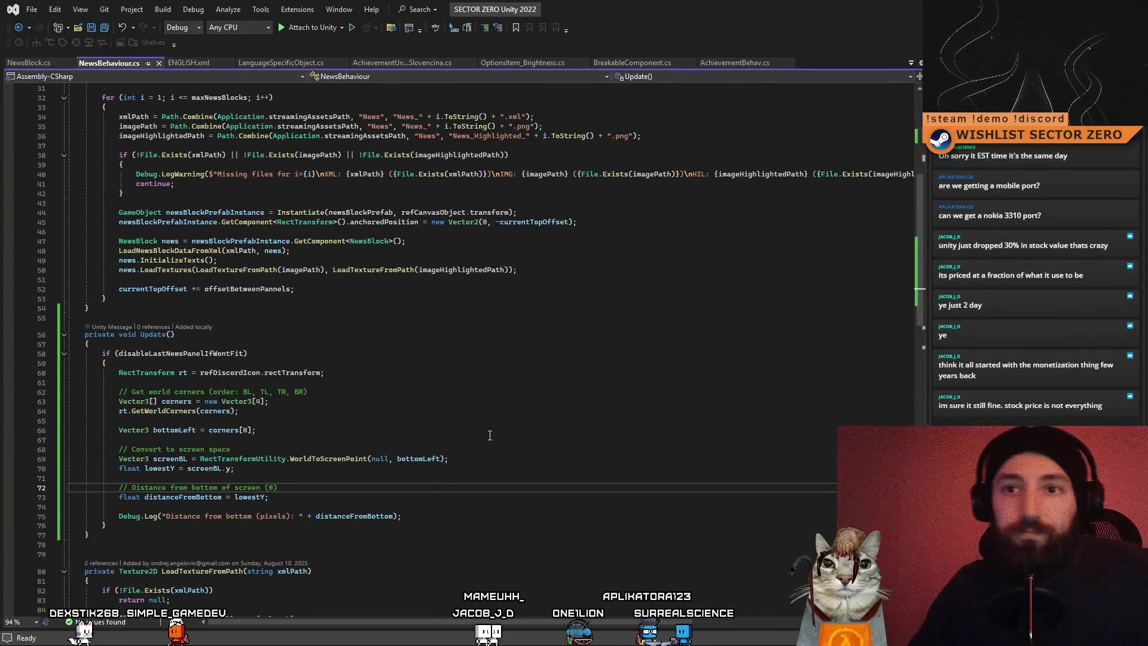
scroll(490, 435, up, 6)
double_click(225, 270)
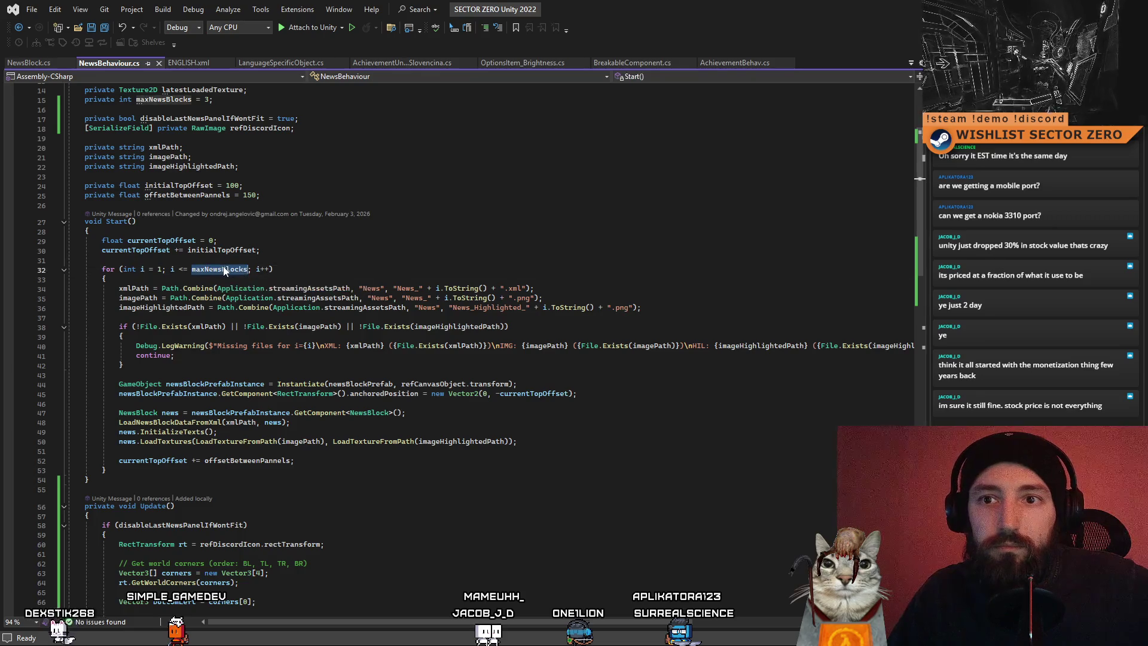
scroll(546, 320, up, 3)
click(433, 271)
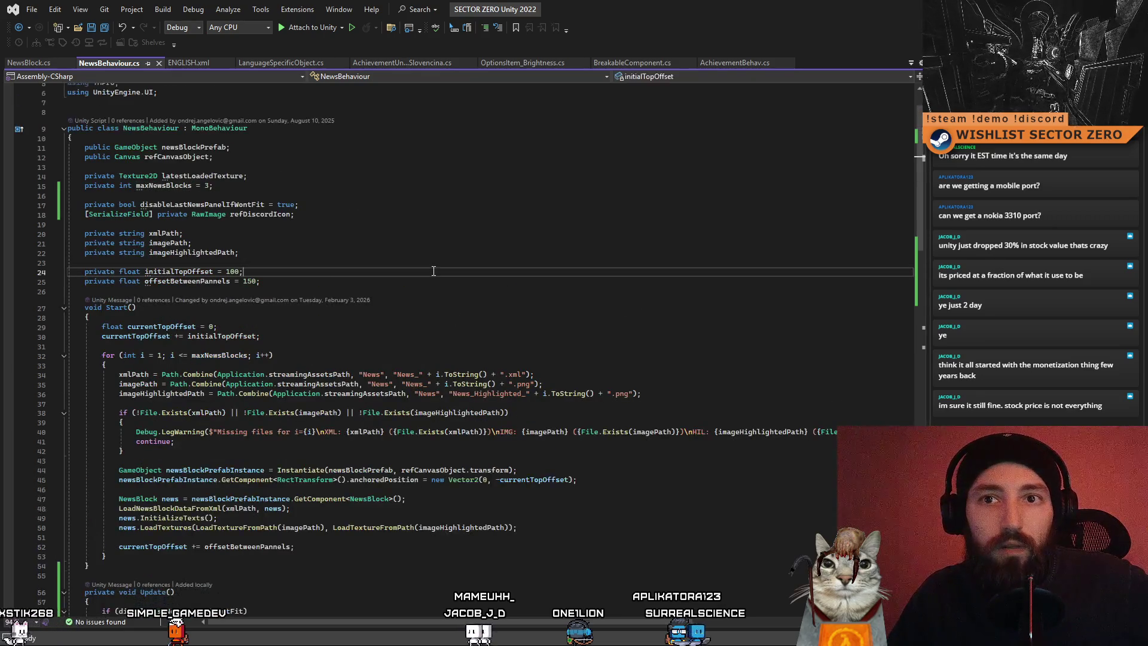
double_click(166, 186)
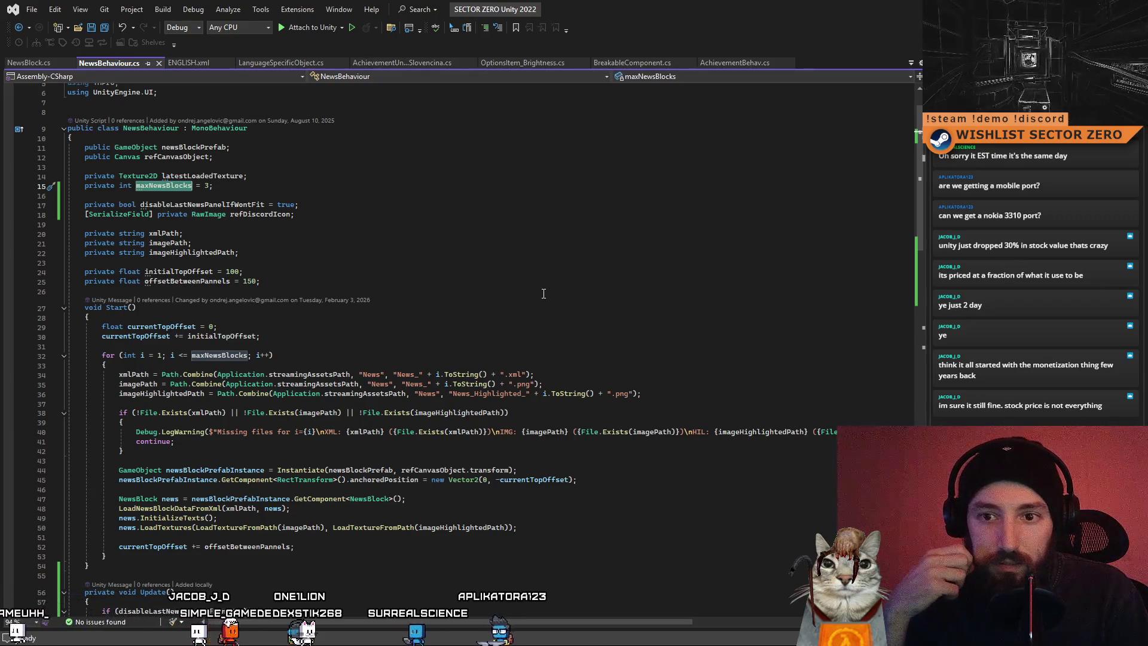
click(211, 470)
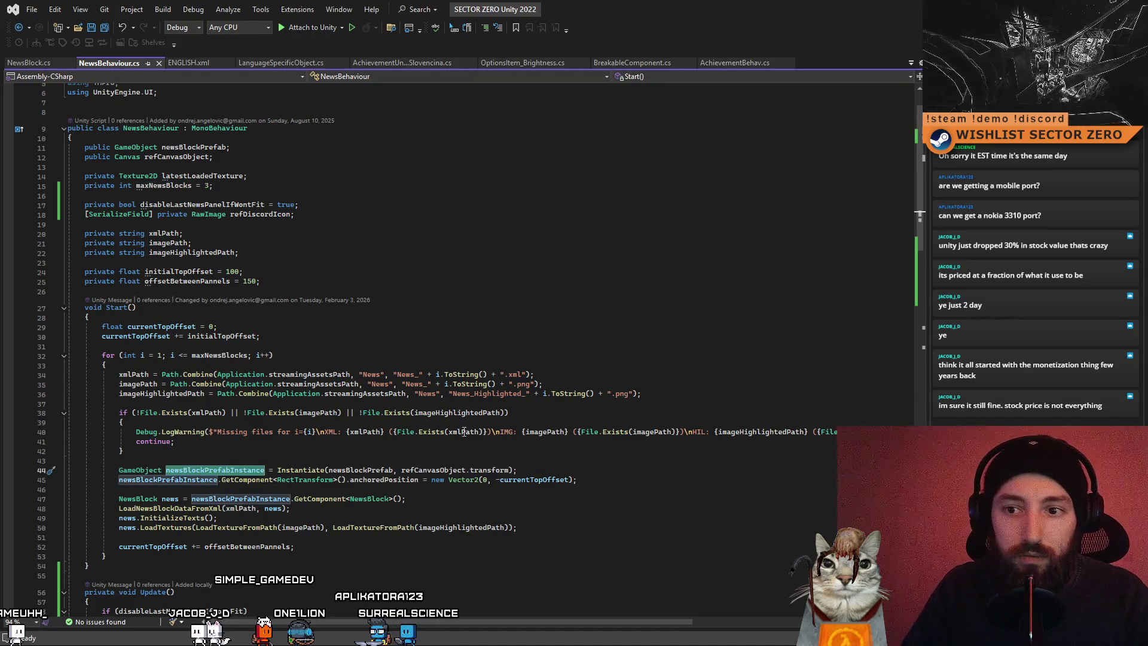
scroll(464, 431, down, 3)
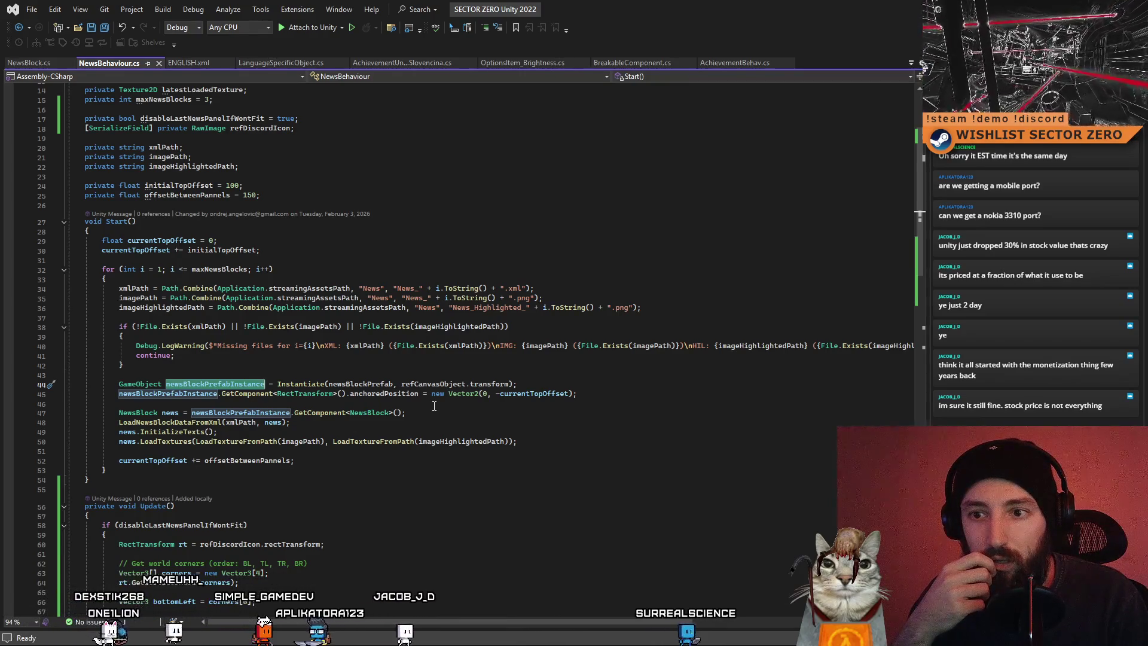
scroll(434, 406, up, 4)
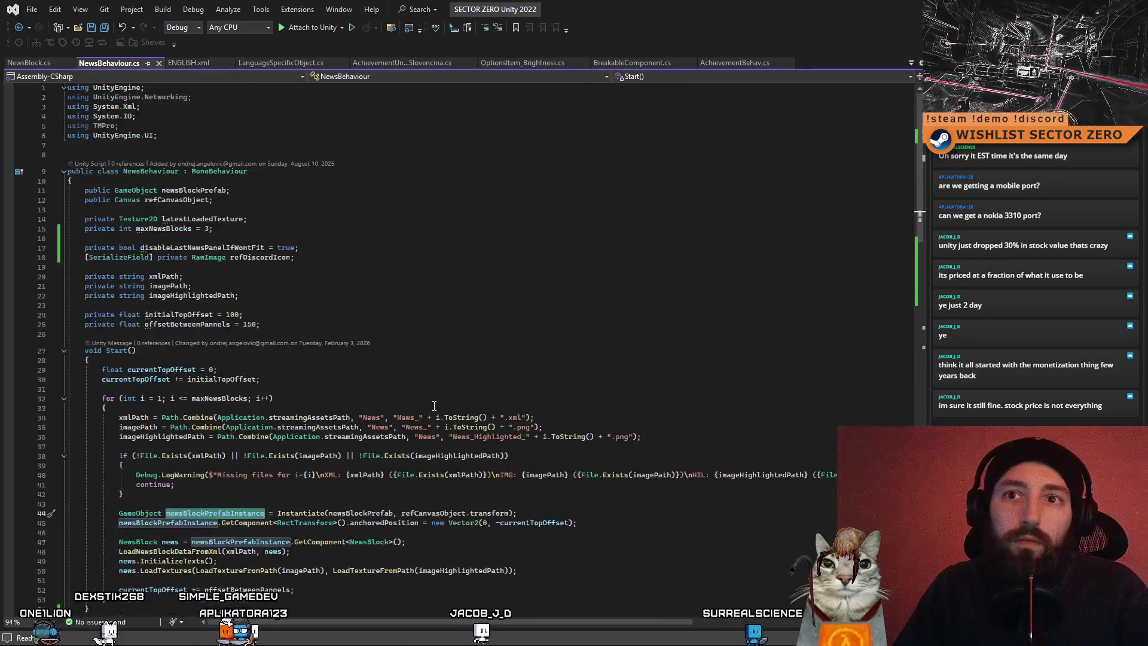
double_click(165, 228)
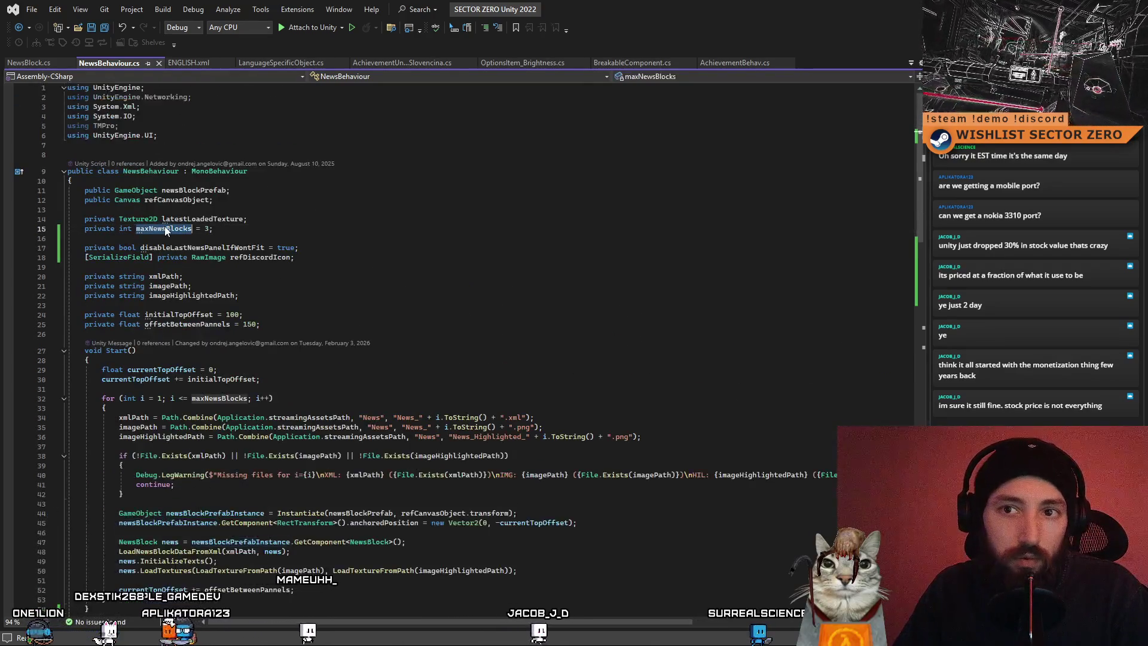
click(227, 228)
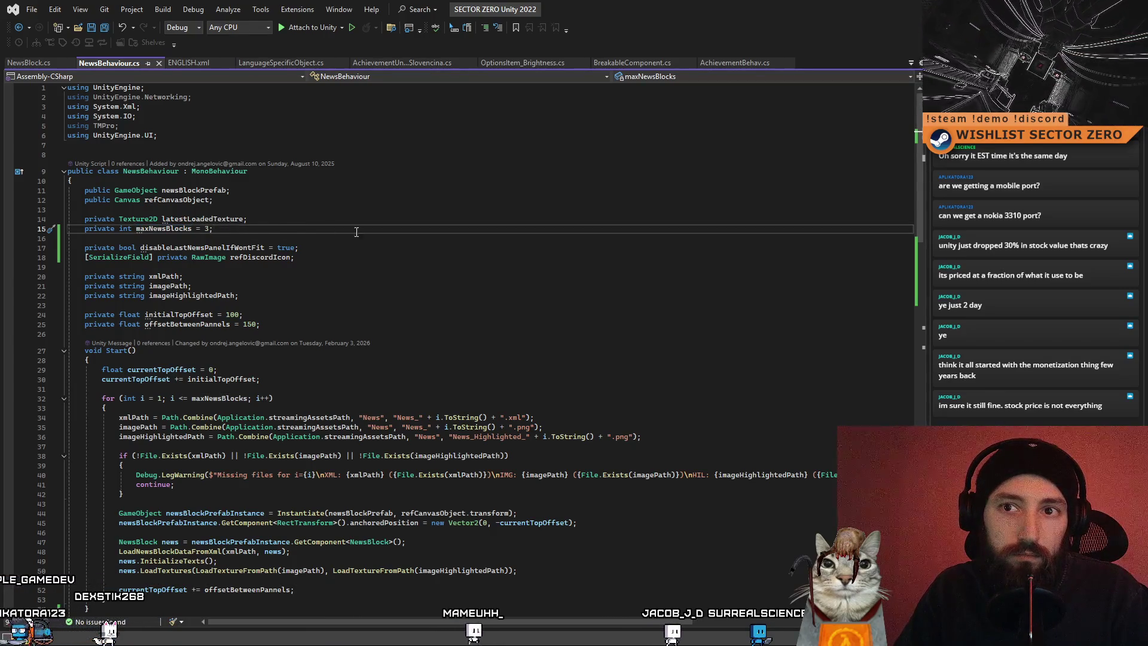
click(560, 313)
scroll(540, 321, down, 2)
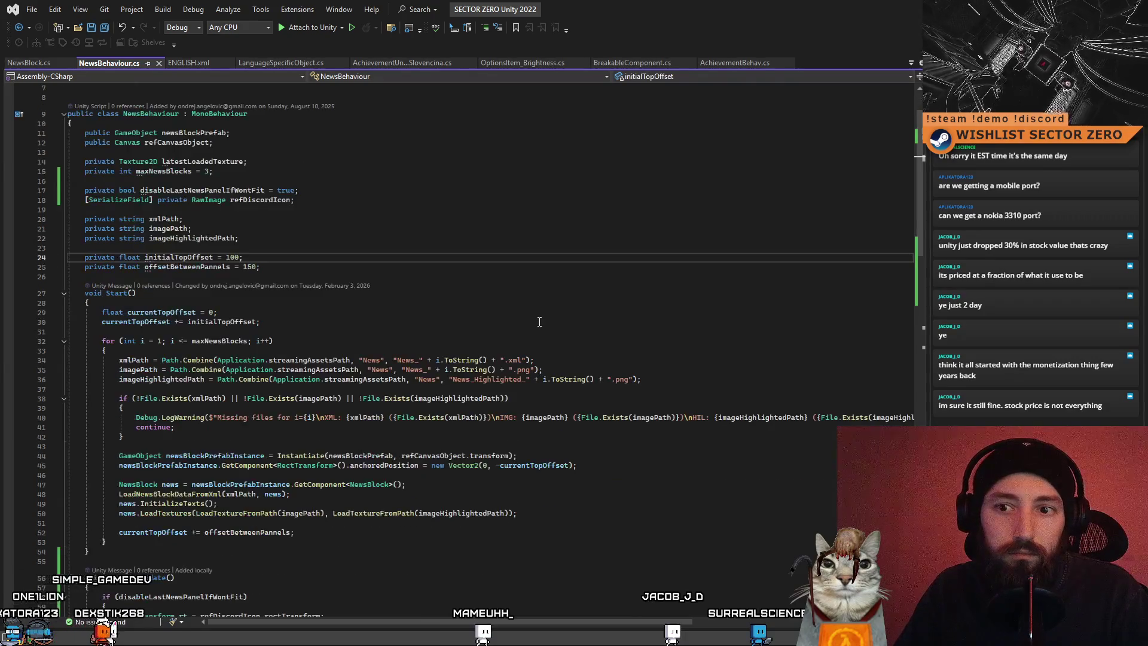
scroll(529, 321, down, 11)
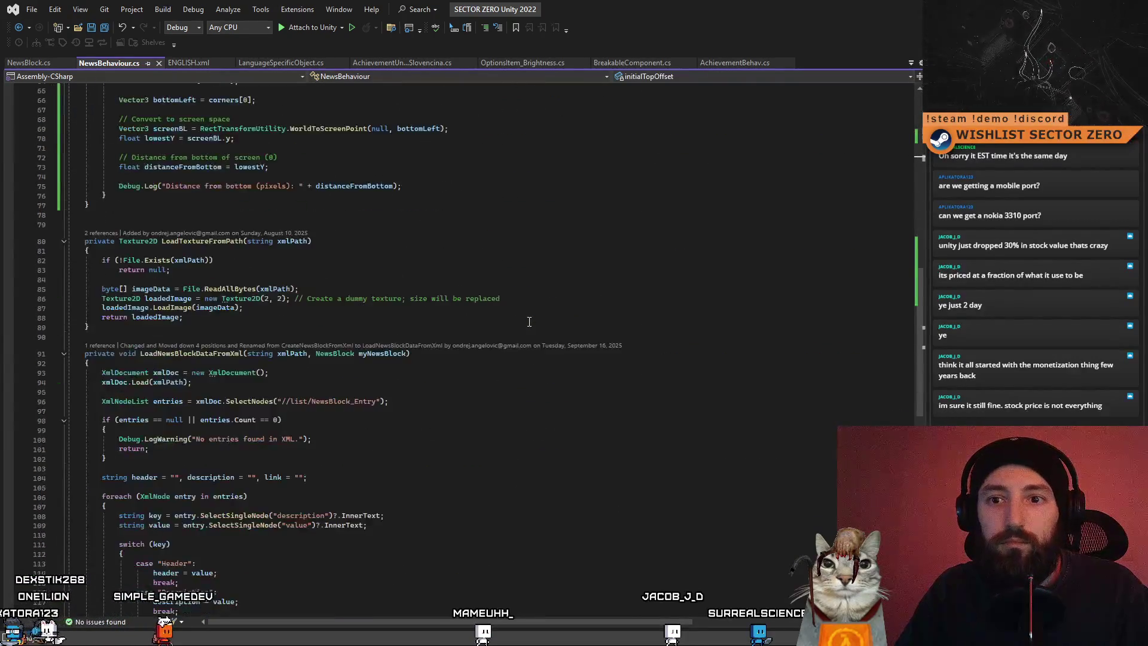
scroll(529, 322, up, 13)
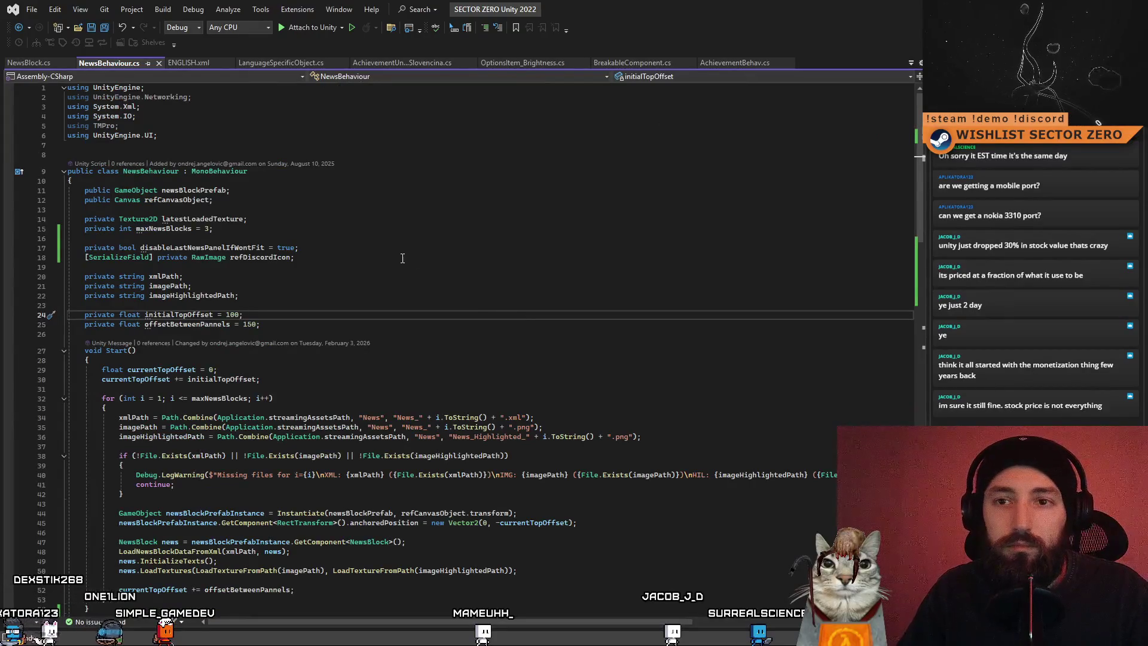
click(342, 263)
scroll(359, 286, down, 2)
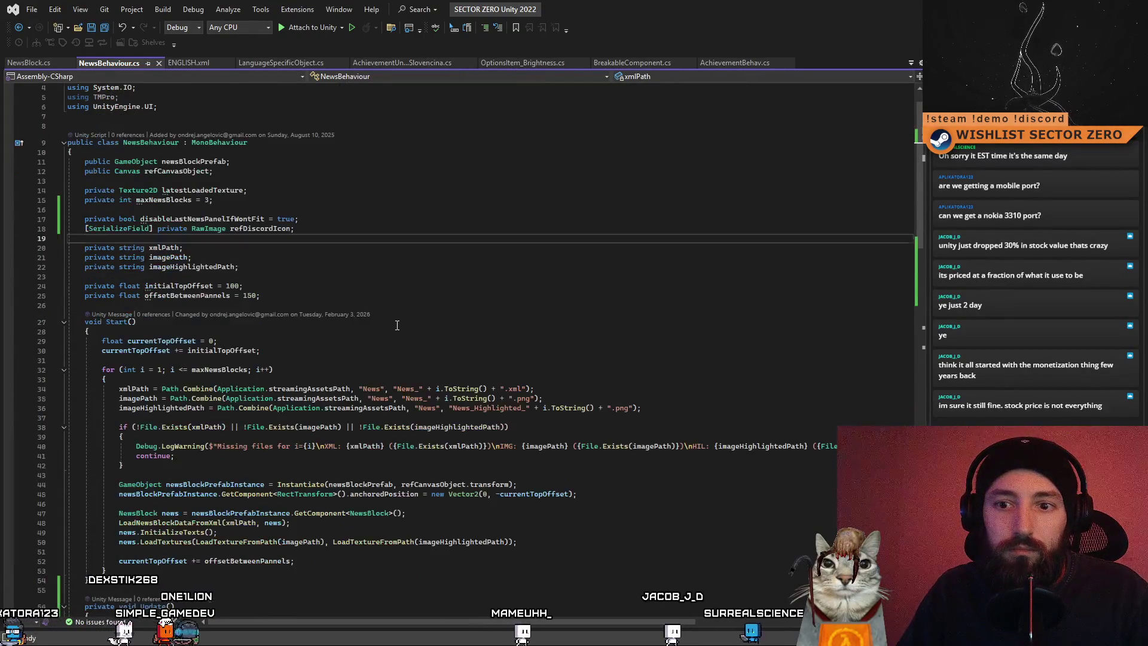
scroll(381, 317, up, 2)
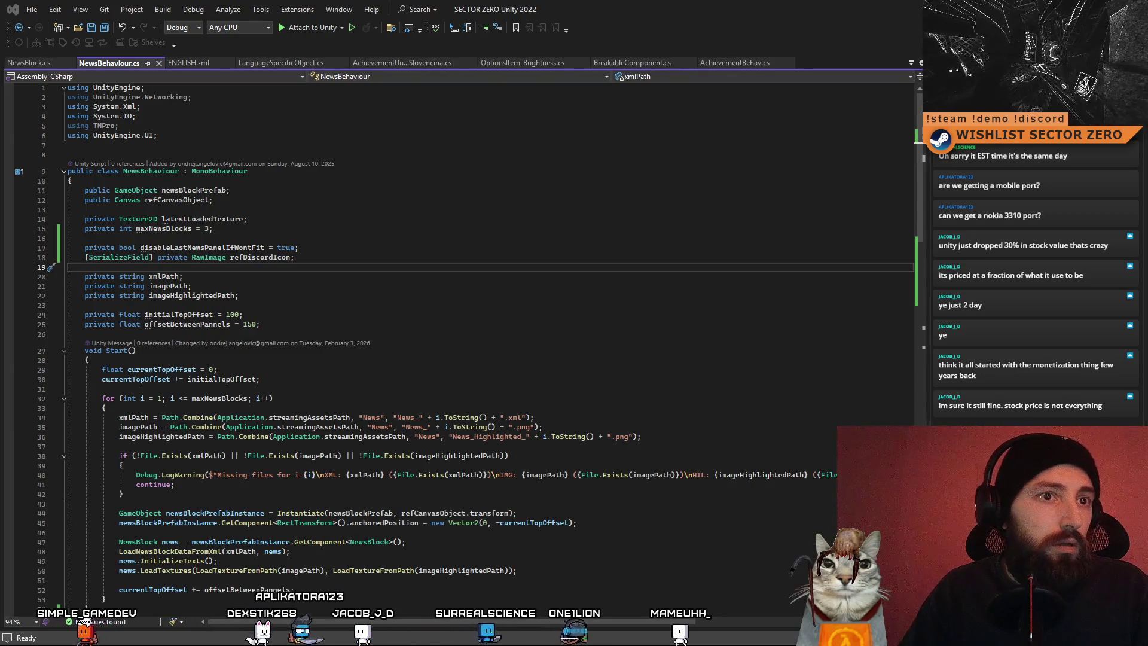
click(322, 229)
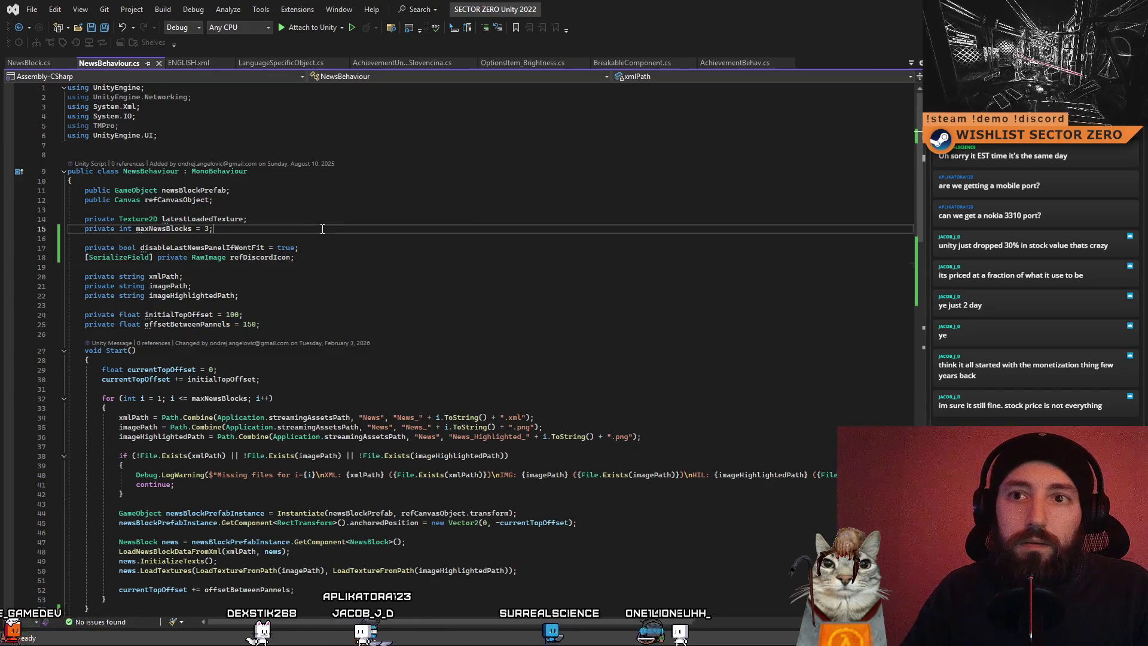
Declare 'private GameObject[] newsBlocks;' below maxNewsBlocks and scroll through the code
key(Return)
text(public GameObject[] newsBlocks;)
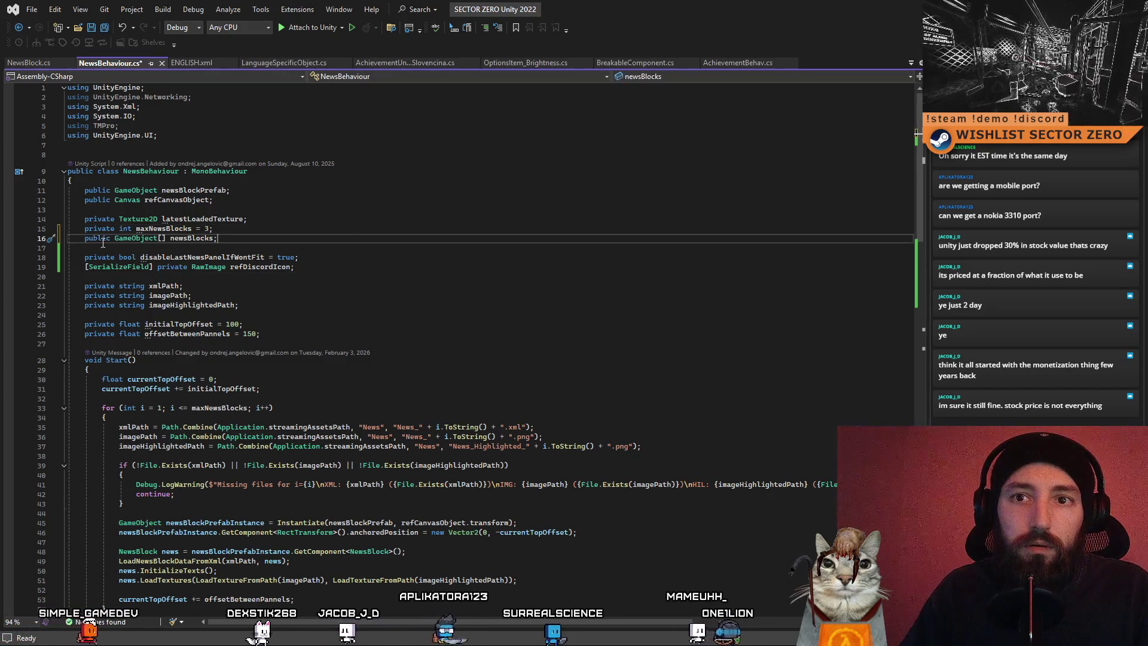
double_click(99, 239)
text(private)
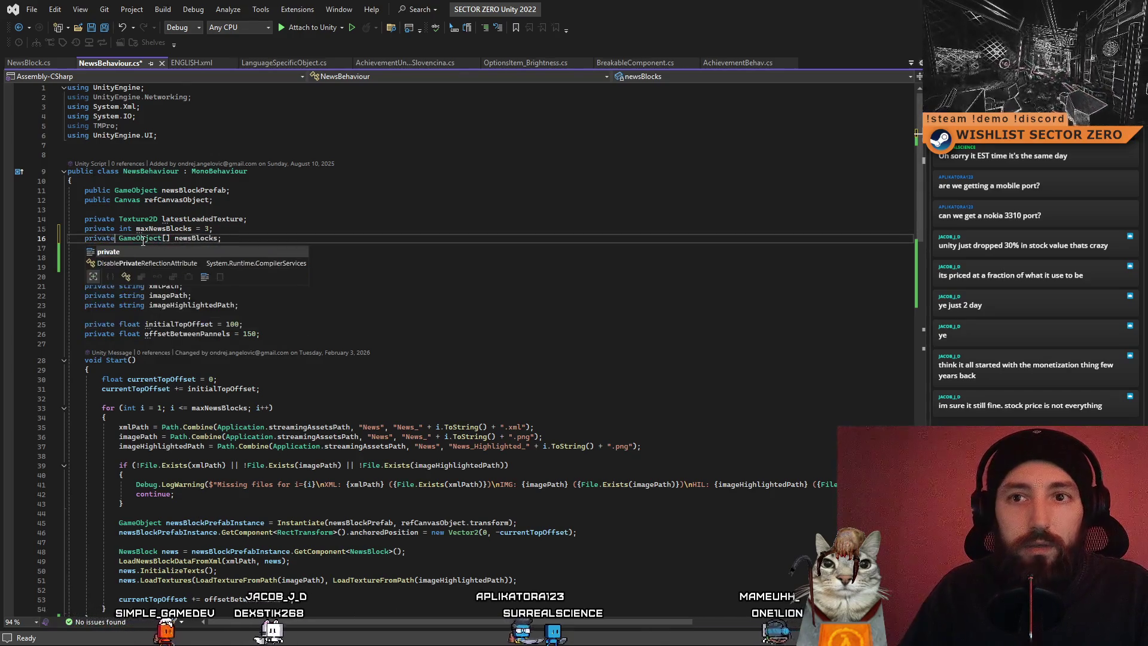
click(197, 247)
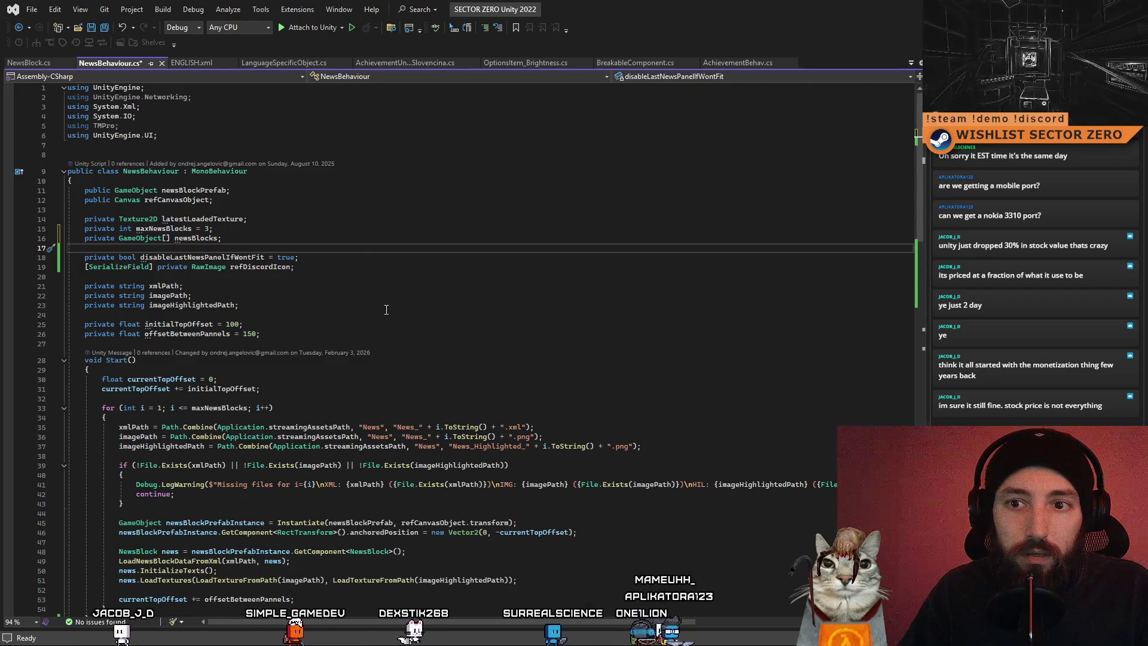
scroll(386, 309, down, 3)
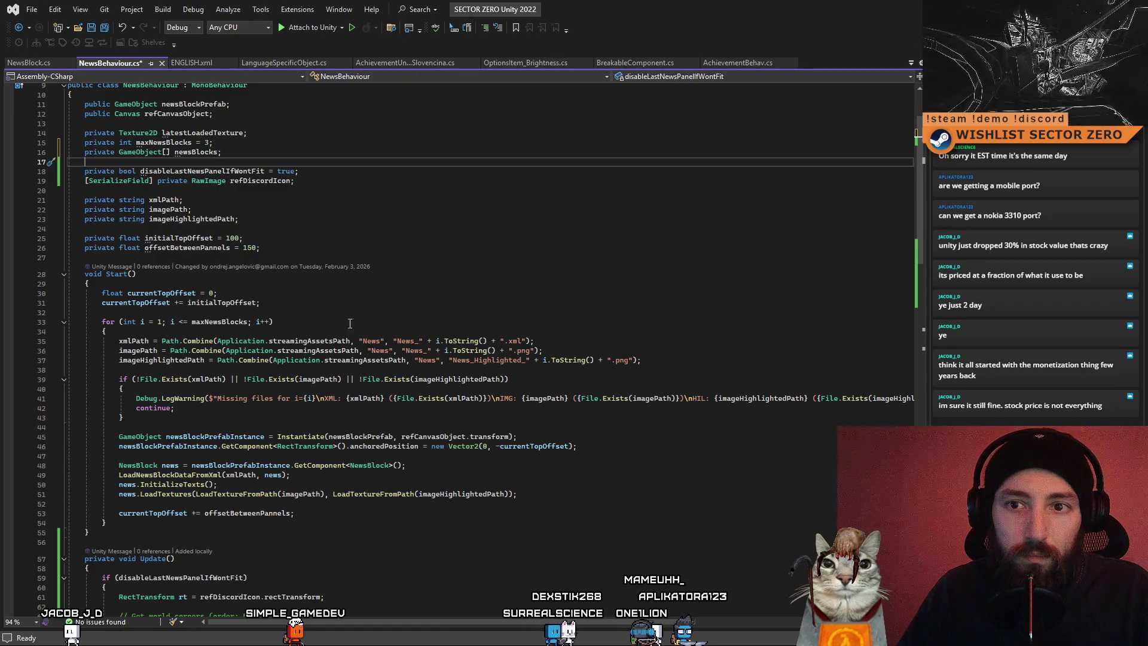
scroll(383, 315, down, 1)
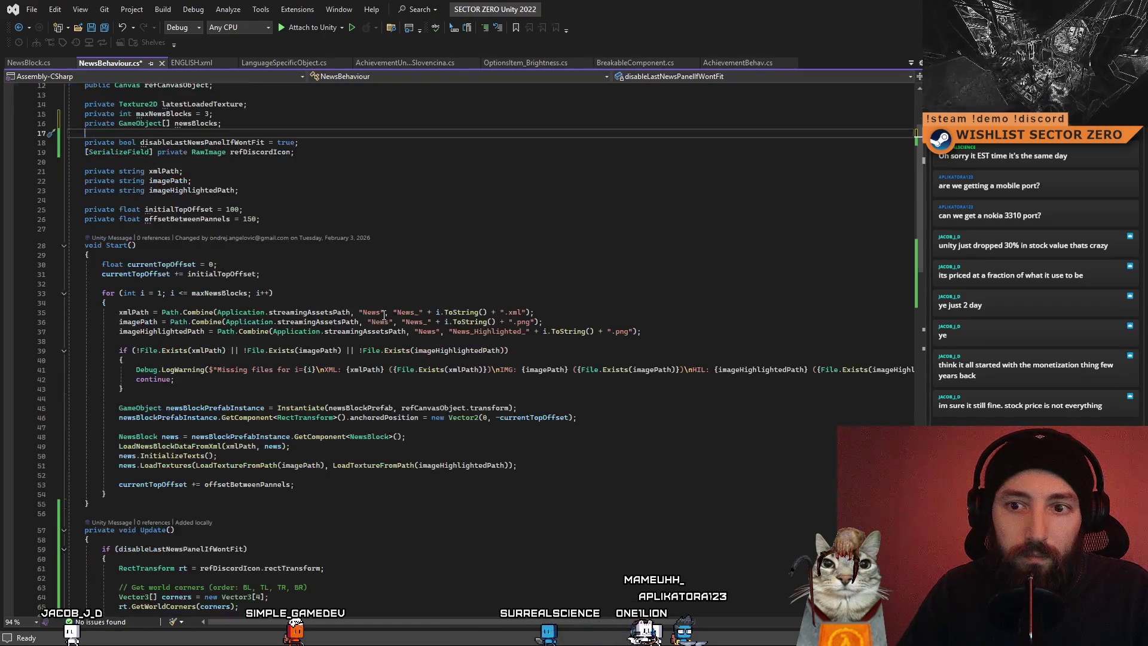
scroll(383, 315, up, 2)
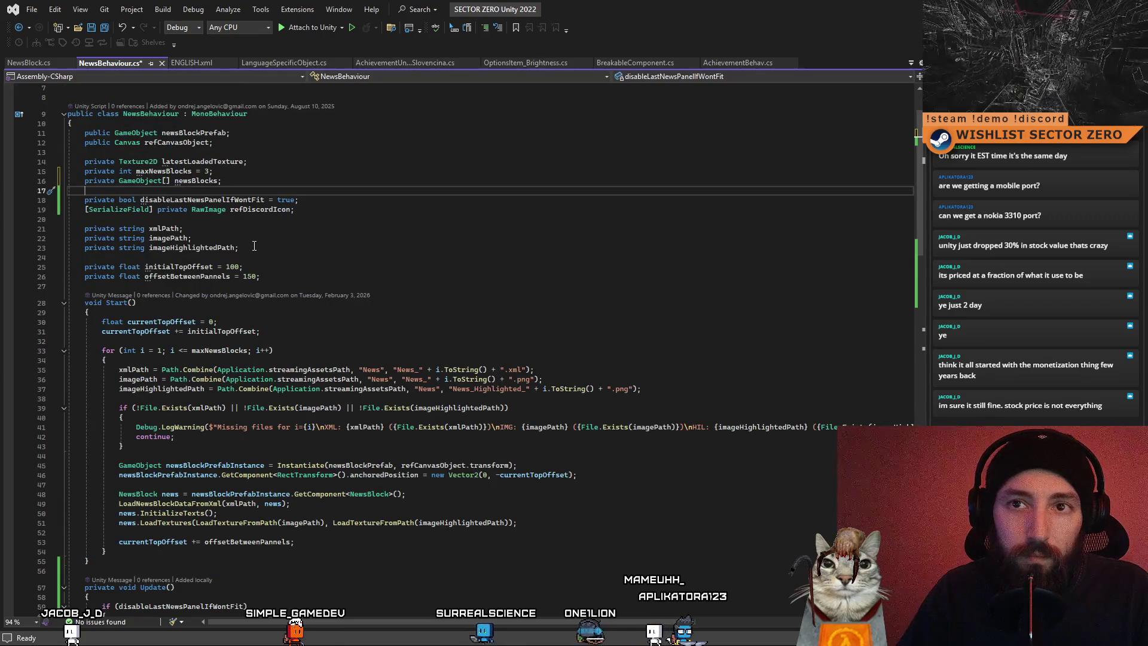
scroll(300, 289, down, 2)
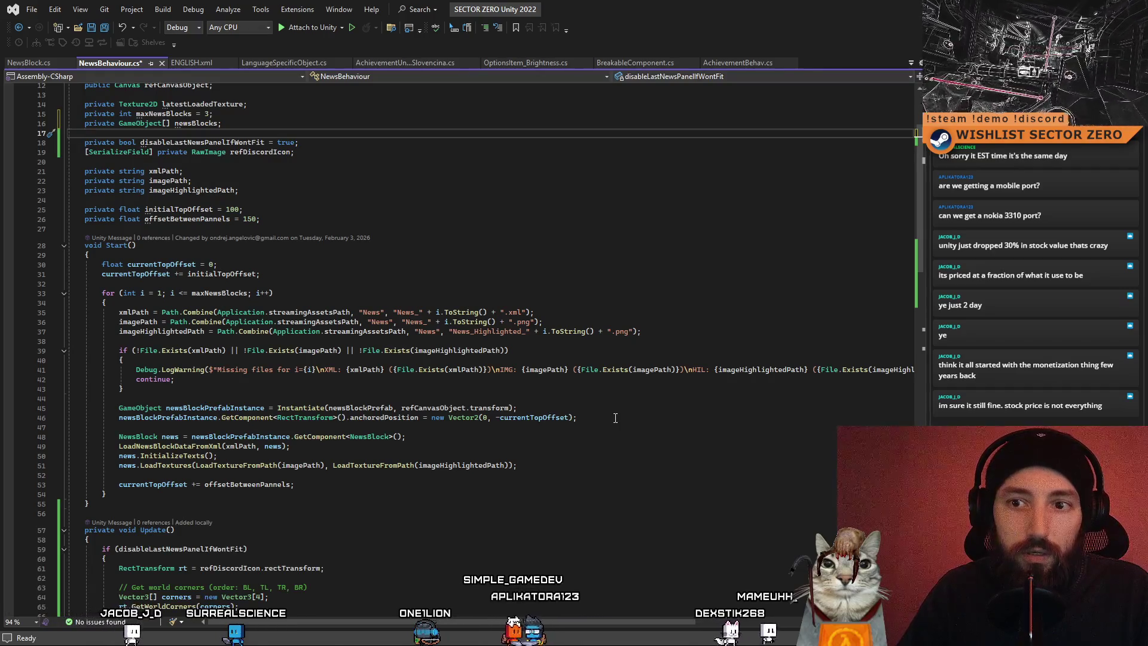
Add 'newsBlocks[i - 1] = newsBlockPrefabInstance;' after the Instantiate line and save
click(590, 407)
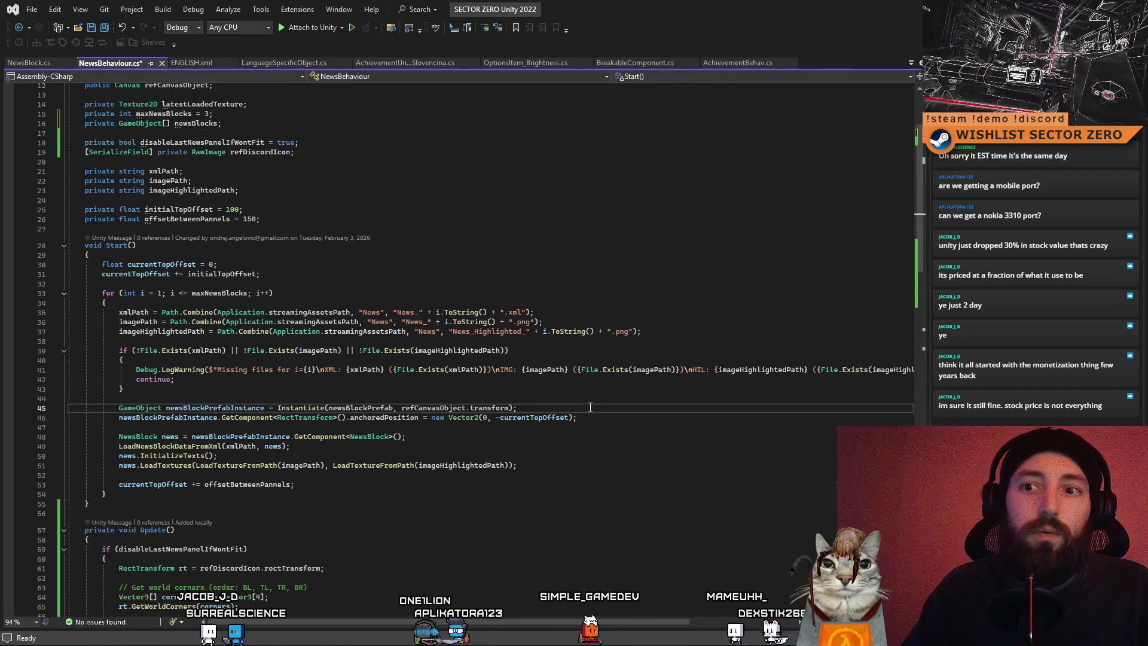
key(Return)
text(newsBlocks)
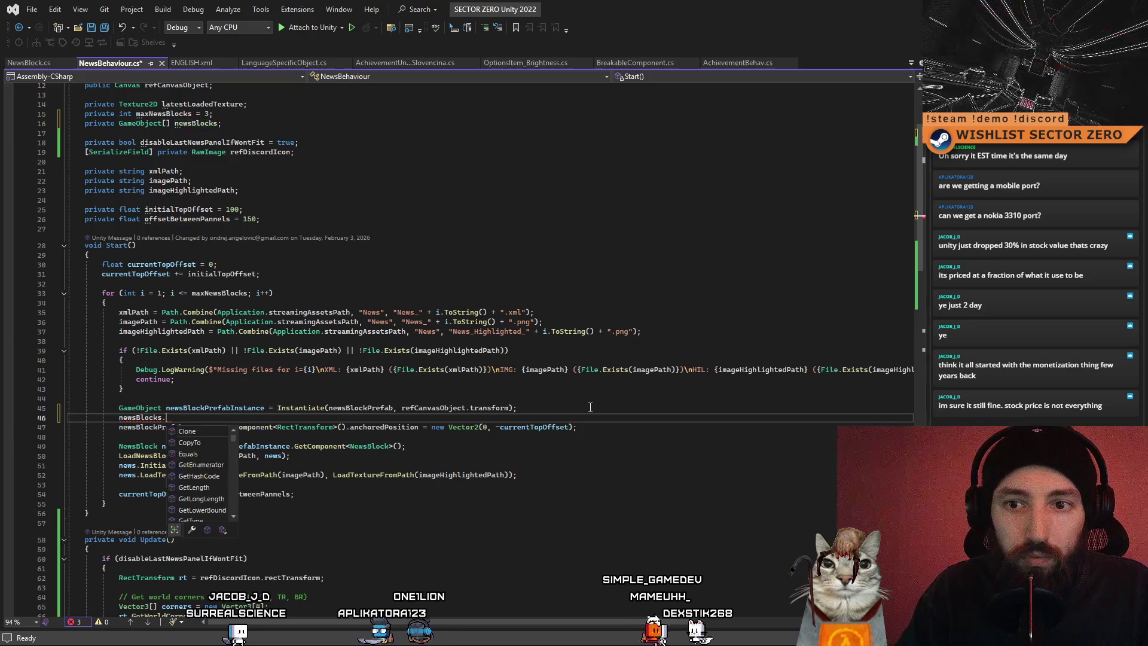
text([)
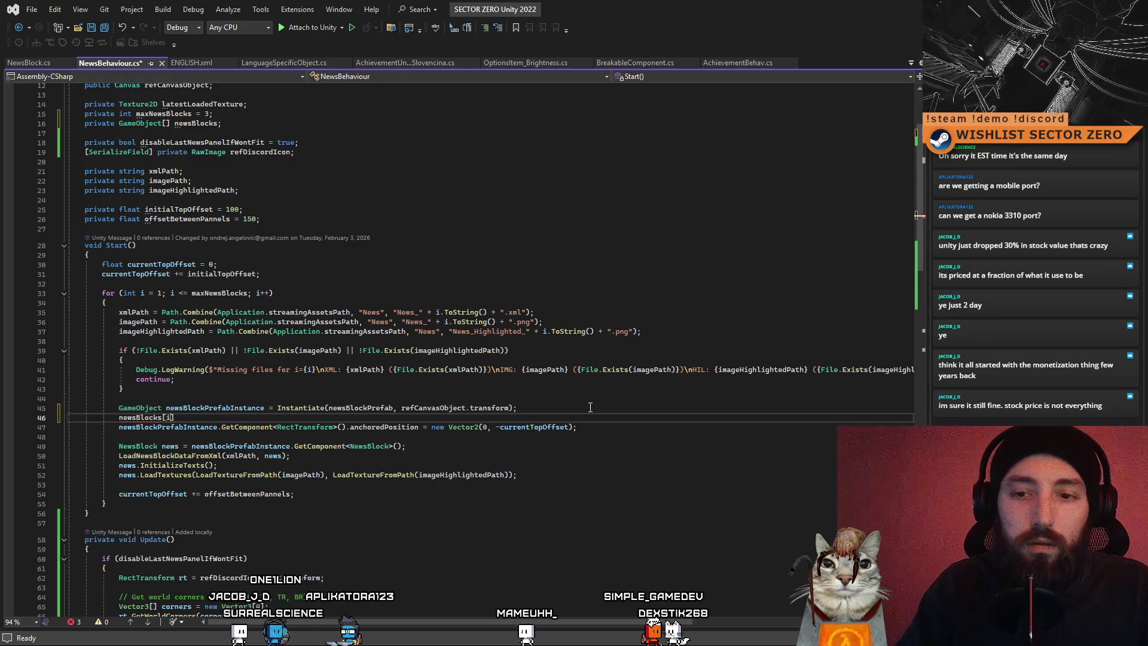
text(i-1)
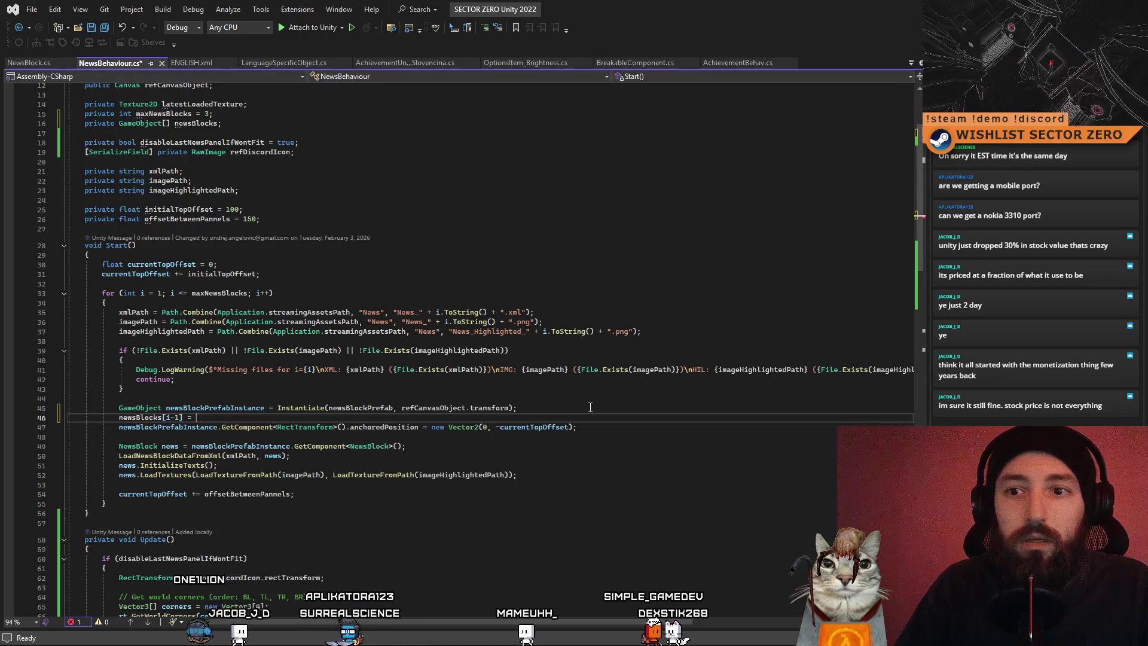
key(Tab)
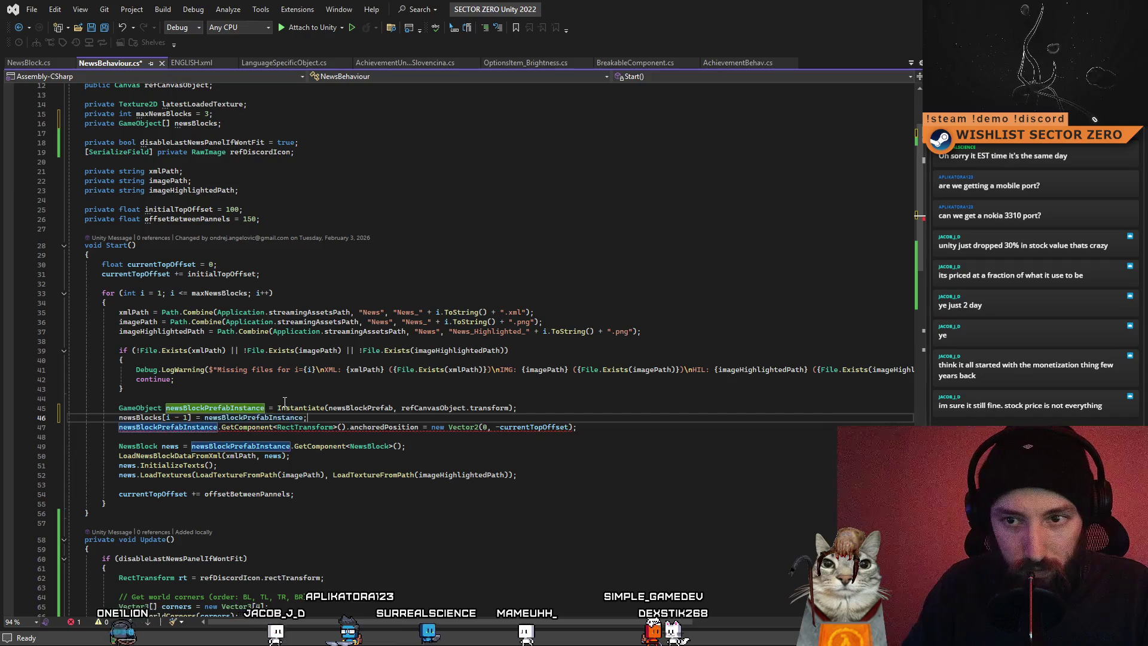
key(ctrl+s)
key(Down)
key(Down)
key(Down)
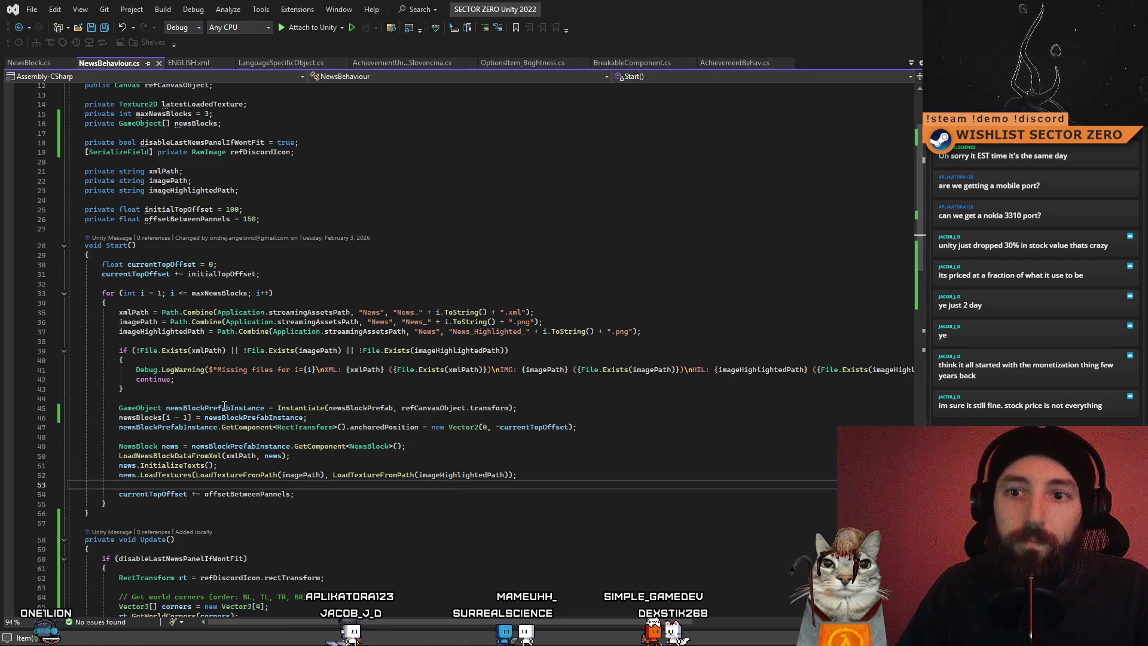
click(224, 406)
click(330, 513)
scroll(329, 486, down, 10)
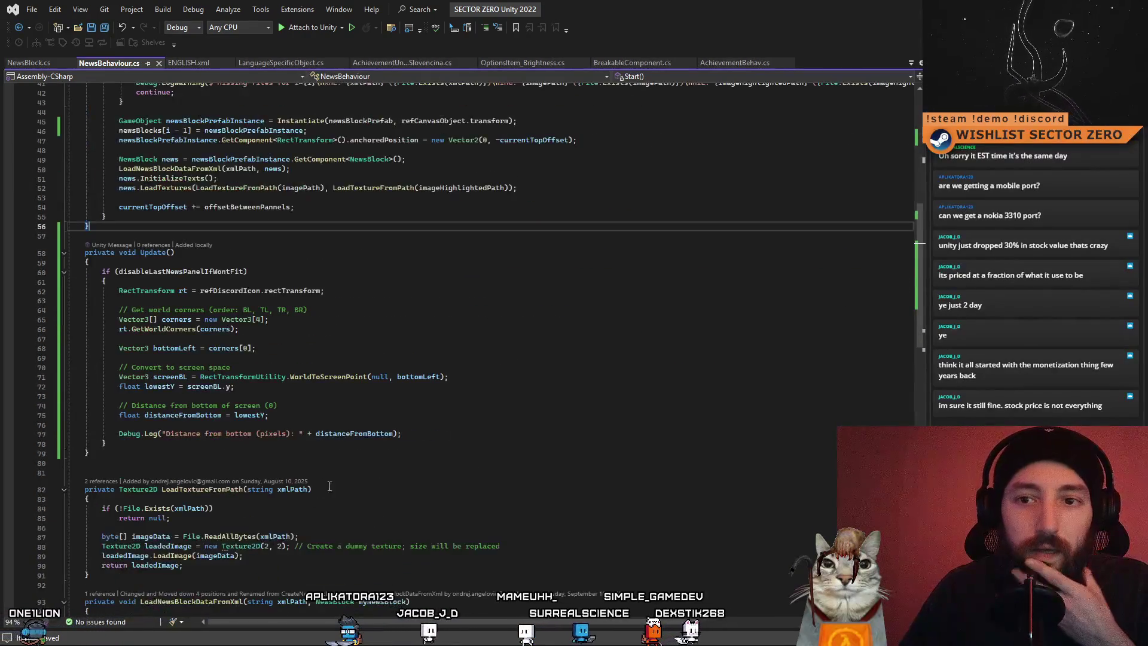
Move to the end of the distance Debug.Log line in Update
click(363, 422)
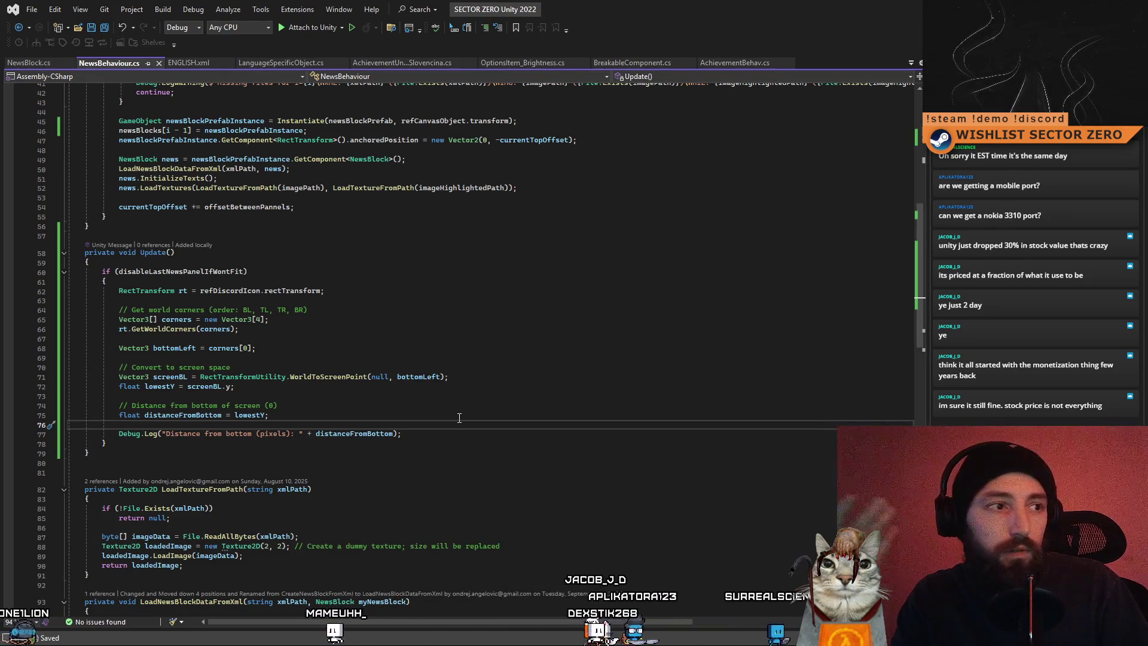
scroll(459, 418, up, 10)
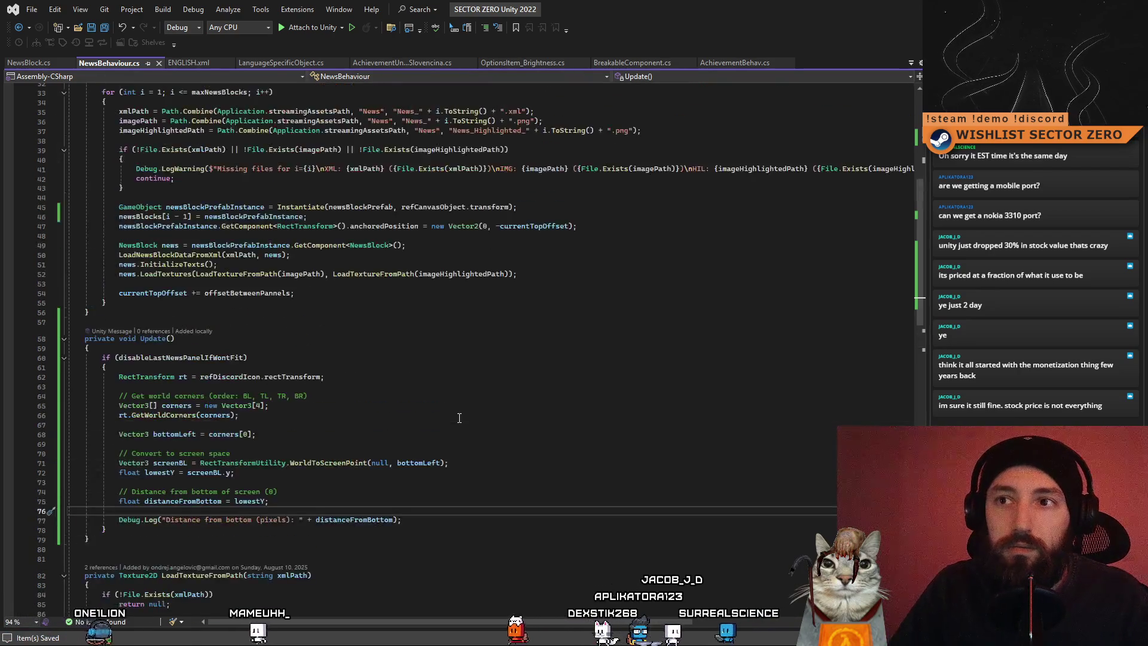
double_click(187, 334)
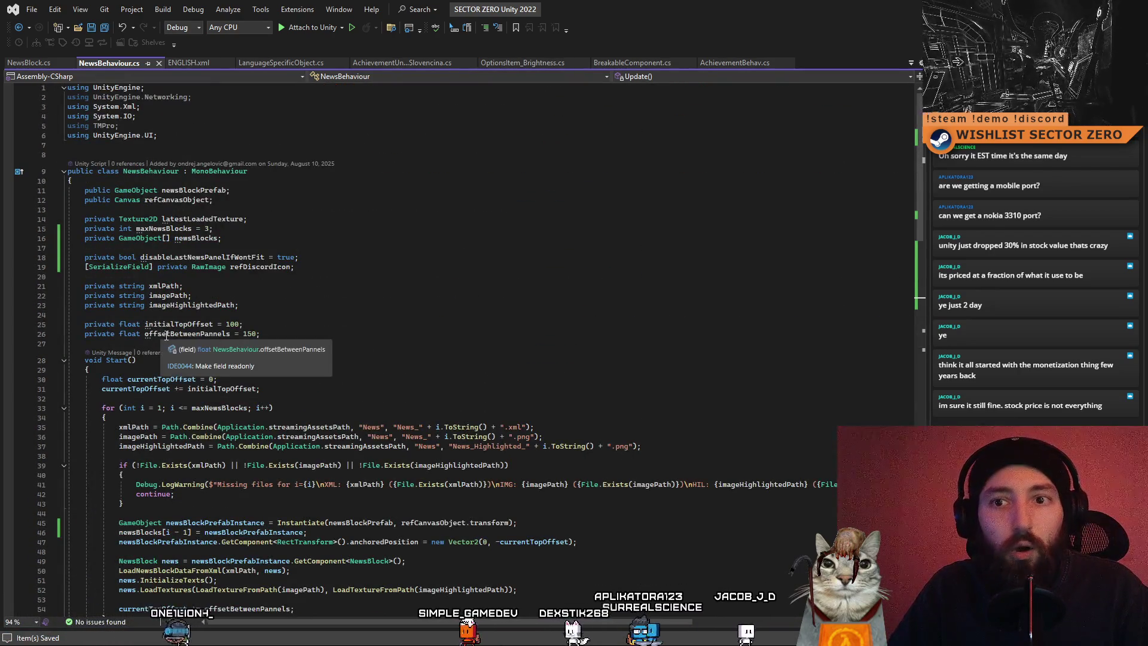
key(ctrl+z)
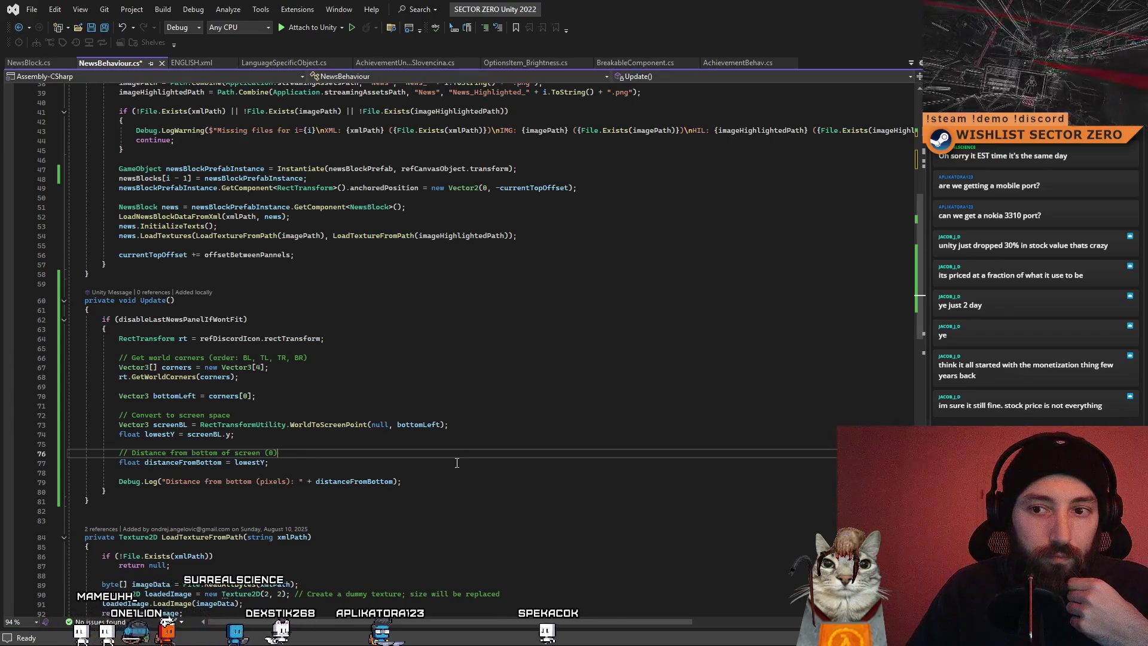
key(Down)
key(Down)
key(Down)
key(End)
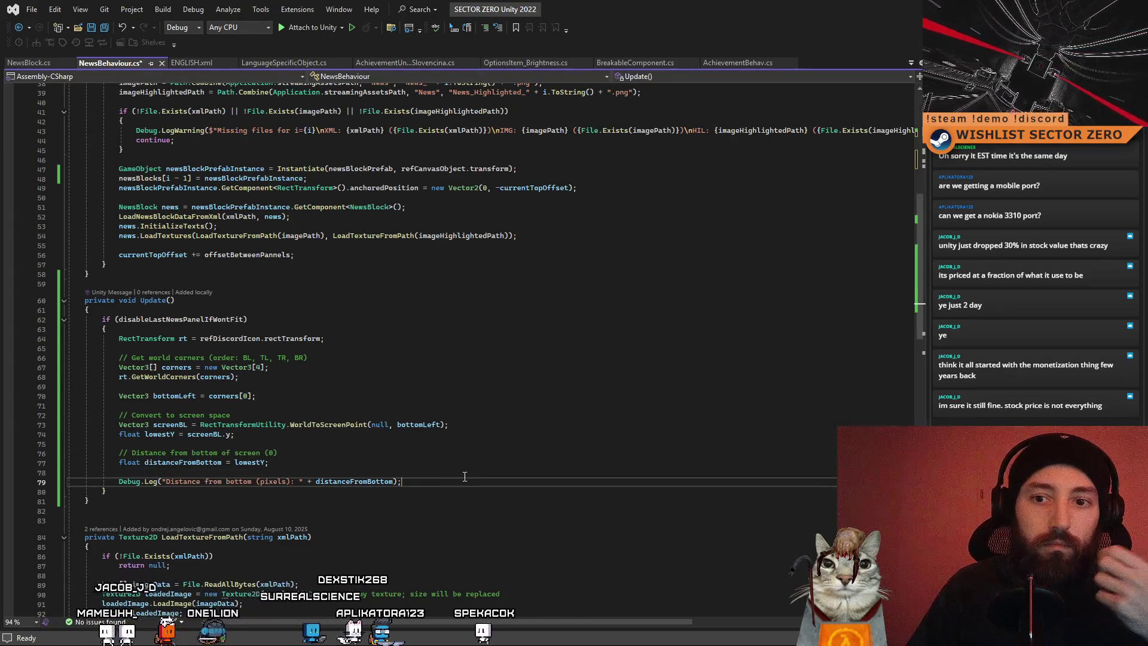
Write an empty 'if (distanceFromBottom < 10)' block below the log line
key(Return)
key(Return)
key(Return)
key(Up)
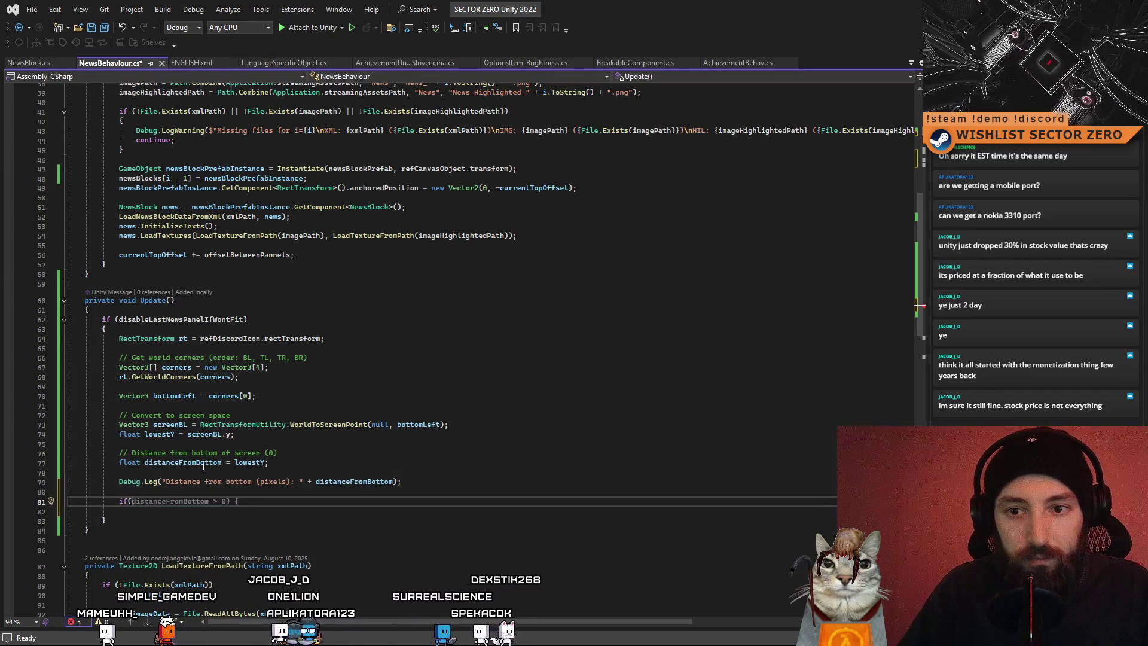
text())
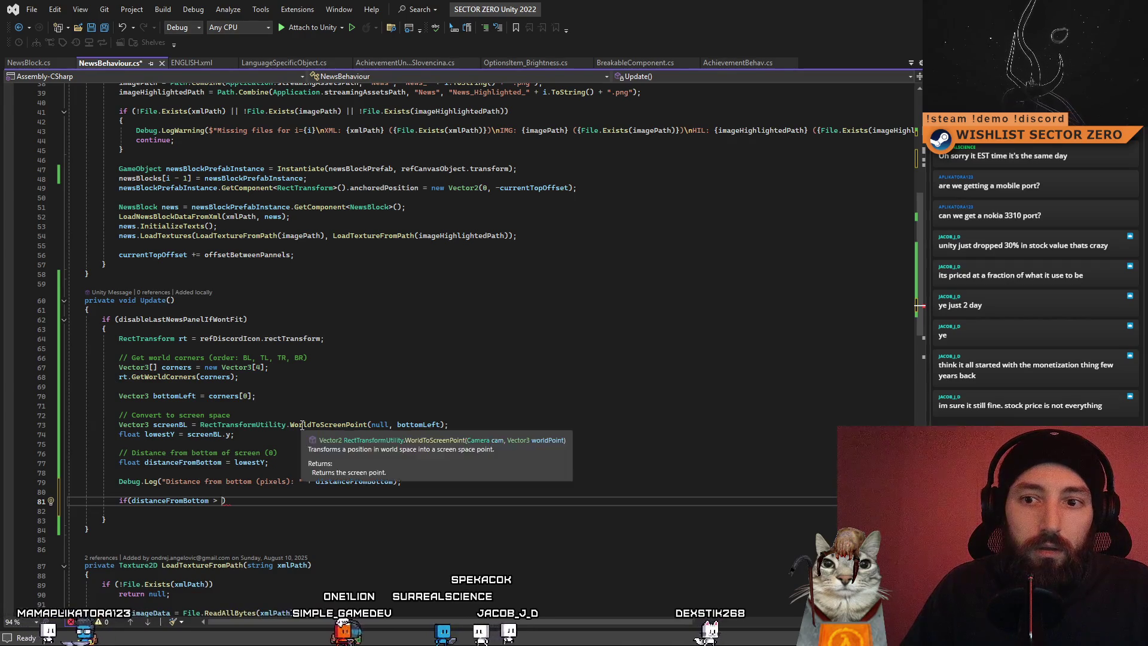
text(10)
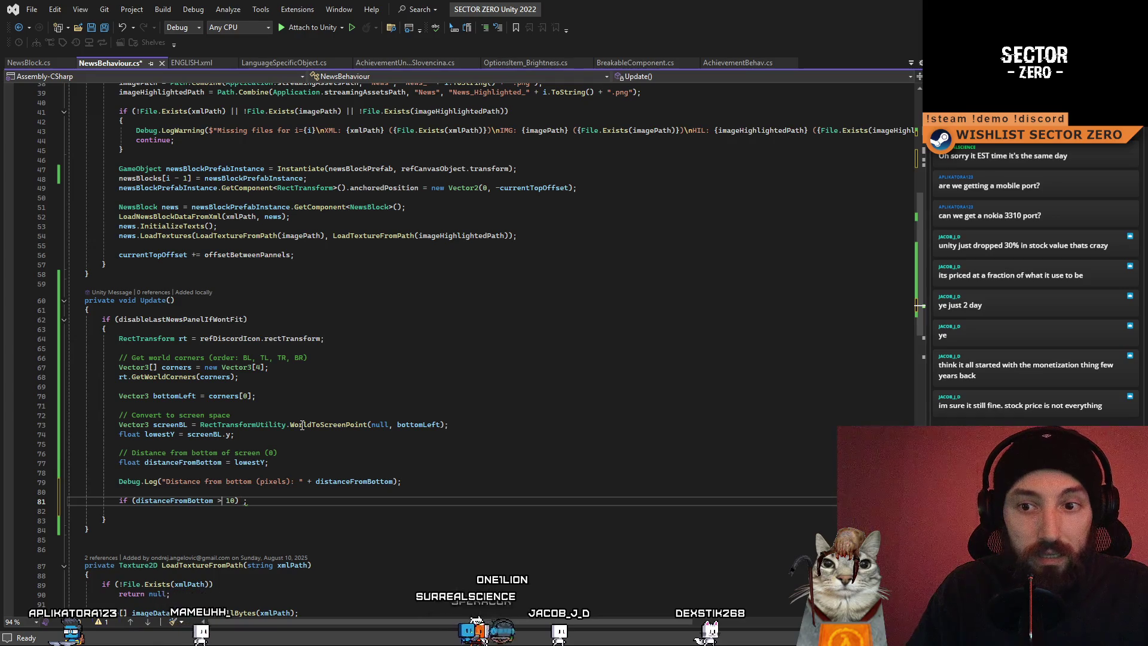
key(BackSpace)
text(<)
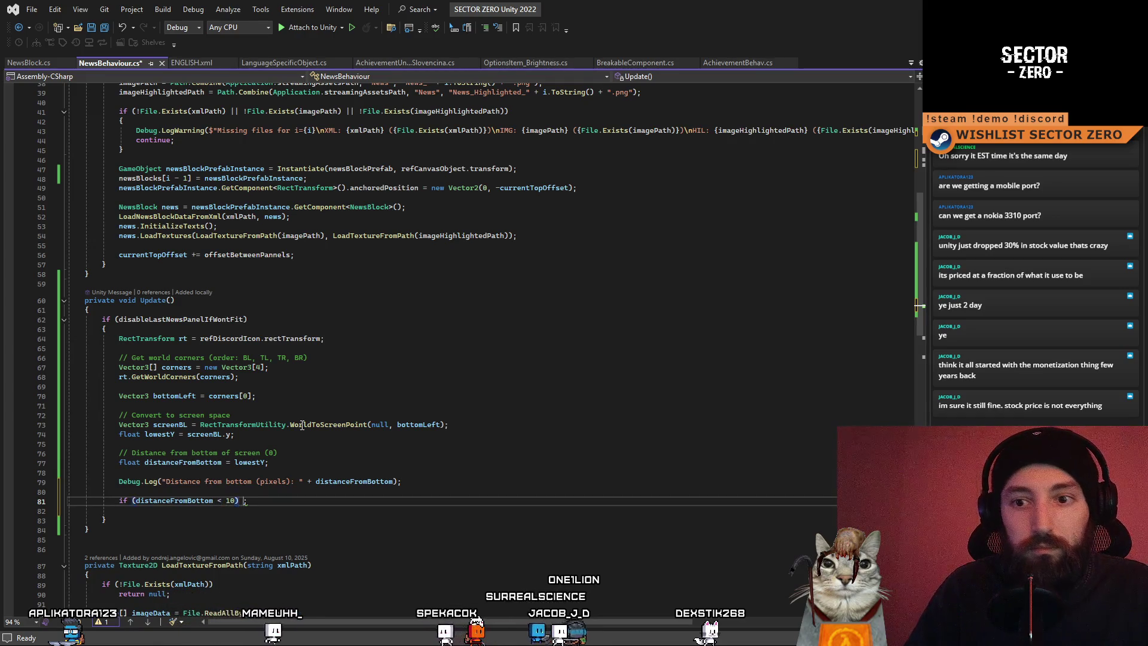
key(Return)
text({)
key(Return)
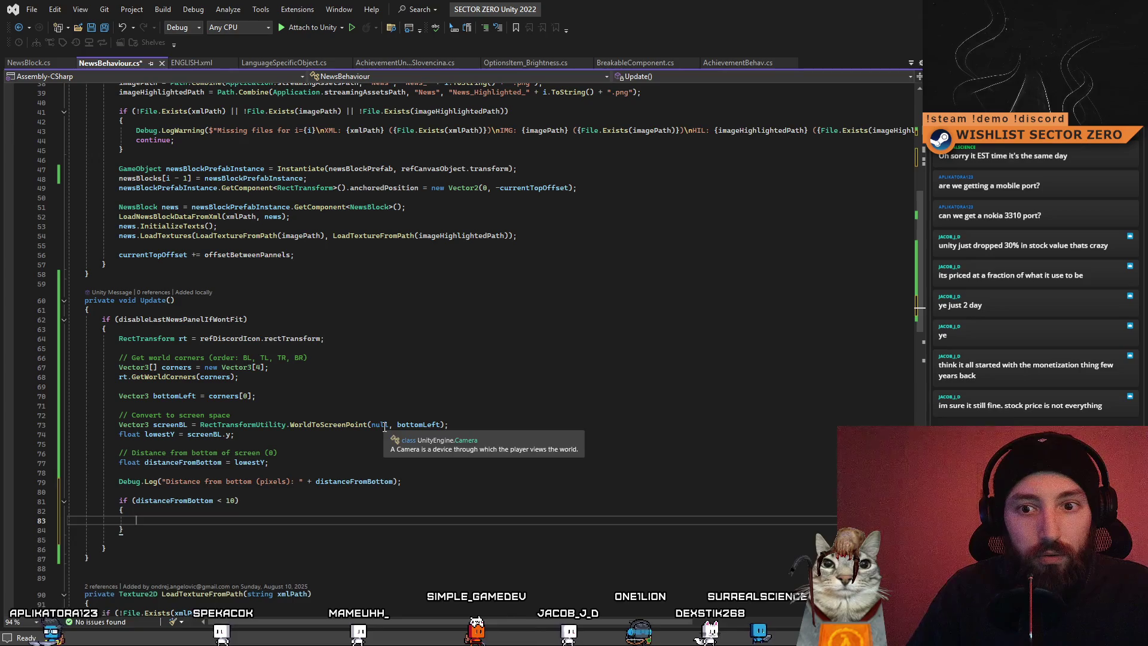
scroll(319, 364, up, 2)
scroll(319, 363, down, 4)
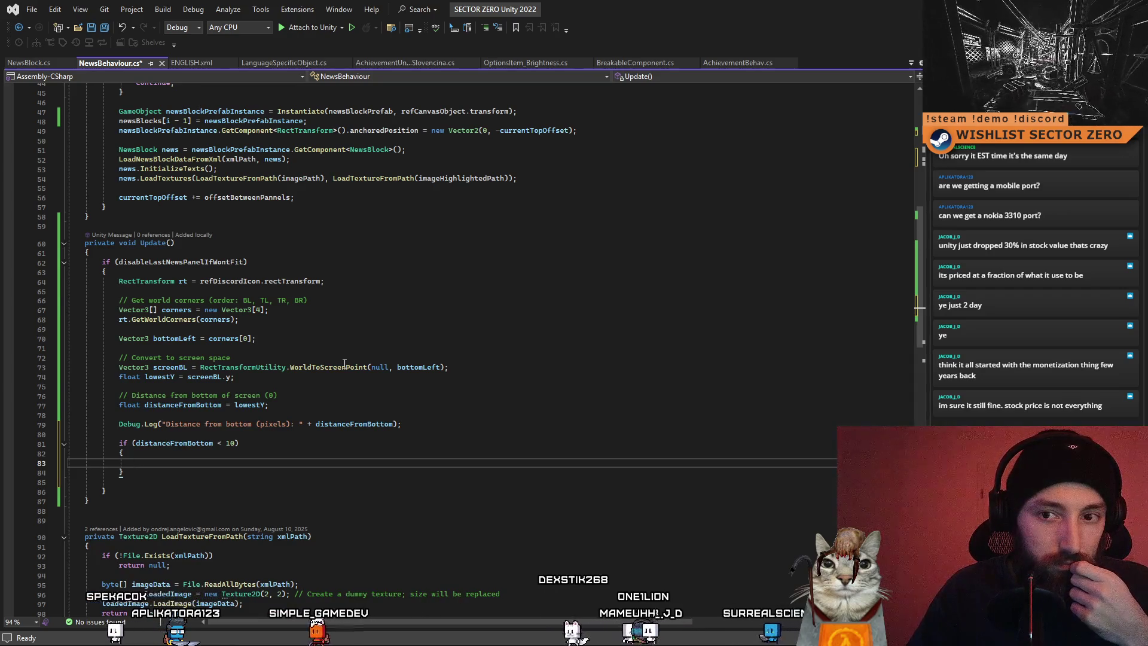
scroll(270, 264, up, 10)
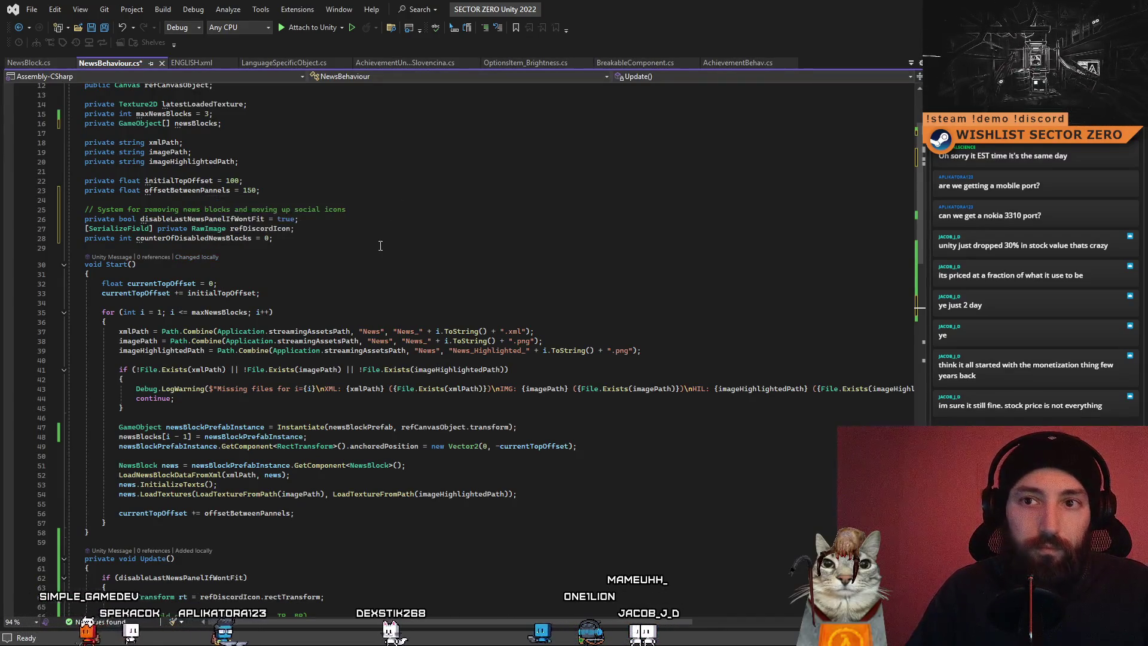
click(233, 241)
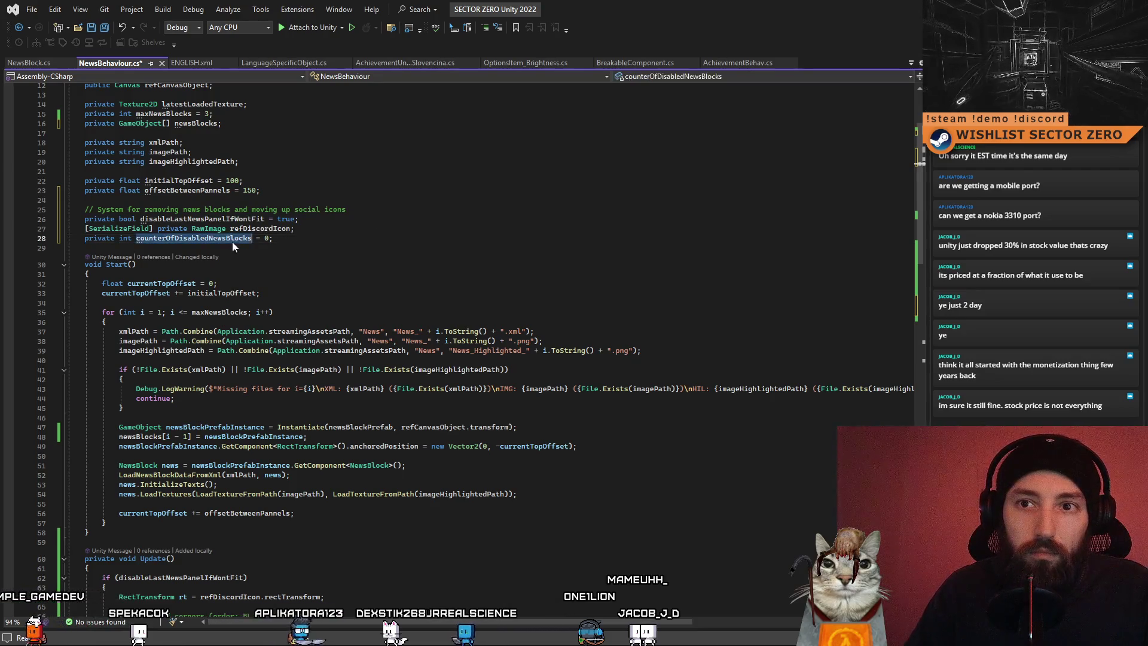
key(Down)
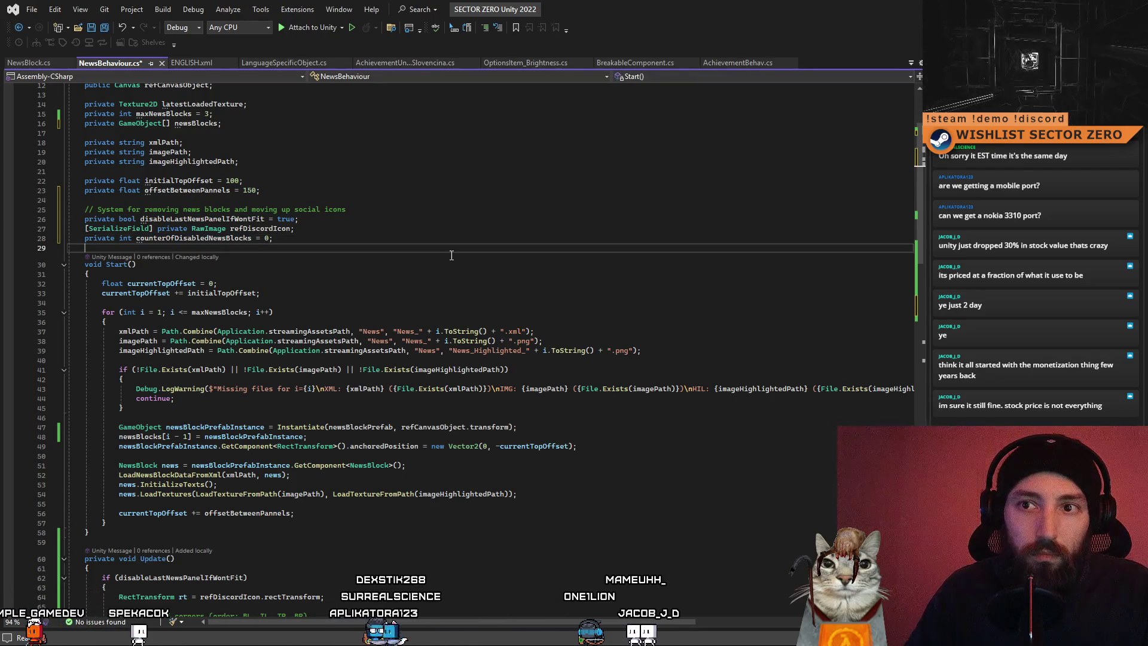
scroll(366, 281, up, 2)
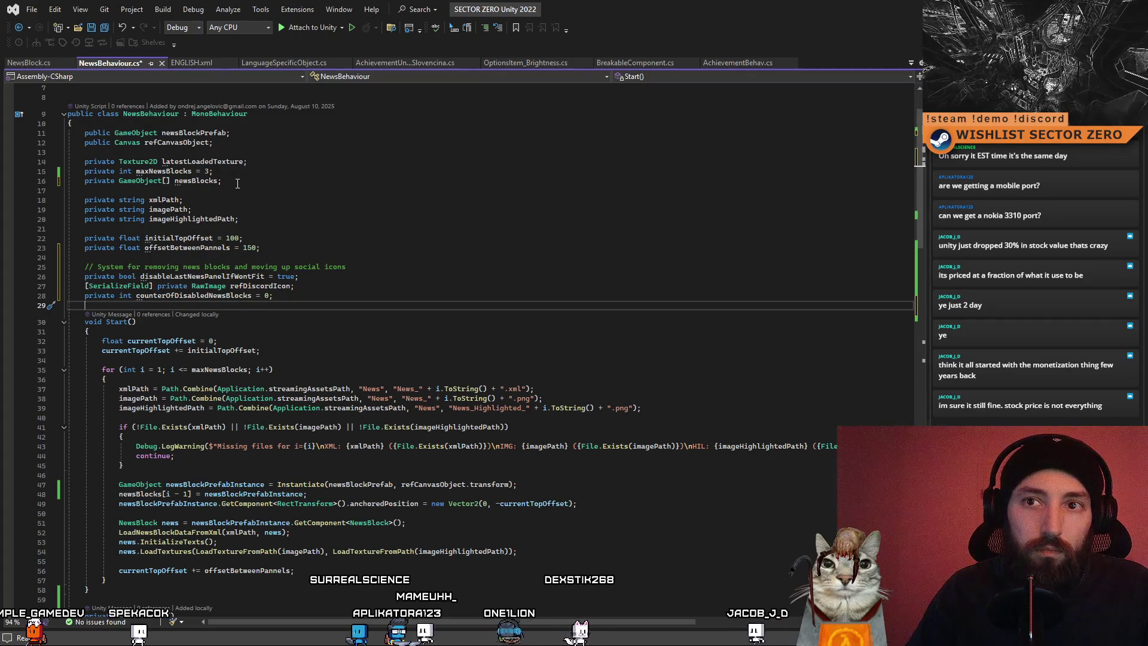
click(193, 185)
click(274, 186)
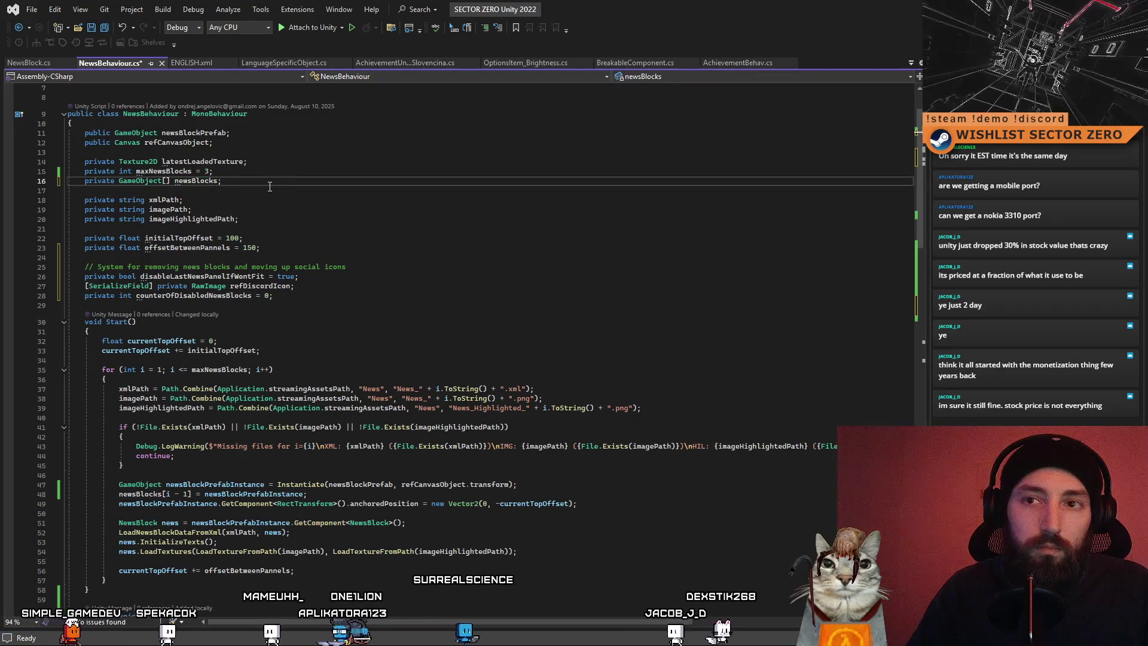
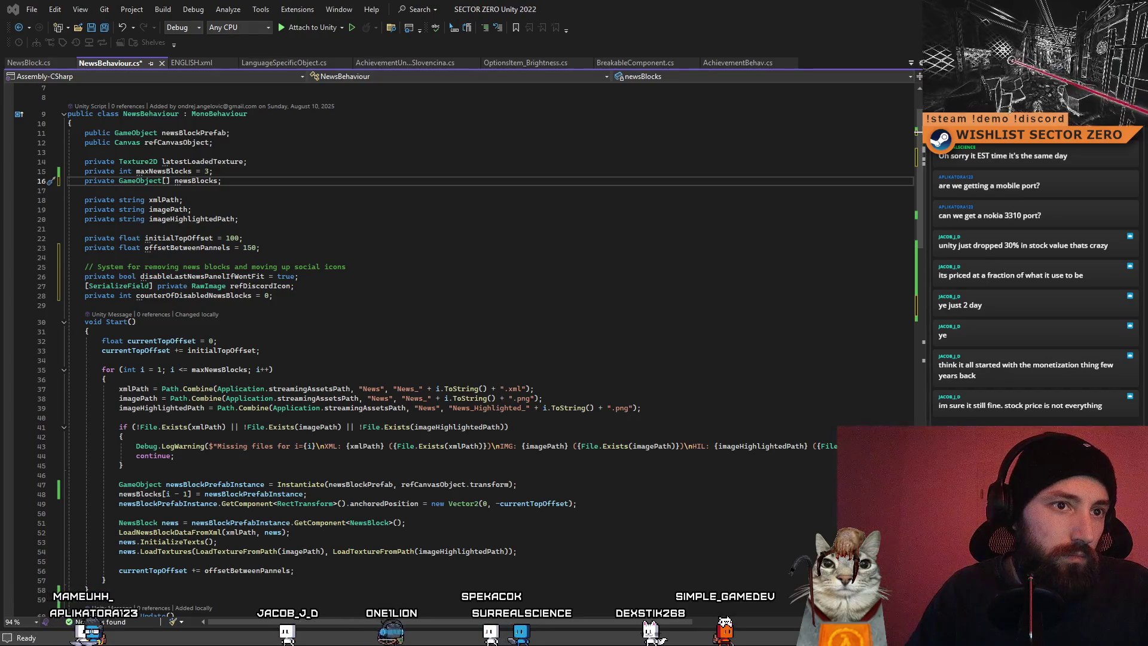
Add a public GameObject[] reversedNewsBlocks declaration below newsBlocks, then cut it
click(200, 245)
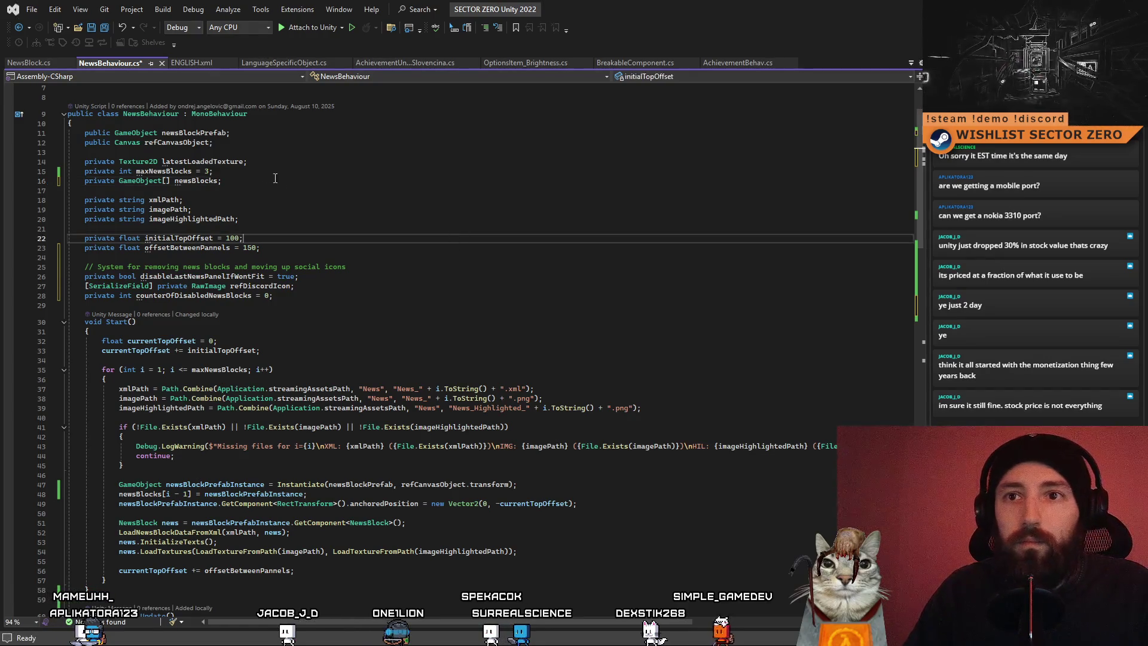
click(254, 182)
key(Return)
text(public GameObject[] reversedNewsBlocks;)
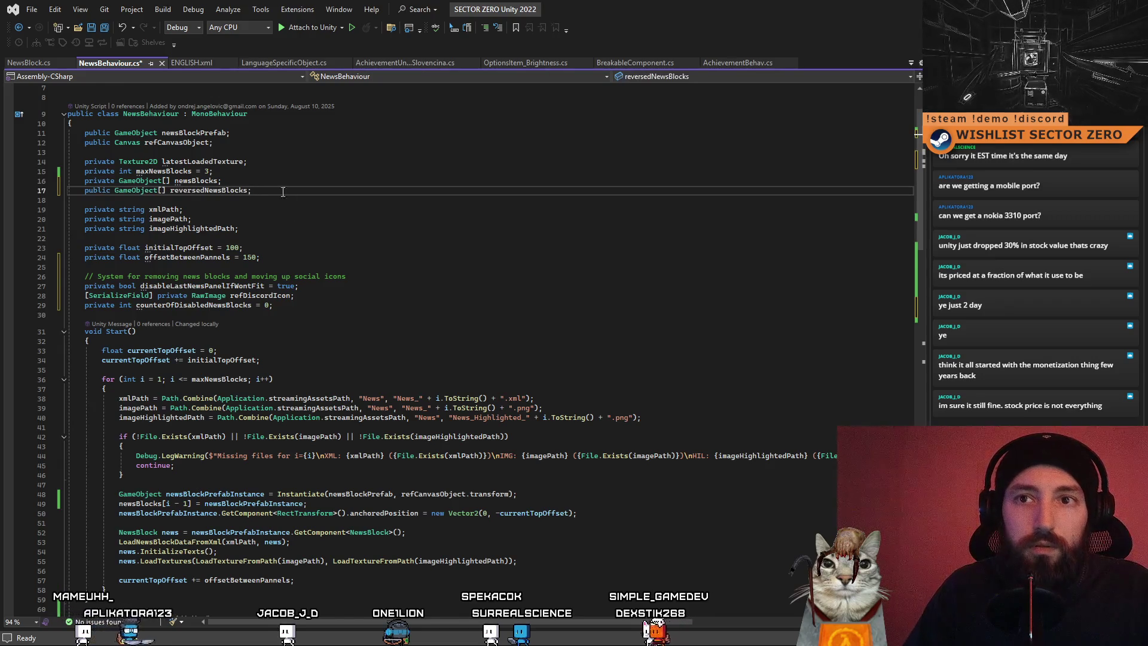
scroll(330, 242, up, 2)
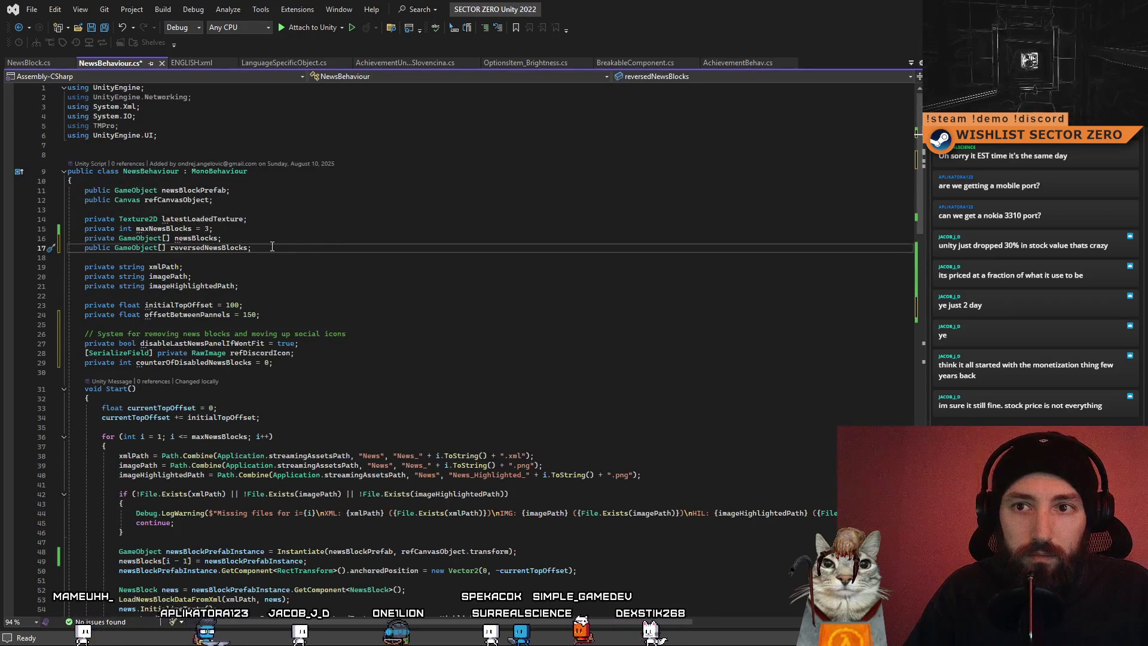
key(shift+Home)
key(ctrl+x)
Paste the reversedNewsBlocks declaration on a new line after counterOfDisabledNewsBlocks
click(329, 363)
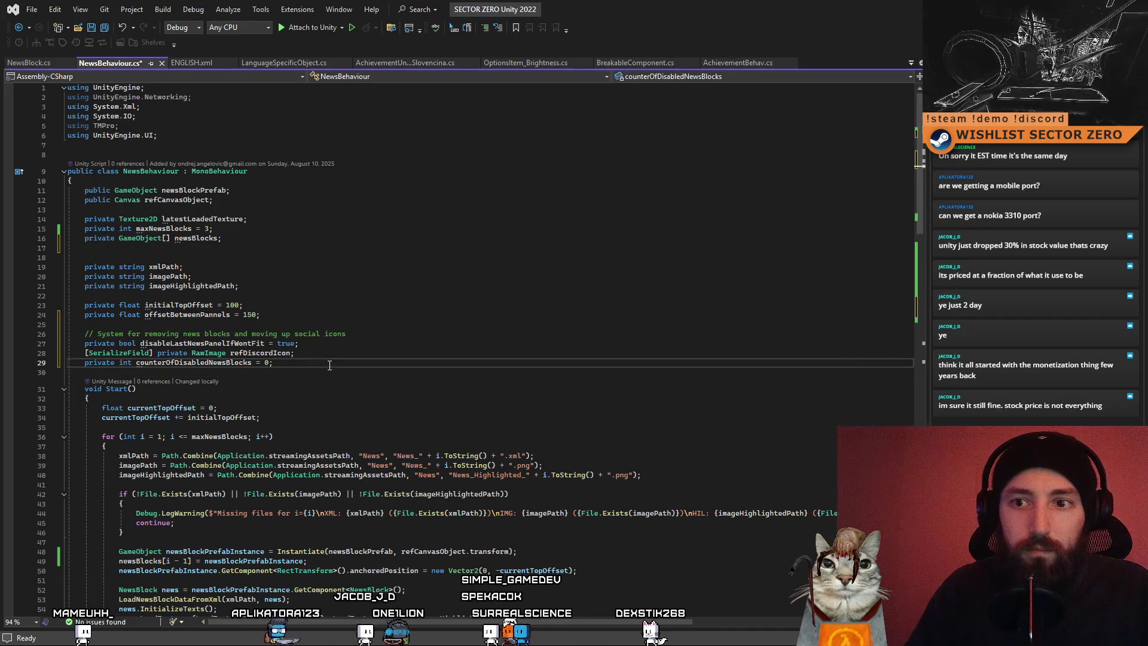
key(Return)
key(ctrl+v)
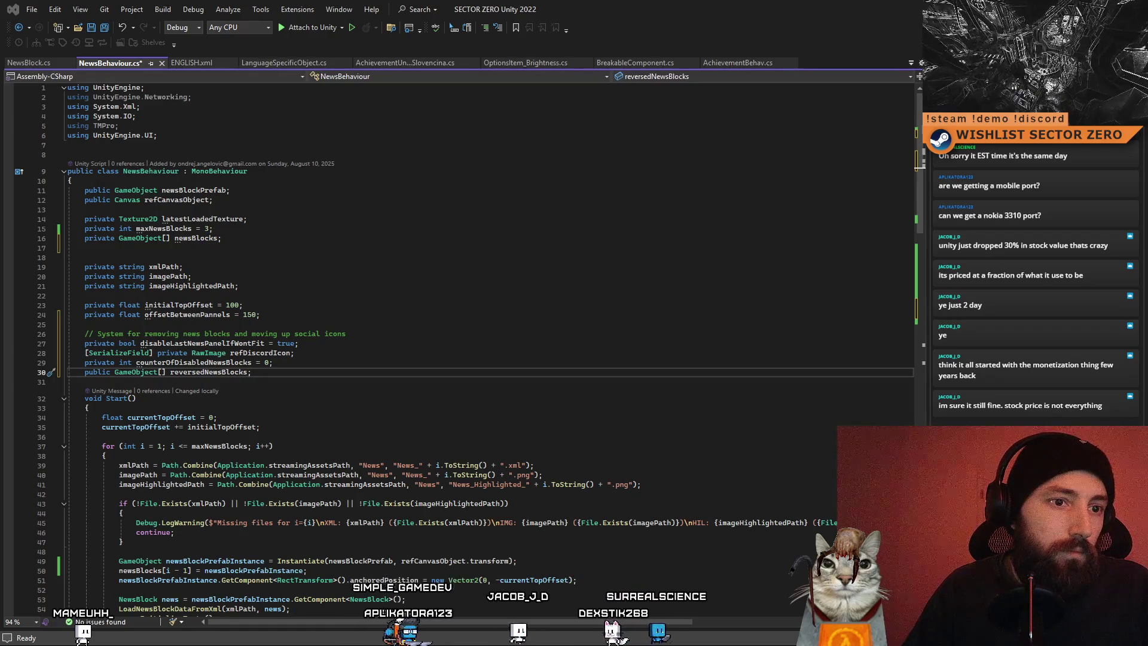
scroll(358, 395, down, 9)
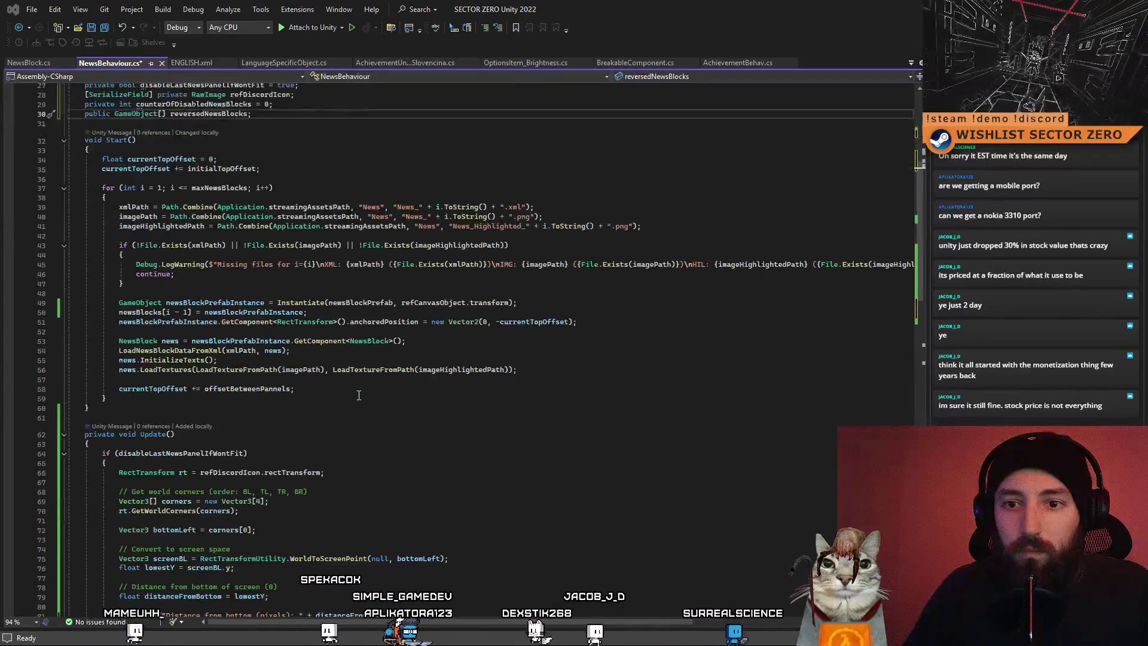
scroll(359, 395, down, 18)
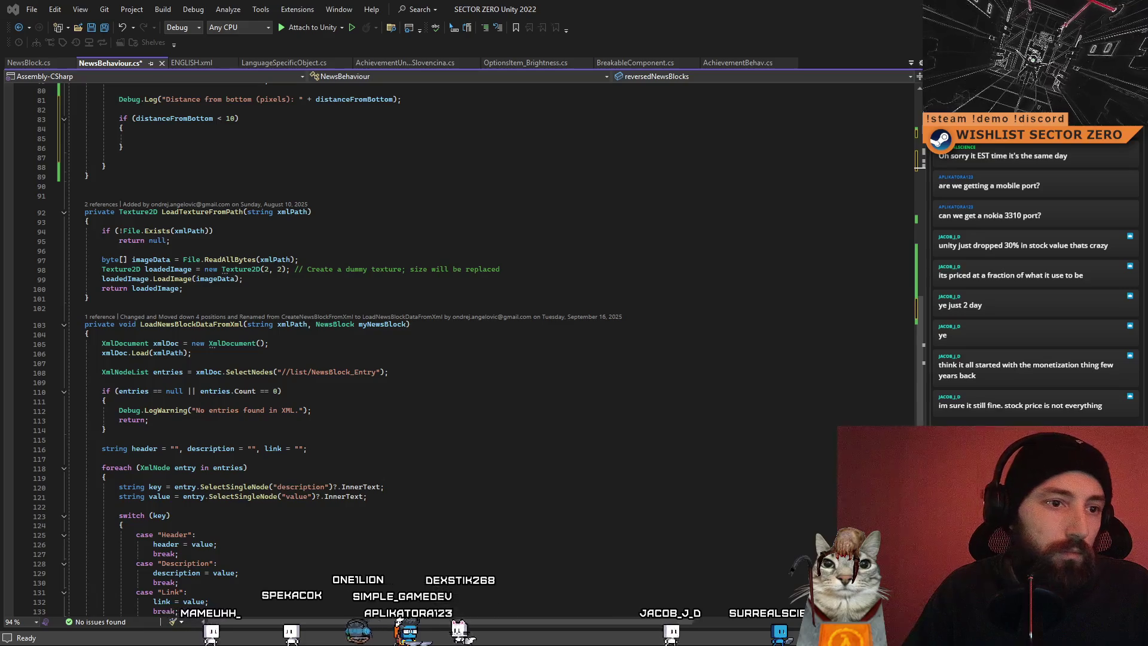
scroll(310, 415, up, 17)
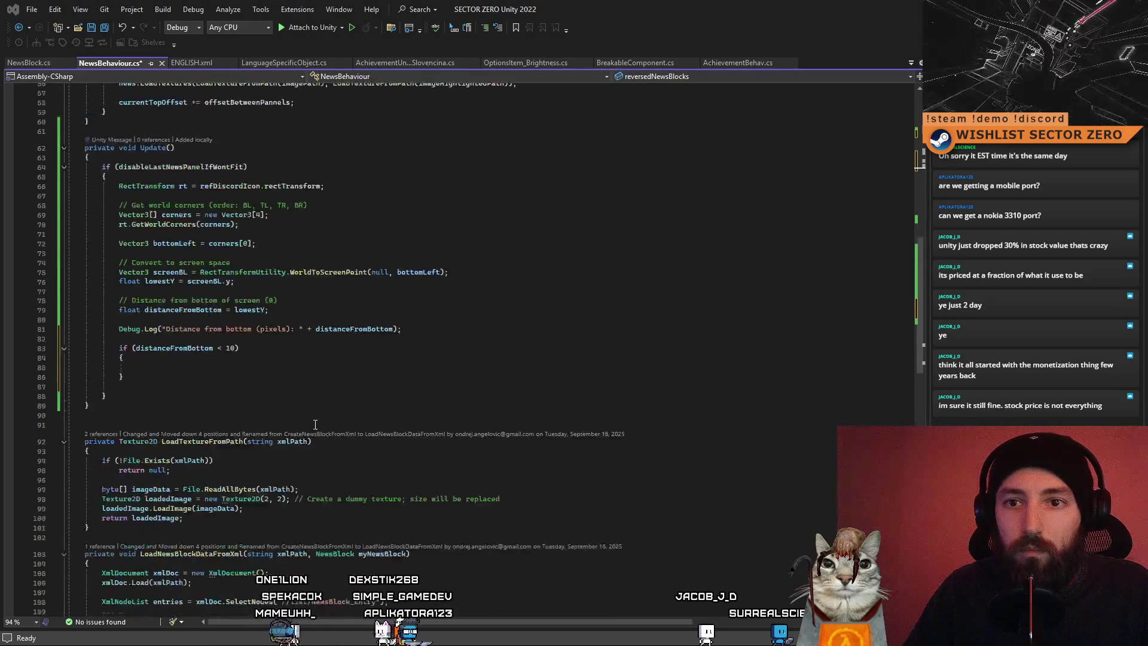
scroll(286, 405, up, 2)
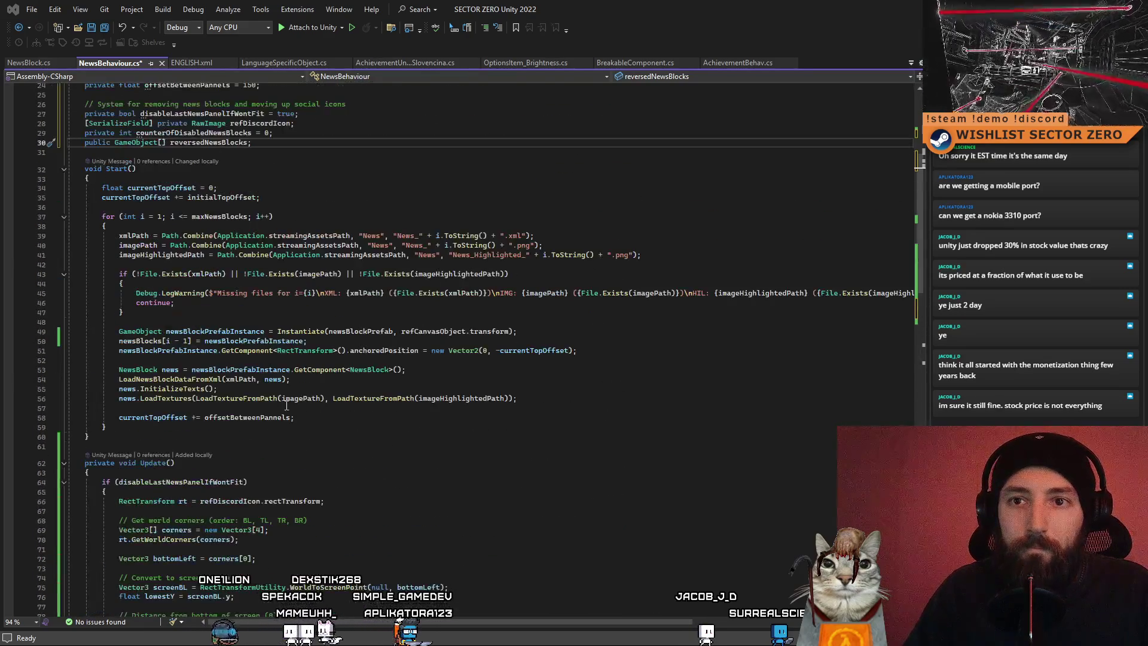
After Start()'s loop, accept the suggested loop copying newsBlocks into reversedNewsBlocks in reverse
click(118, 226)
click(135, 429)
key(Return)
key(Return)
text(/)
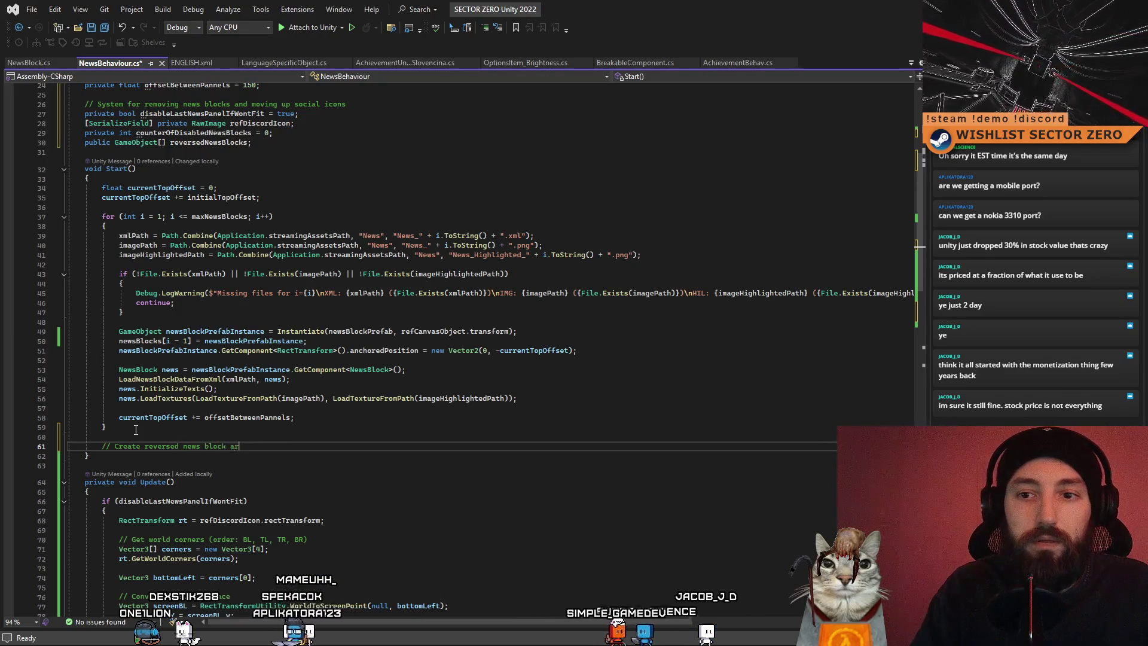
key(Tab)
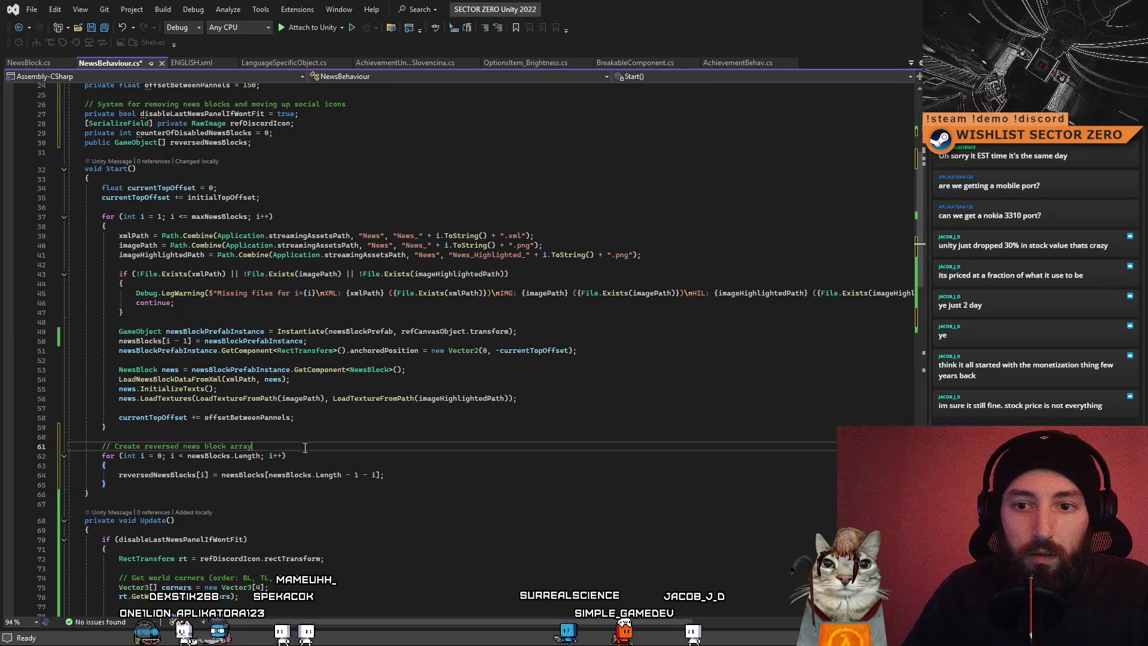
Finish the comment marking the reverse loop as being for the screen space optimization
scroll(338, 468, down, 4)
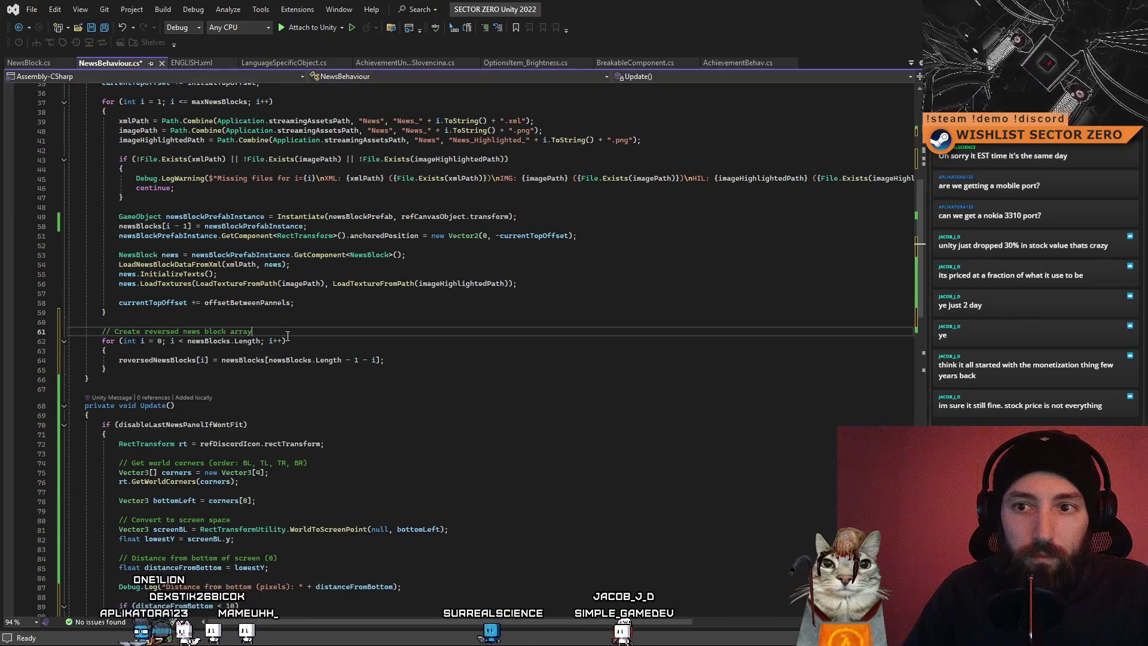
text( for)
scroll(366, 341, up, 8)
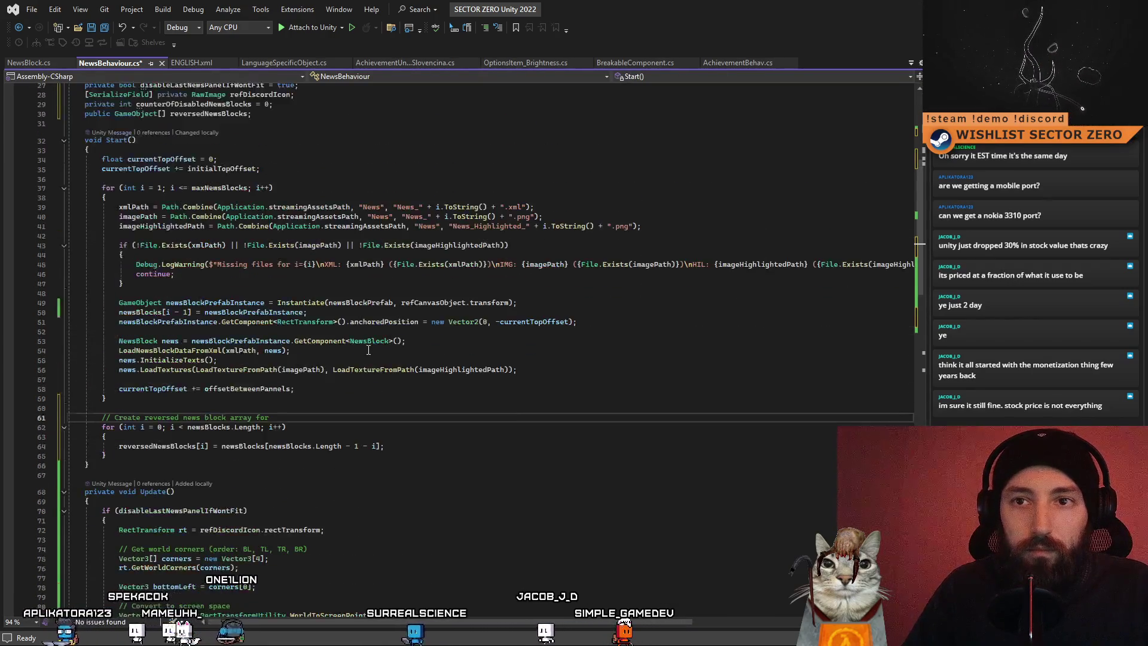
scroll(359, 383, down, 2)
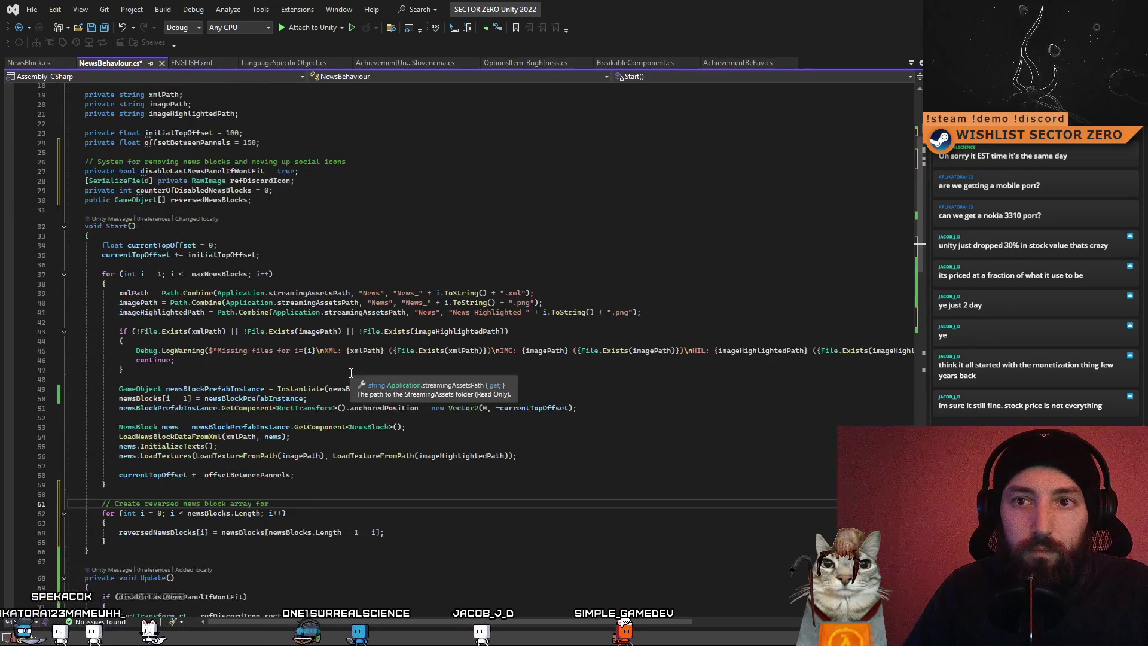
scroll(353, 469, down, 1)
text(screen sp)
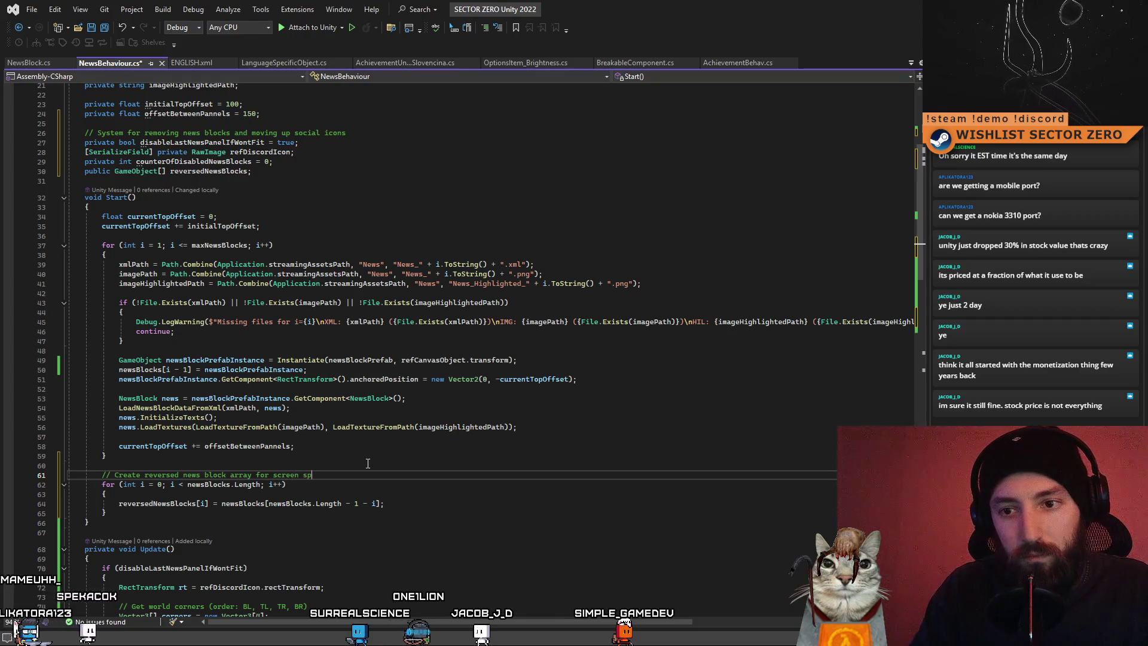
text(ace optimization)
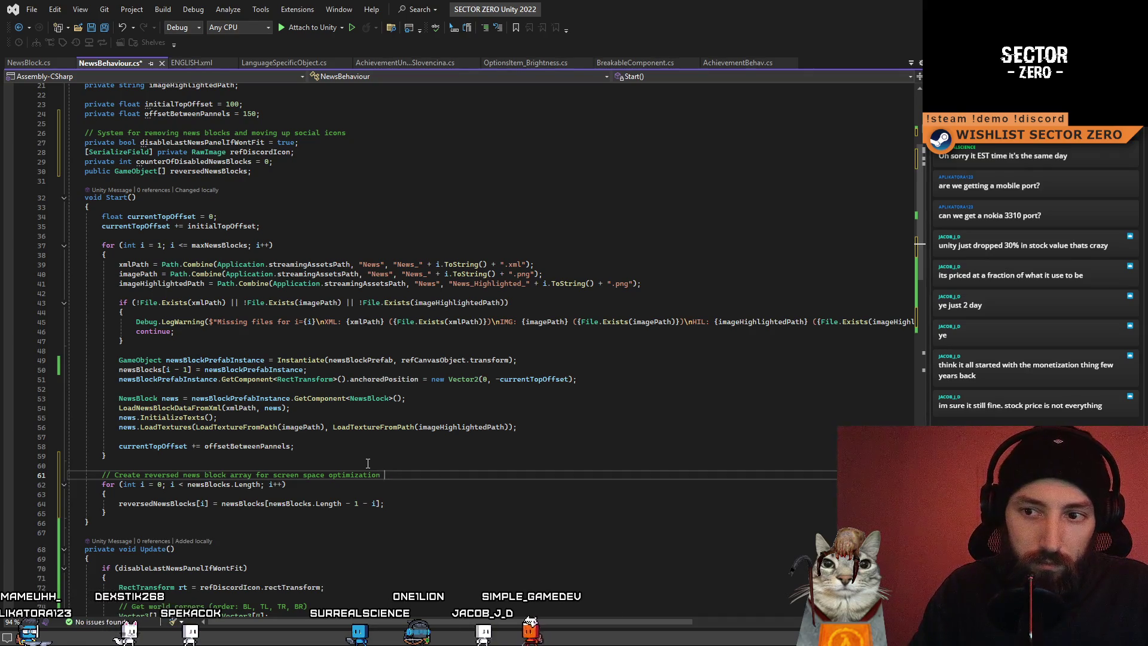
text(algo)
scroll(367, 463, down, 8)
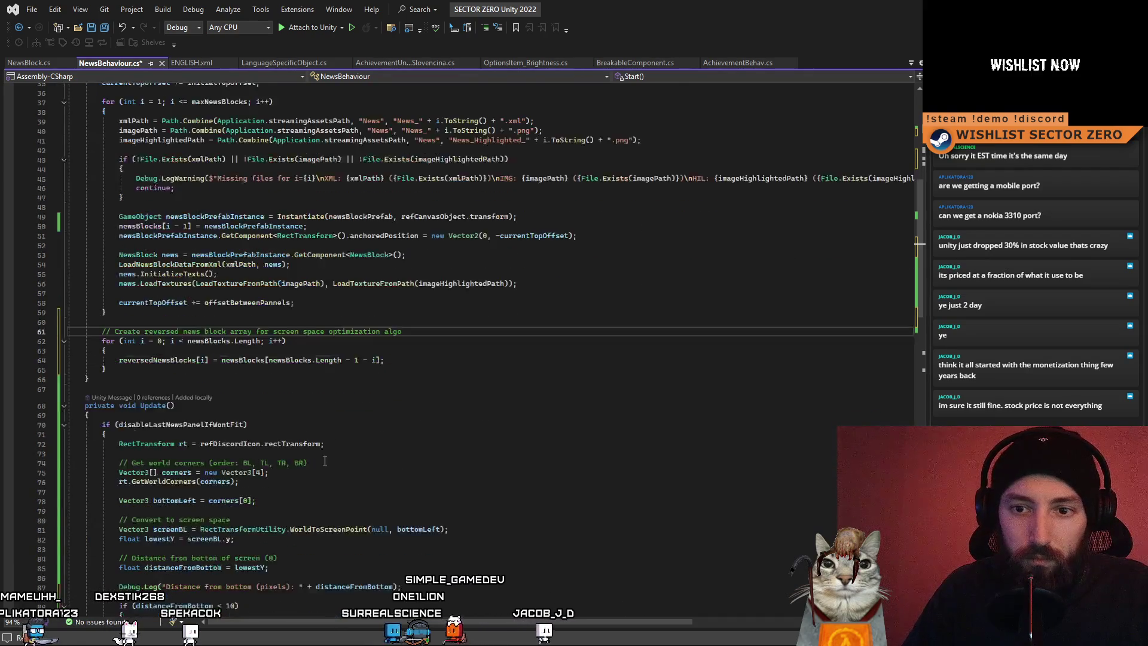
click(220, 328)
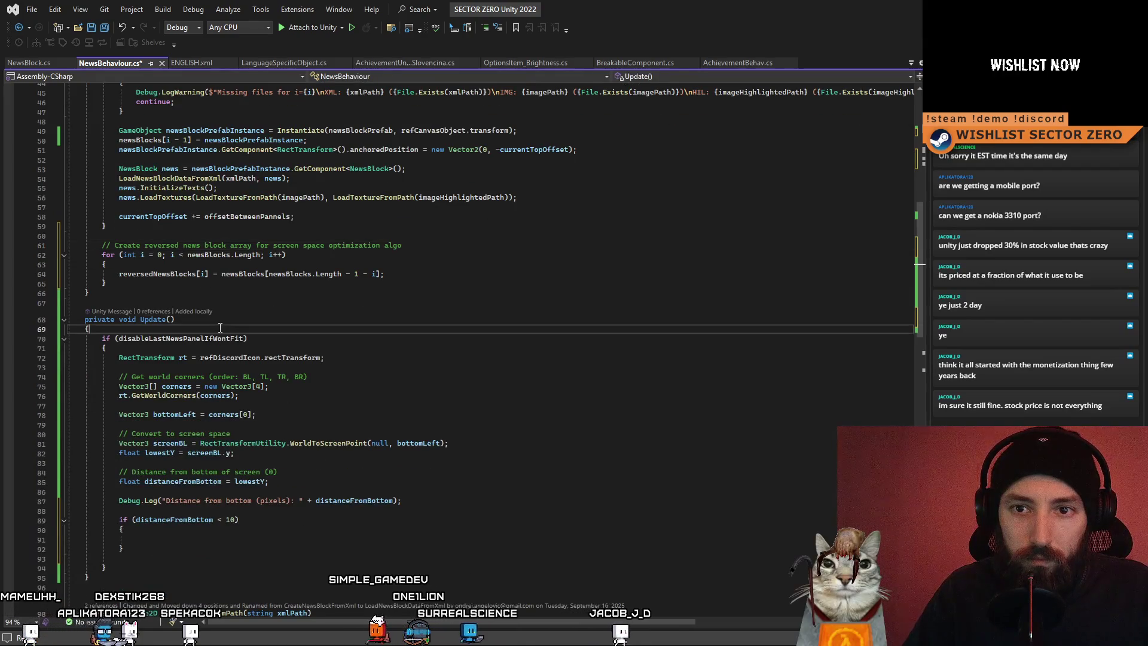
Insert a '// Screen space optimization in case objects don't fit…' comment at the top of Update()
key(Return)
text(// Scre)
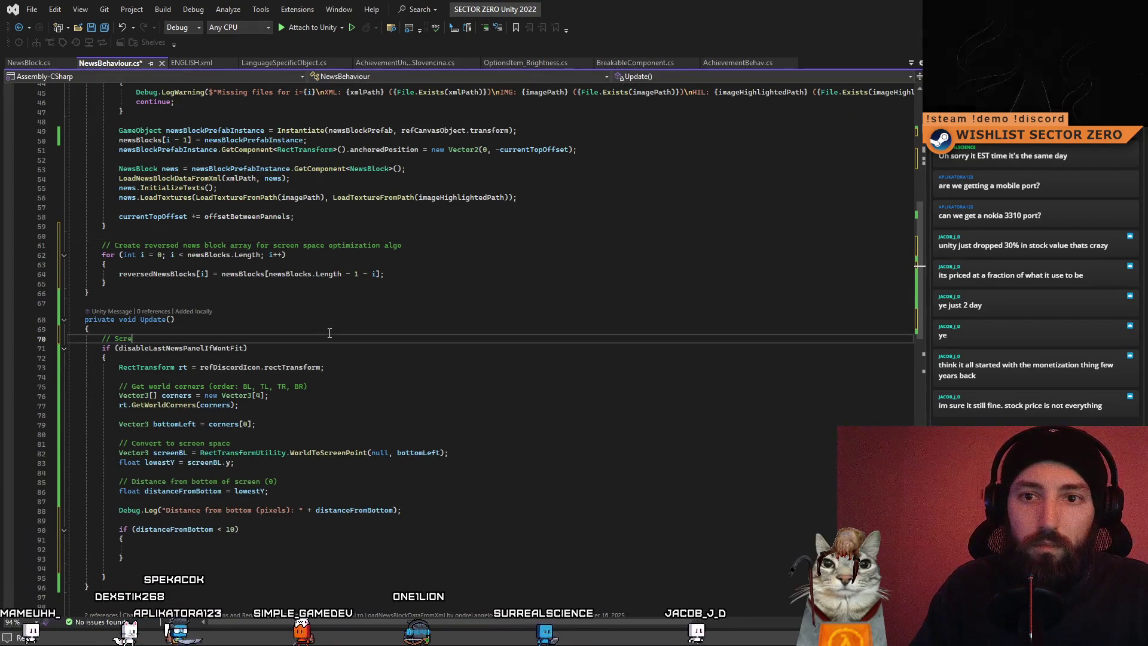
text(en space )
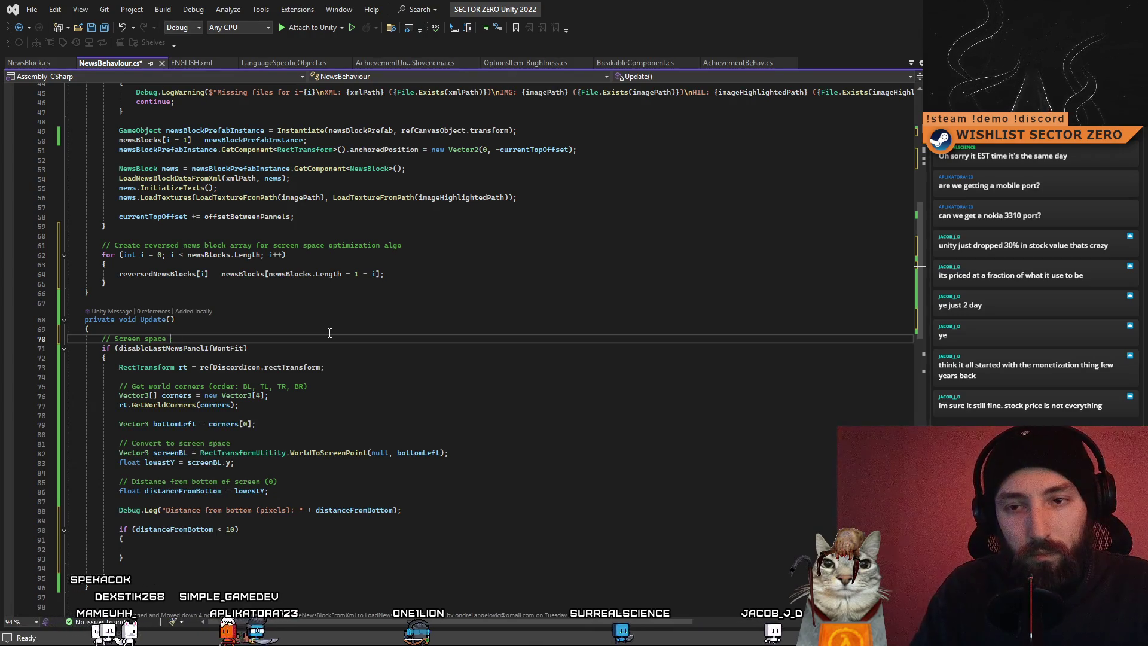
text(optimizatin)
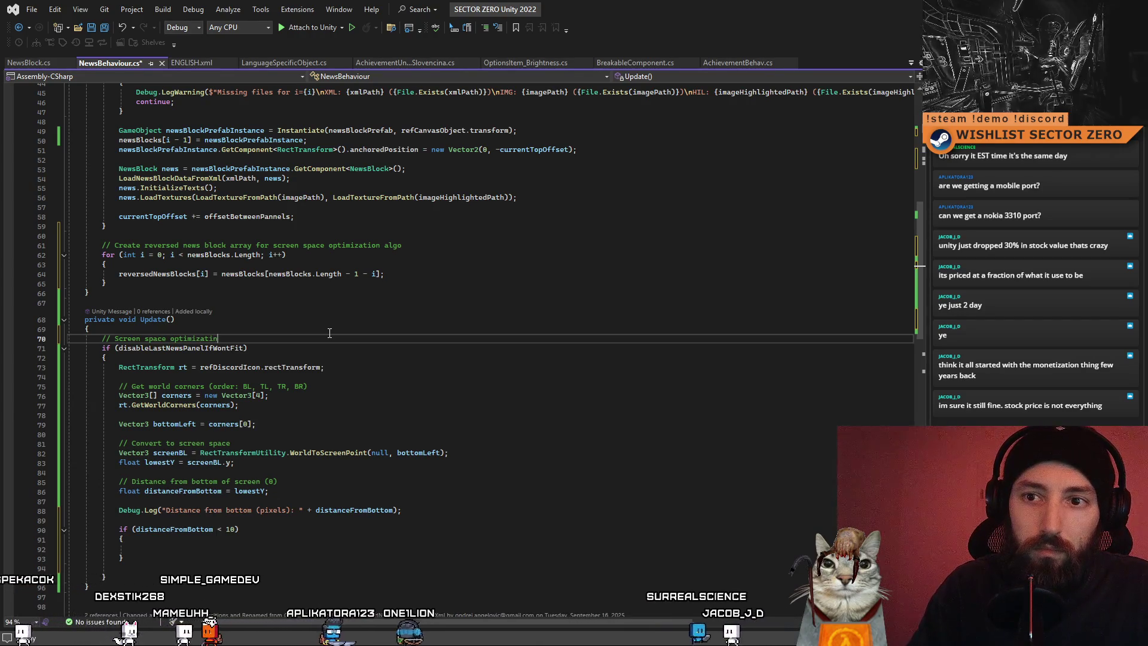
key(BackSpace)
text(on in case objects )
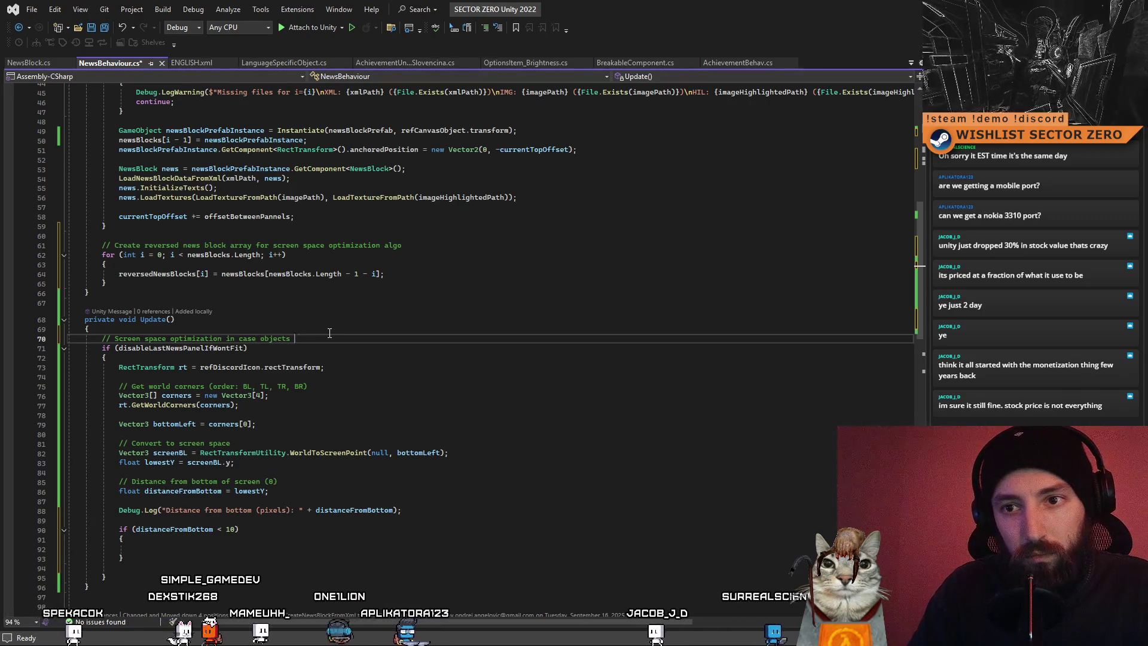
text(don't fit because of high interface size)
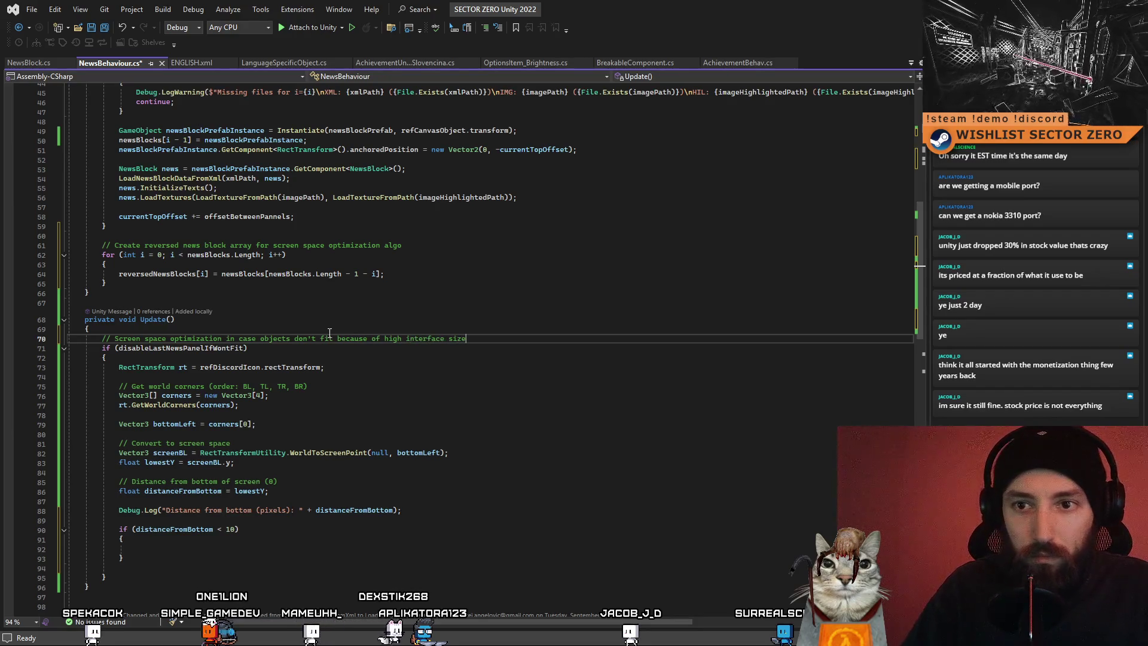
key(Return)
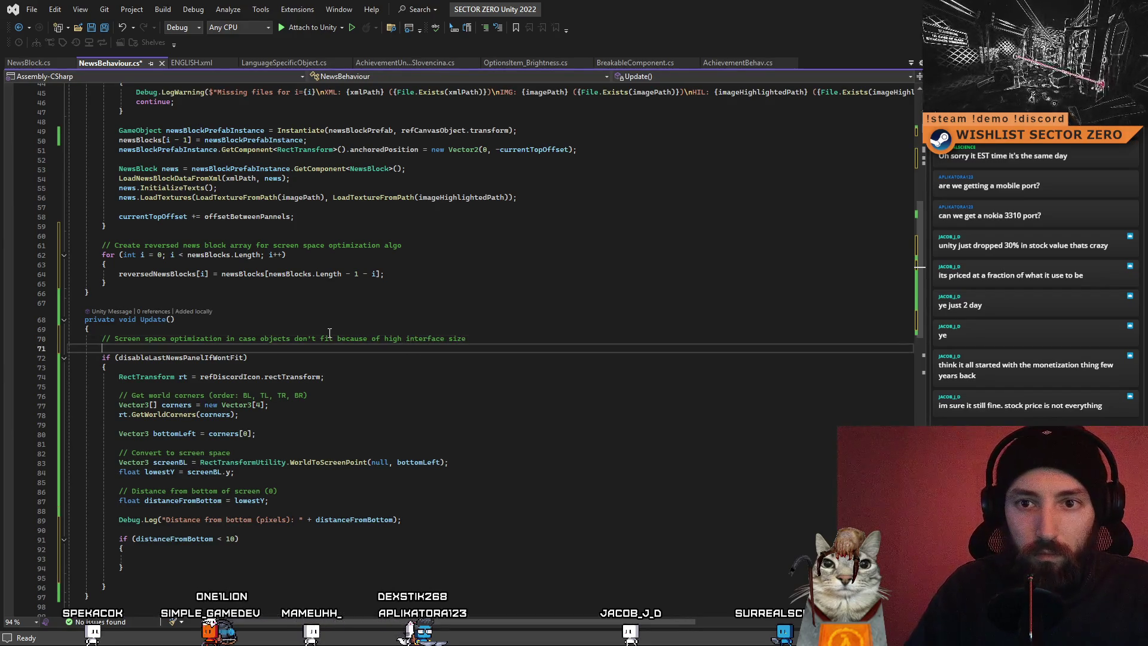
key(BackSpace)
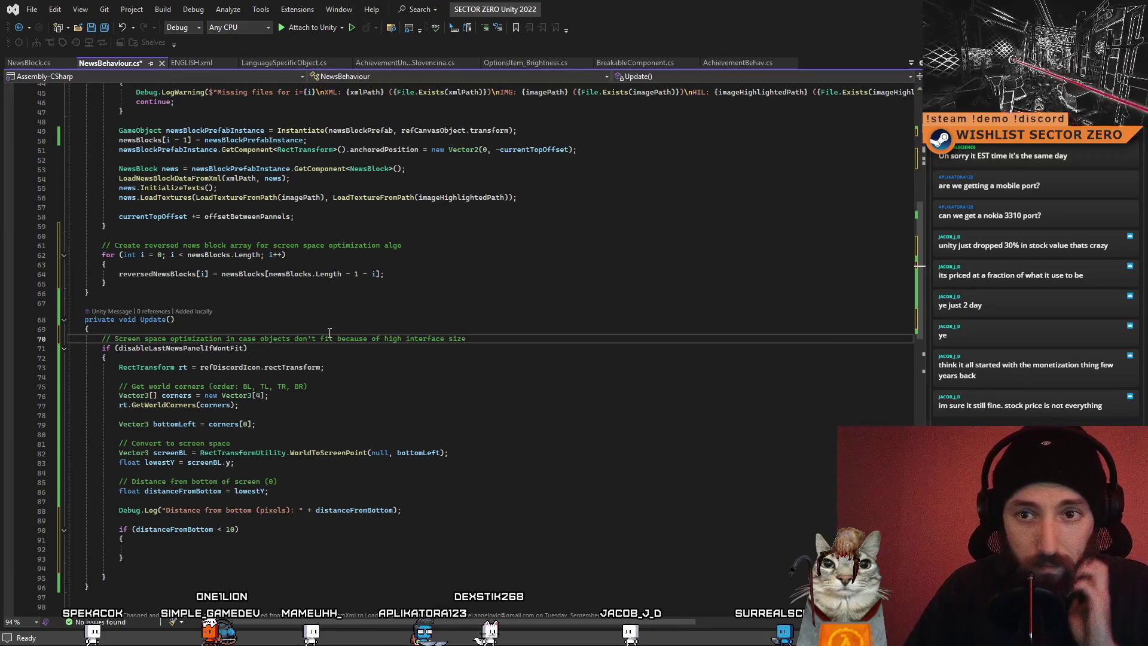
Inspect the disableLastNewsPanelIfWontFit flag further down in Update()
click(431, 376)
scroll(383, 366, down, 1)
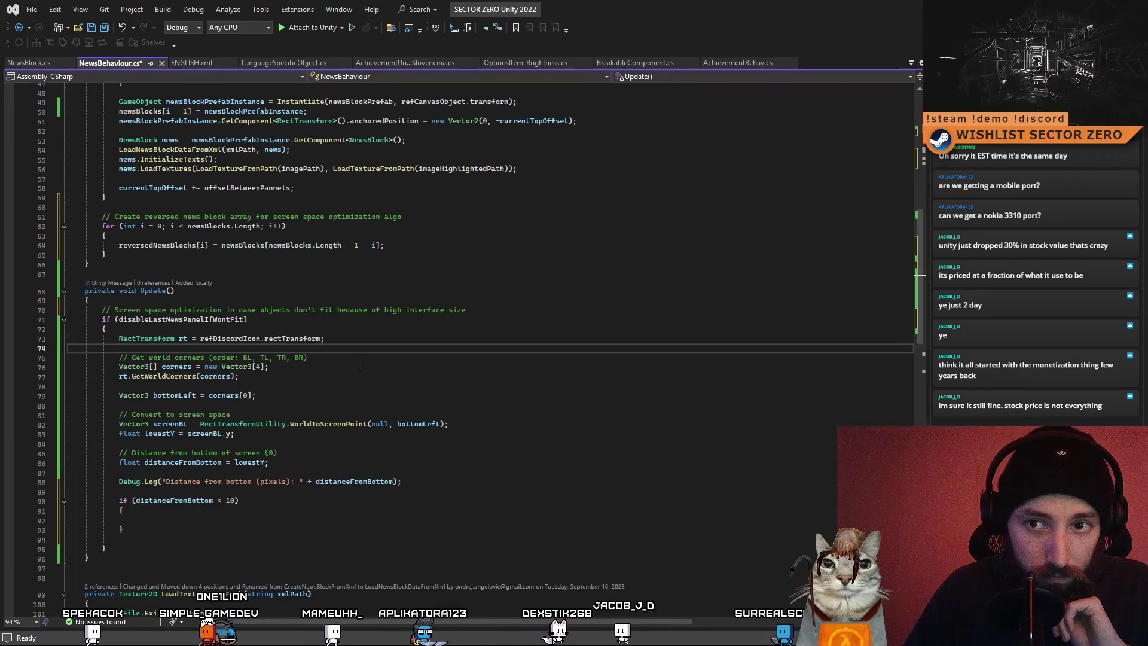
double_click(231, 320)
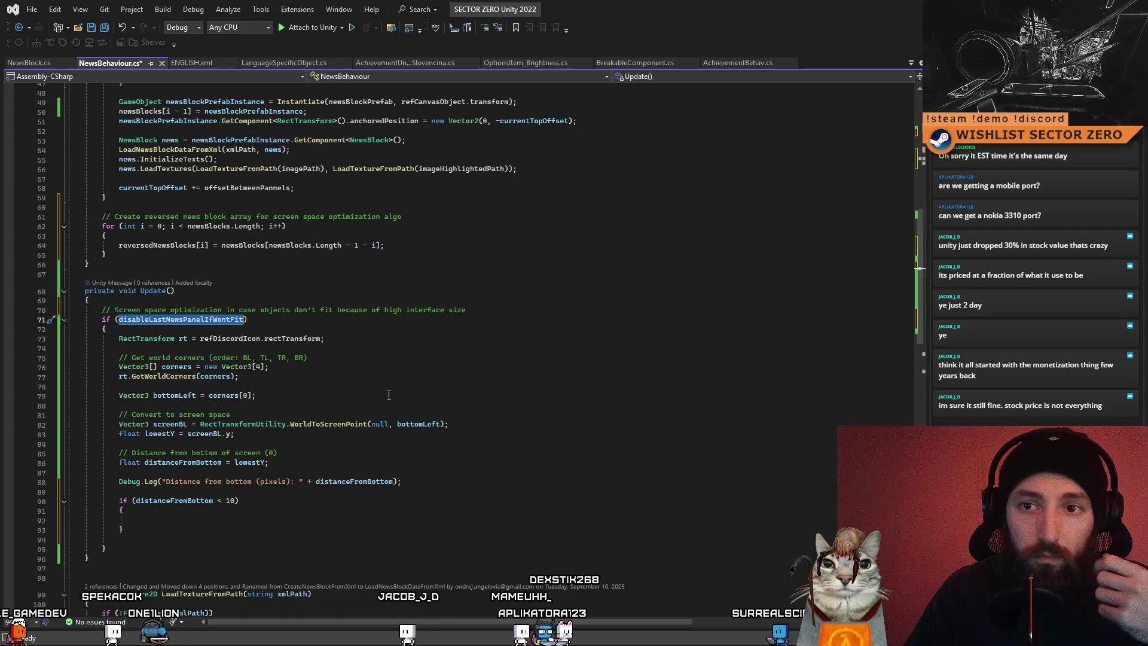
scroll(345, 390, down, 1)
scroll(344, 390, down, 1)
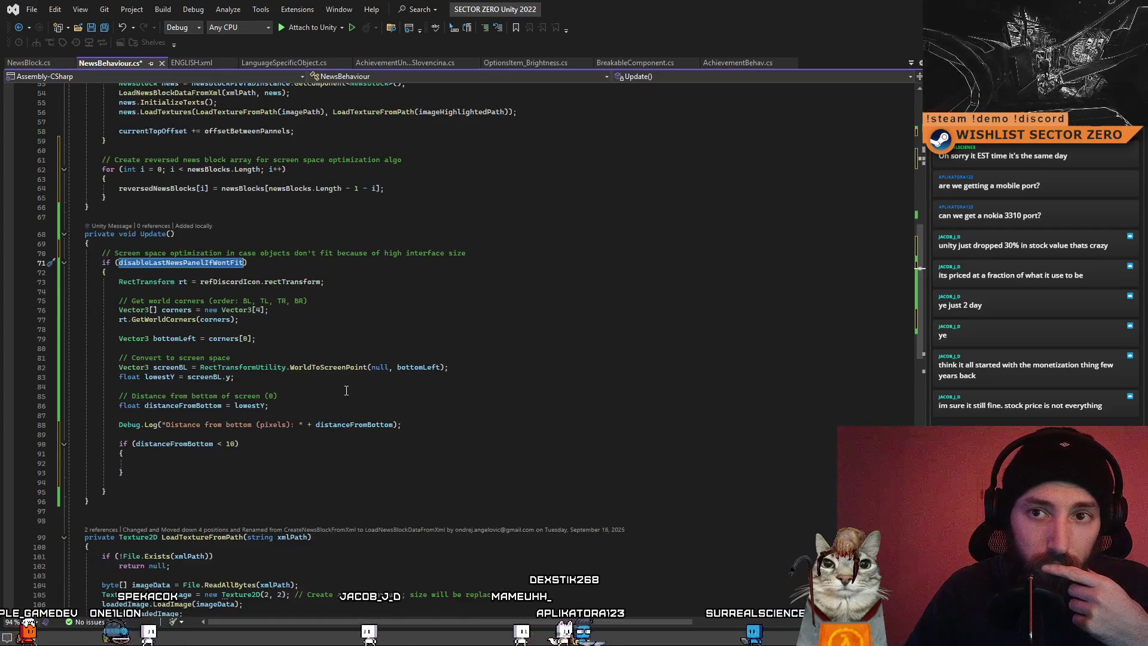
Review the bottomLeft corner line and the empty distanceFromBottom < 10 check in Update()
click(324, 340)
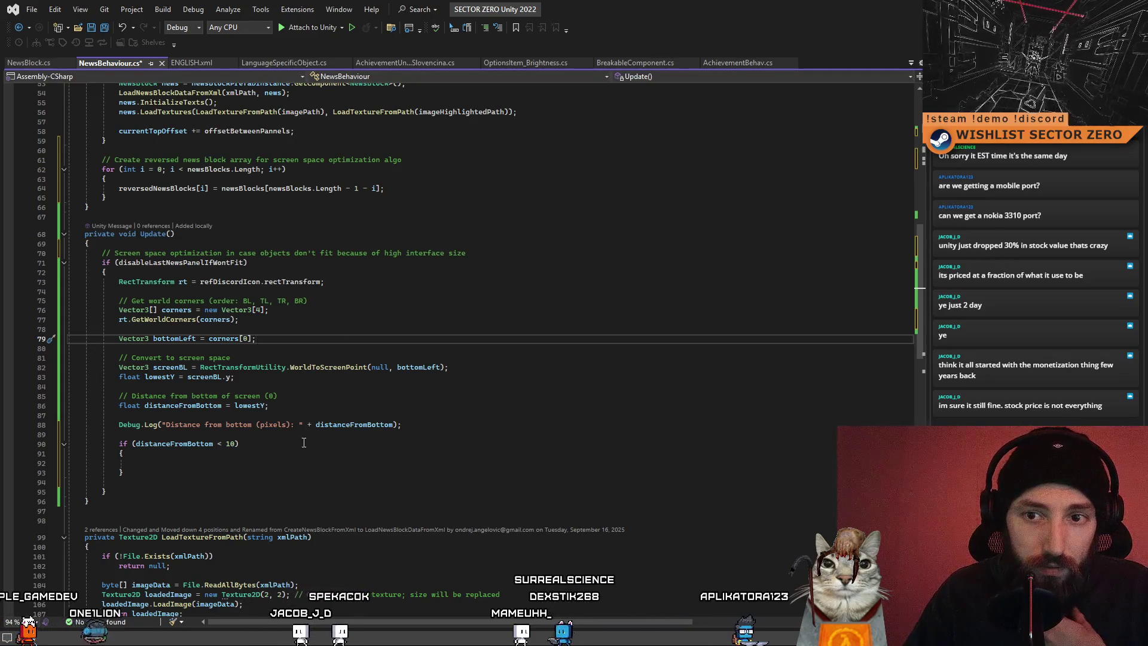
click(353, 446)
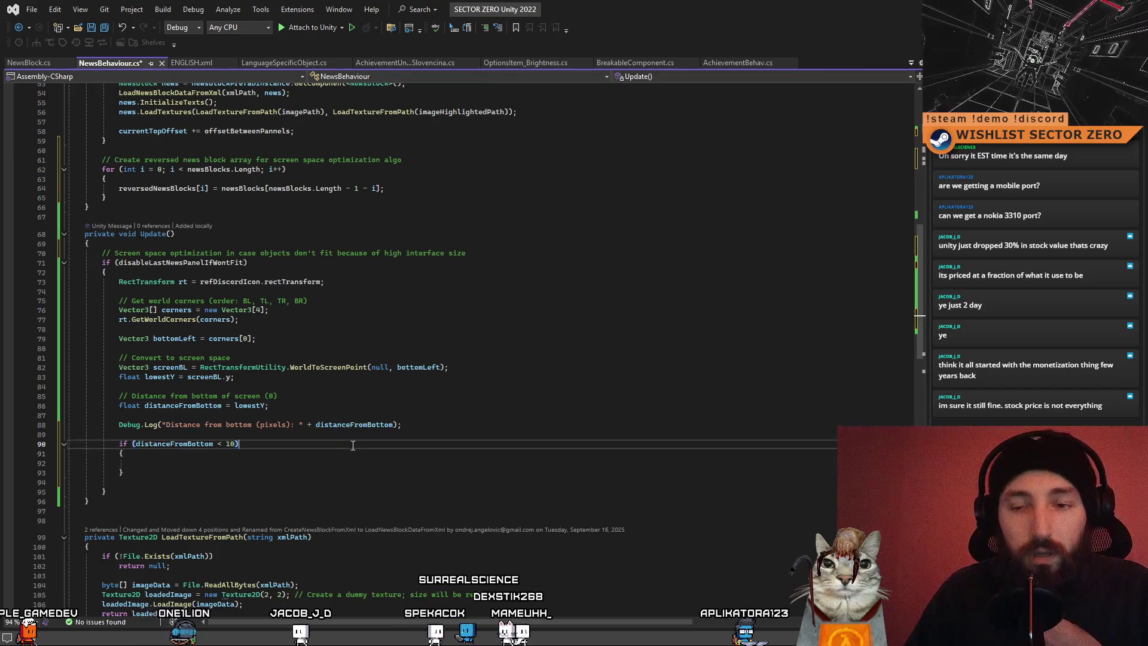
click(257, 464)
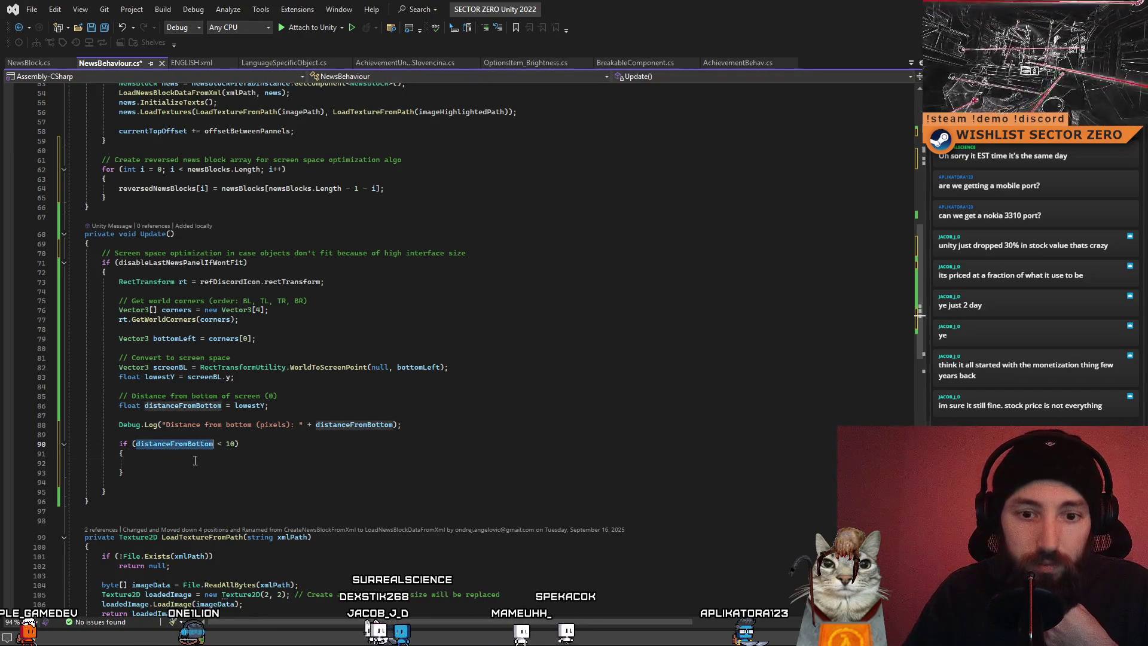
click(313, 464)
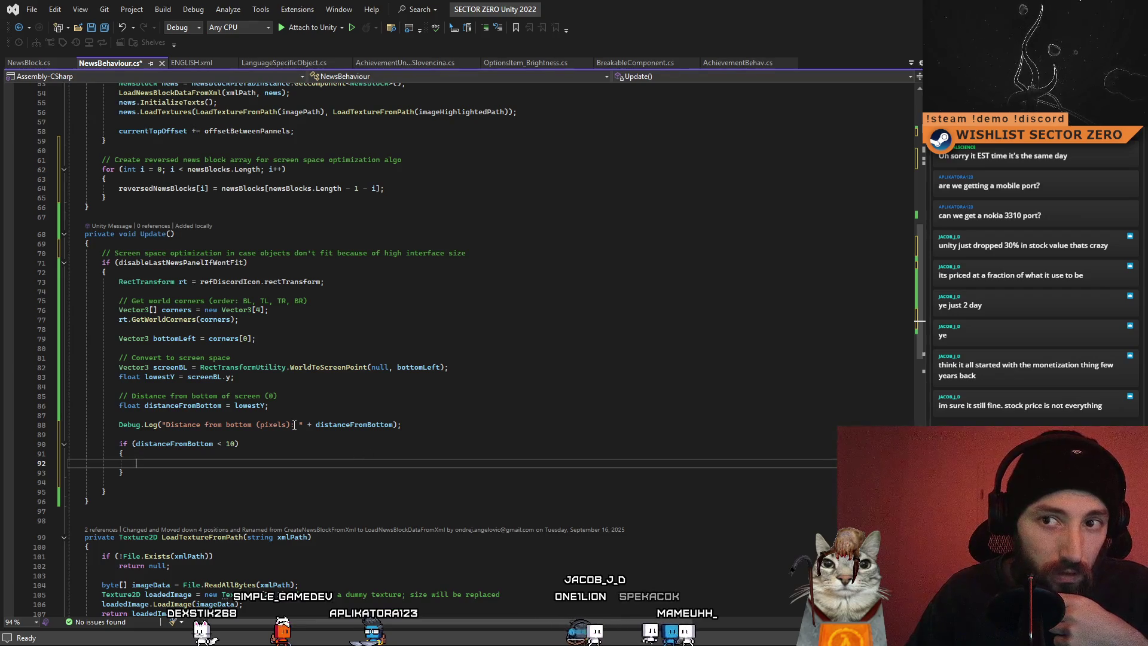
scroll(325, 424, up, 1)
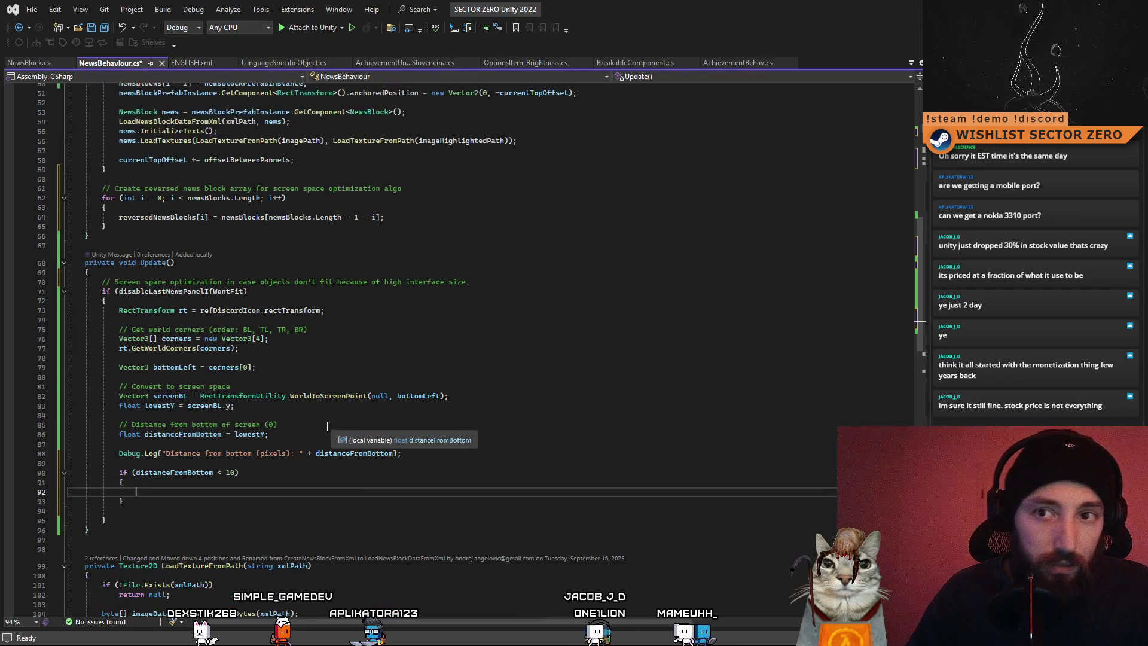
Insert blank lines right after Update()'s opening brace, above the optimization comment
click(212, 274)
key(Return)
key(Return)
key(Return)
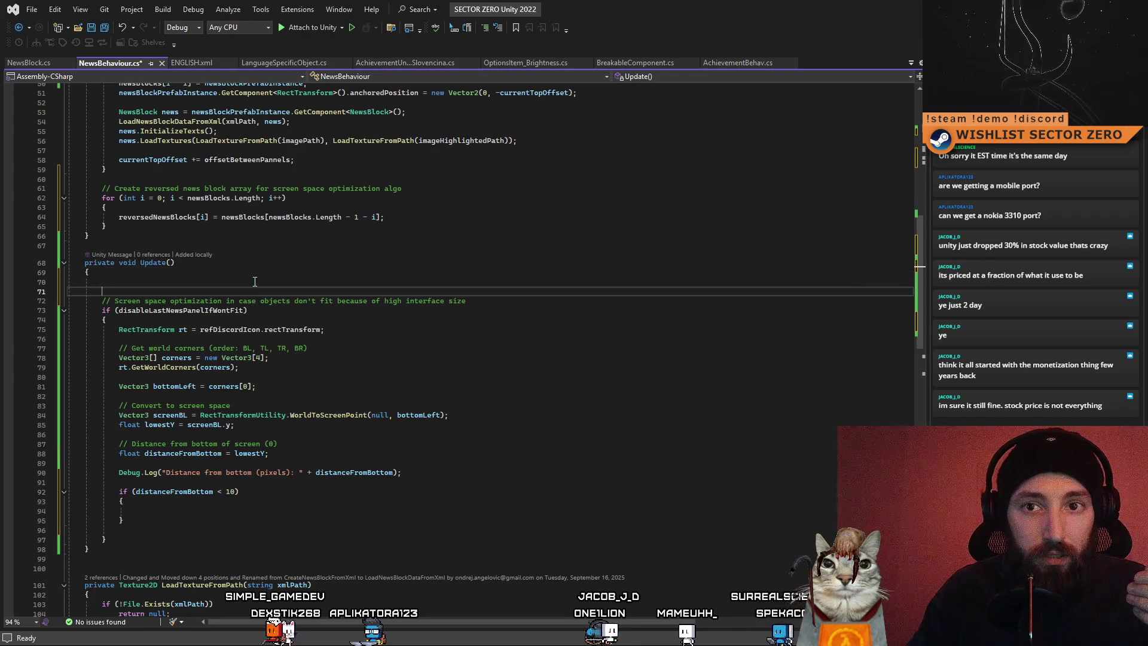
key(Up)
scroll(254, 281, up, 12)
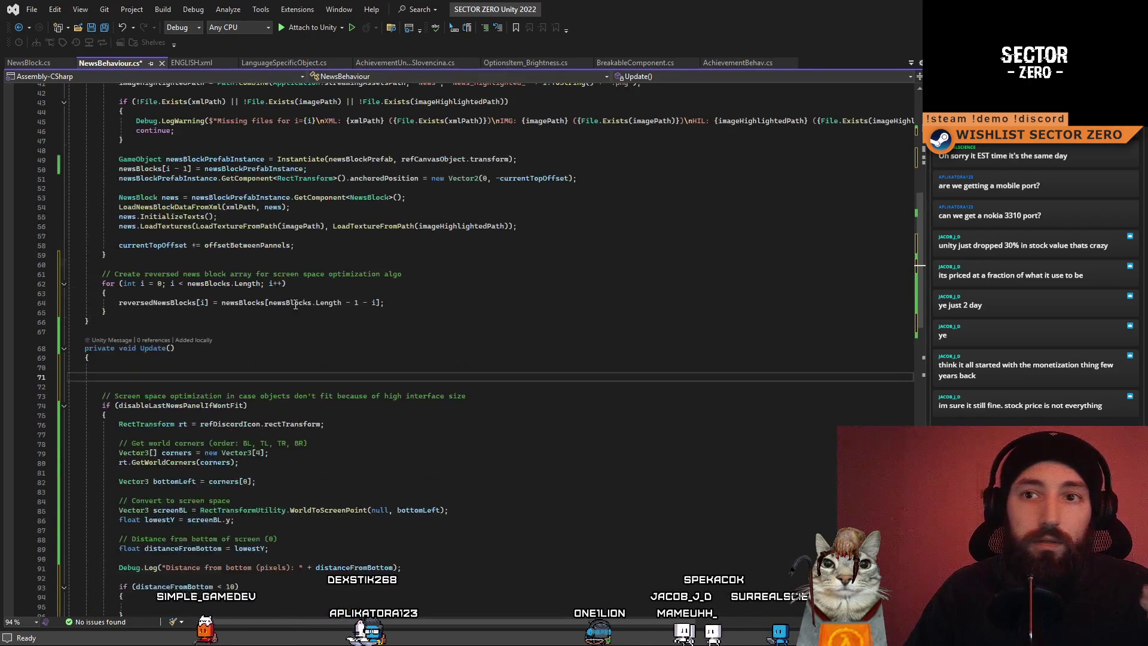